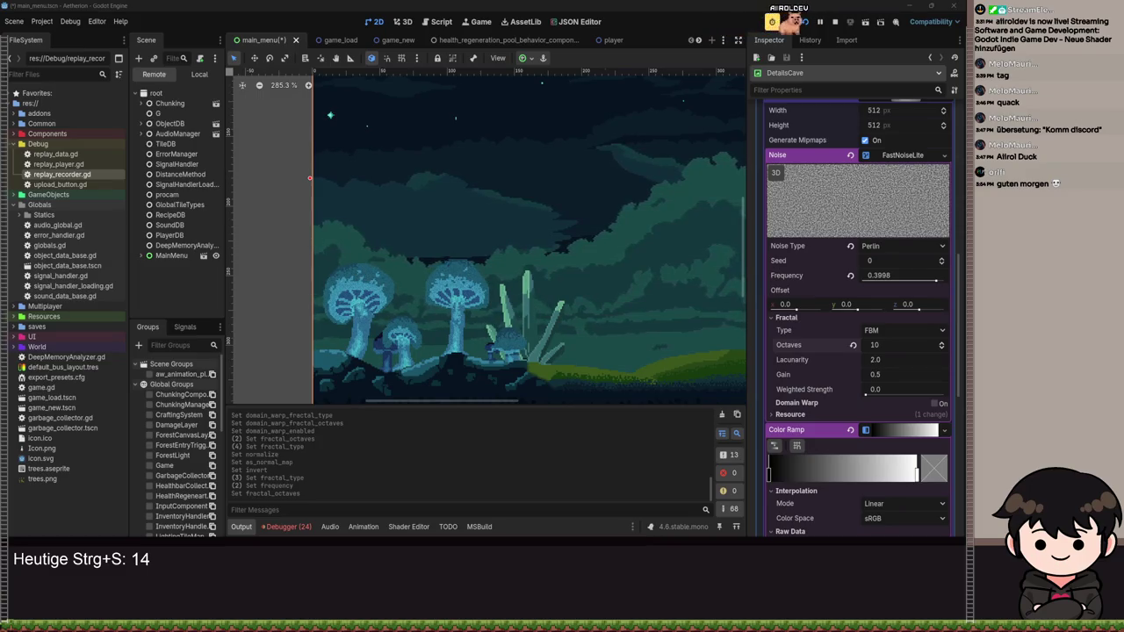
- Reset the noise octaves to default and return the frequency to 0.01
{"action": "left_click", "coordinate": [852, 345]}
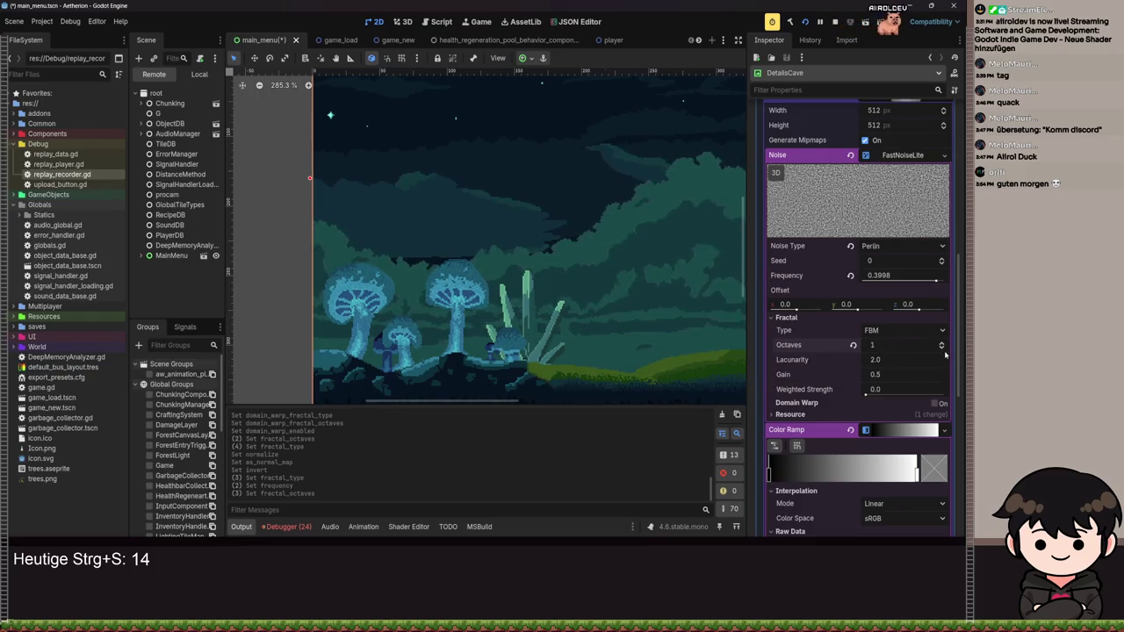
{"action": "left_click_drag", "start_coordinate": [937, 281], "coordinate": [843, 291]}
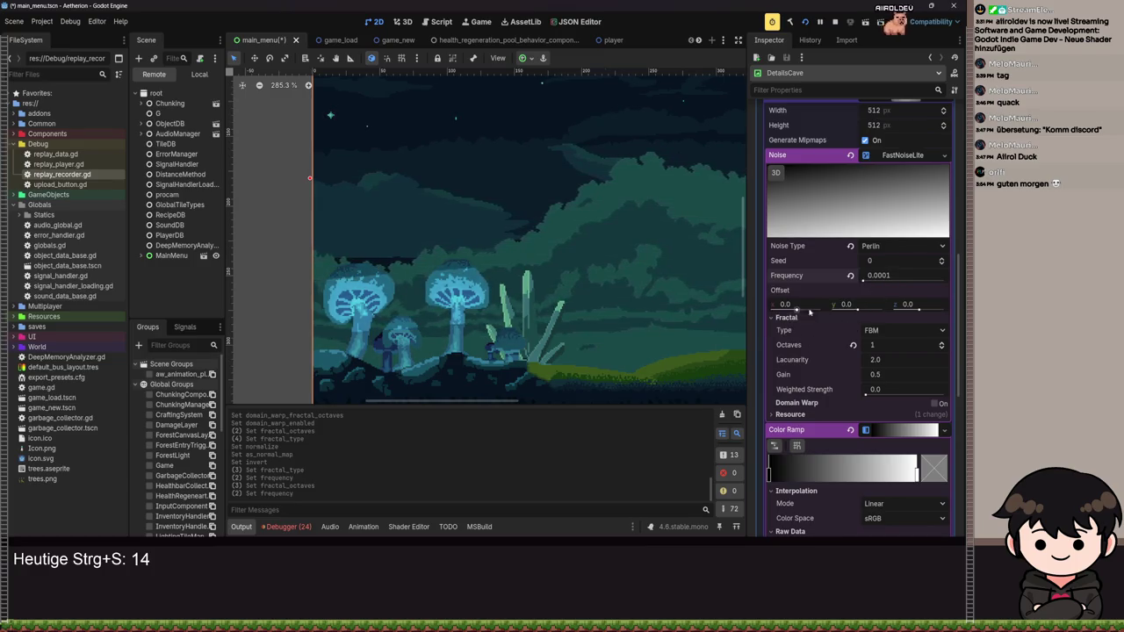
{"action": "left_click", "coordinate": [852, 277]}
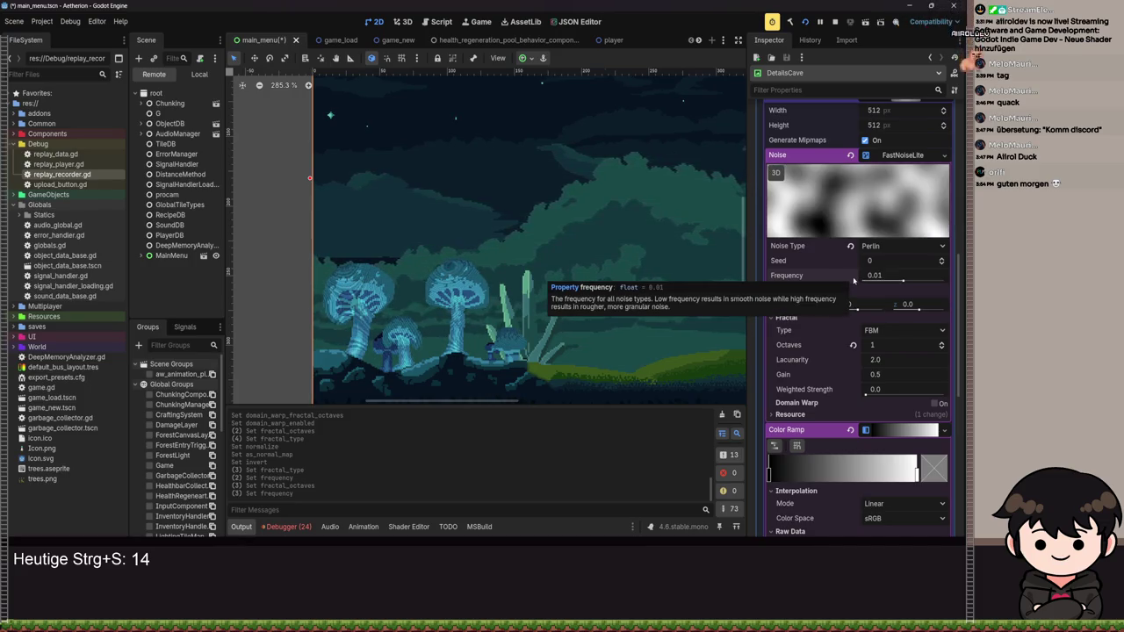
- Return the noise lacunarity to 2.0 and show the debugger's warning output
{"action": "left_click_drag", "start_coordinate": [863, 357], "coordinate": [852, 359]}
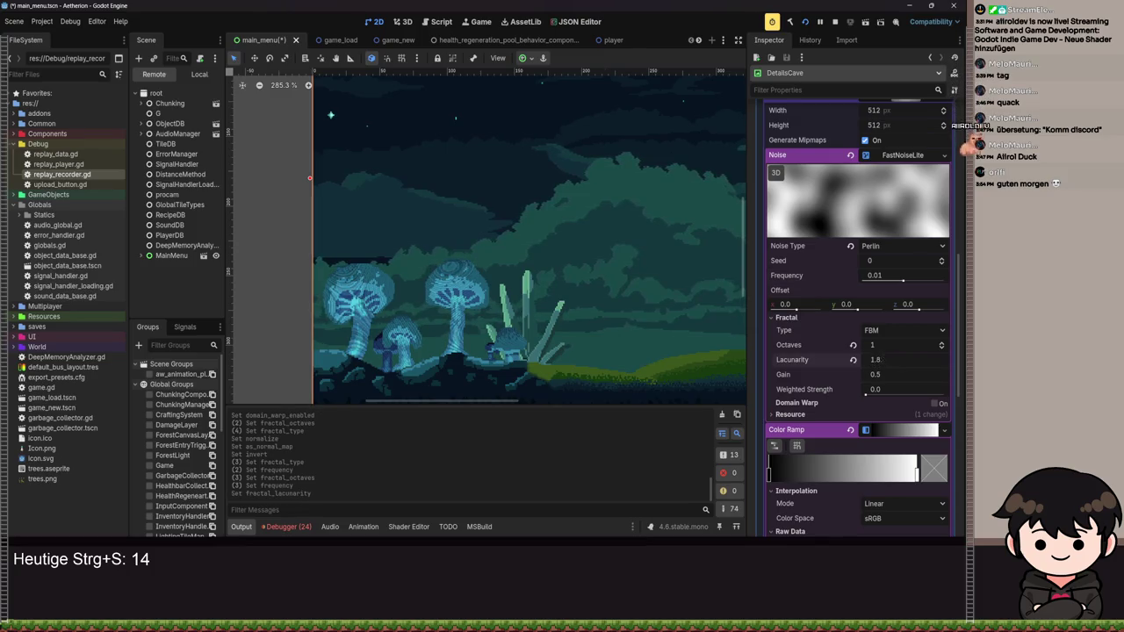
{"action": "left_click", "coordinate": [852, 359]}
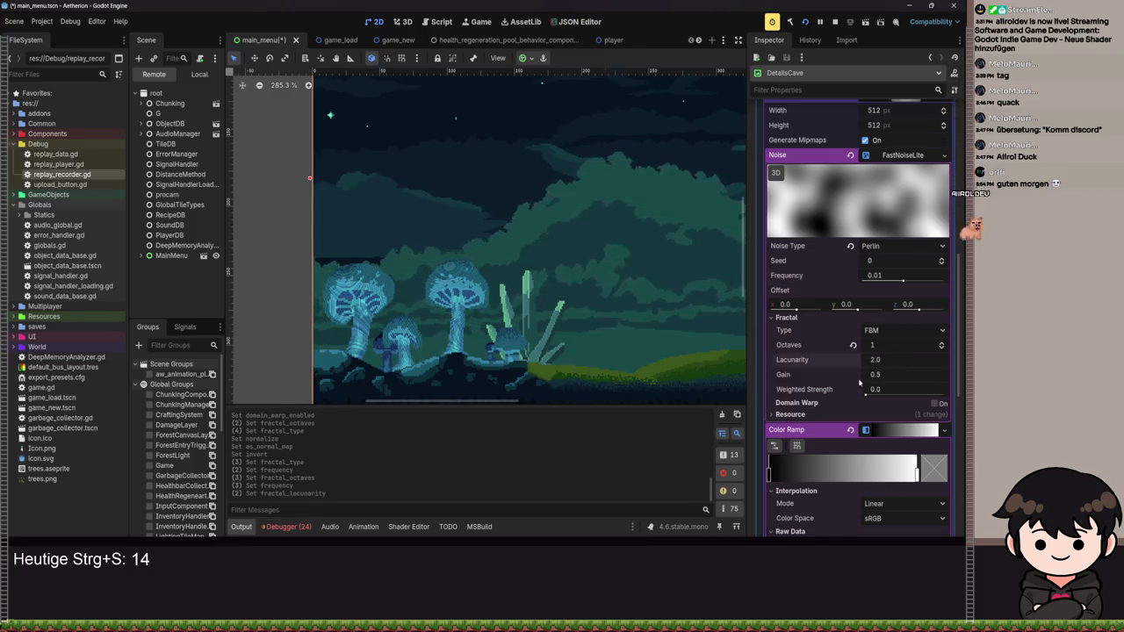
{"action": "scroll", "coordinate": [887, 384], "scroll_direction": "down", "scroll_amount": 5}
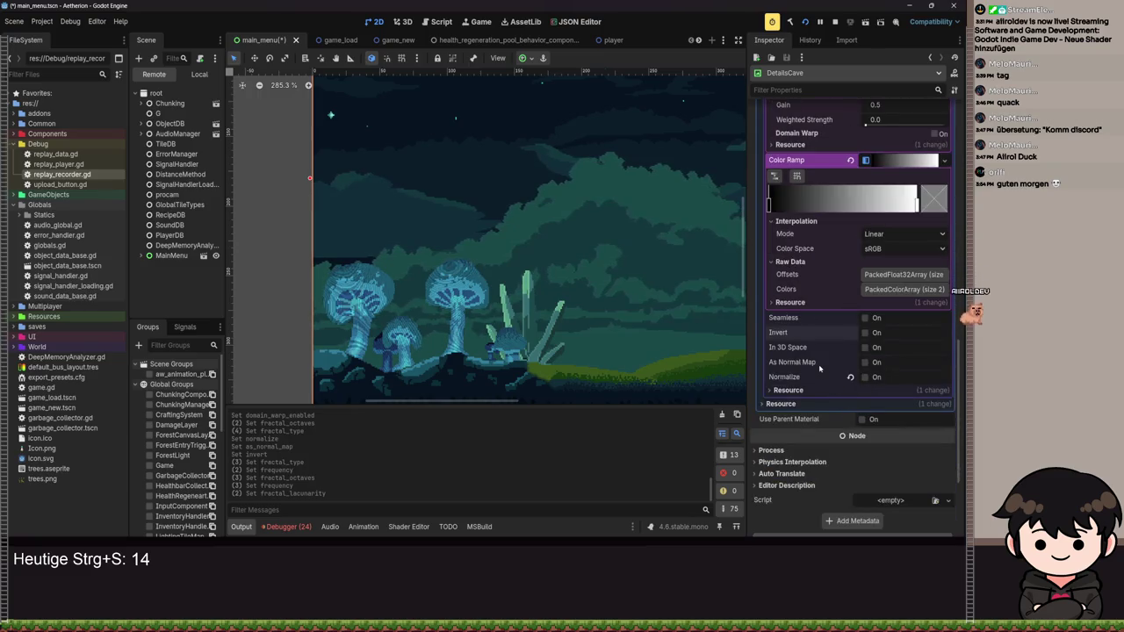
{"action": "key", "text": "F5"}
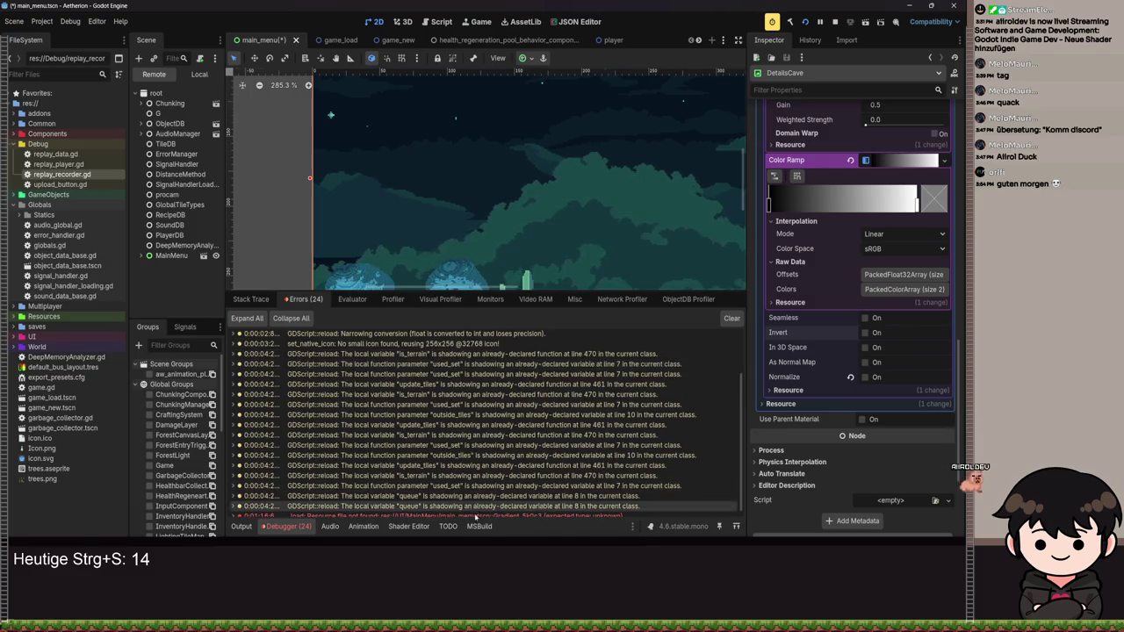
- Leave the debugger errors view for the star_glow_shader code and select all of it
{"action": "left_click", "coordinate": [479, 525]}
{"action": "left_click", "coordinate": [409, 526]}
{"action": "left_click", "coordinate": [499, 441]}
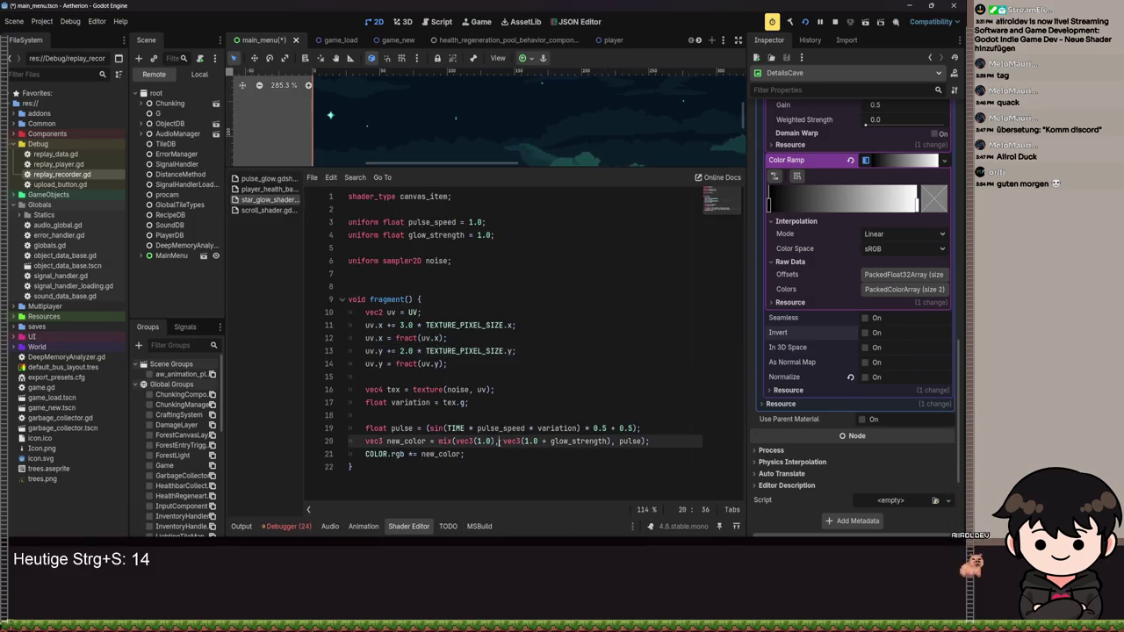
{"action": "key", "text": "ctrl+a"}
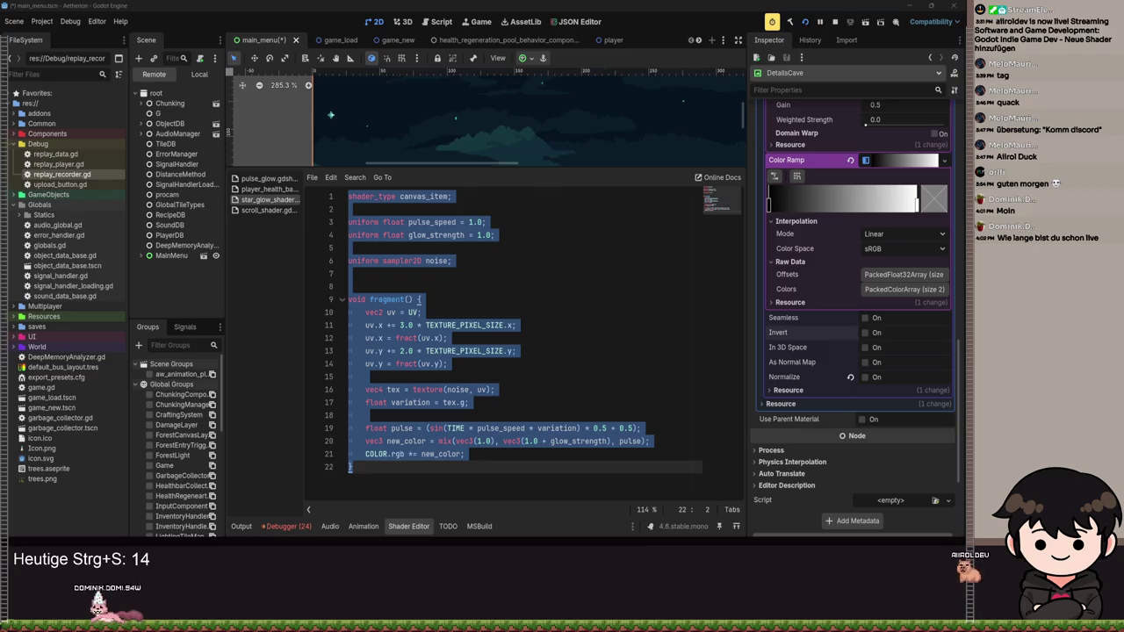
- Multiply variation by 6.2831 inside sin() on line 19 and save the scene
{"action": "left_click", "coordinate": [351, 208]}
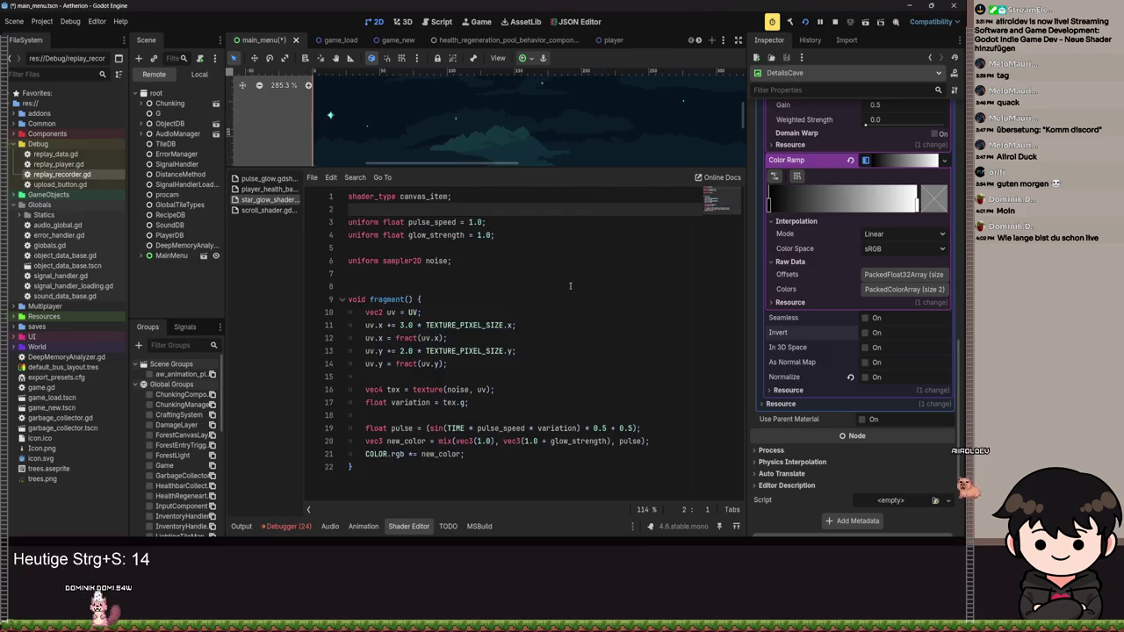
{"action": "left_click", "coordinate": [579, 428]}
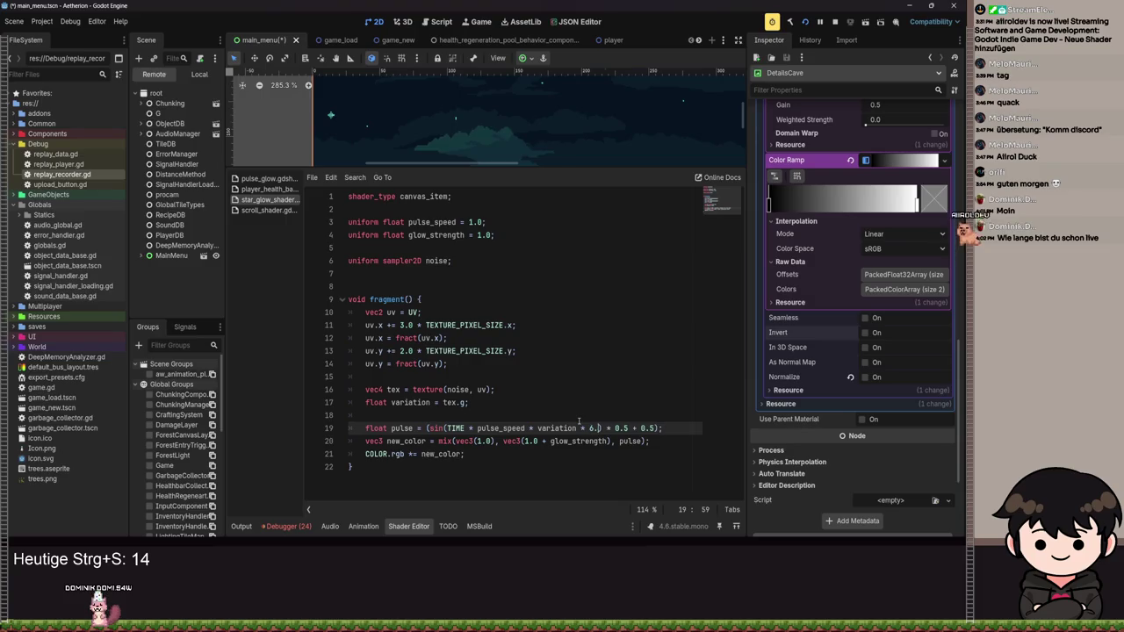
{"action": "type", "text": "6."}
{"action": "type", "text": "28"}
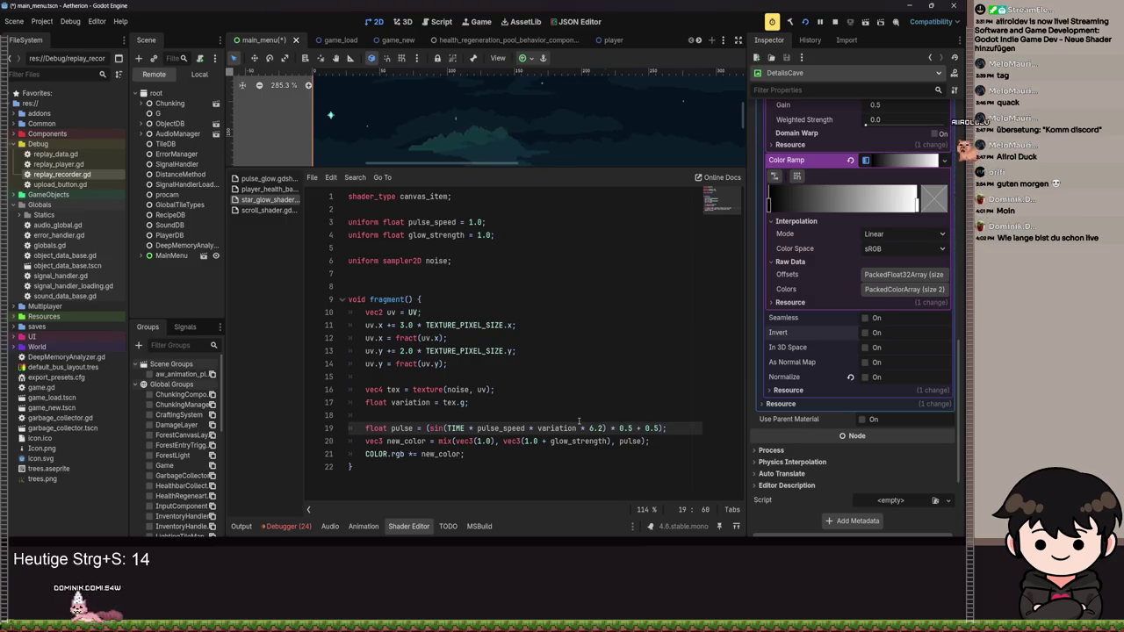
{"action": "type", "text": "31"}
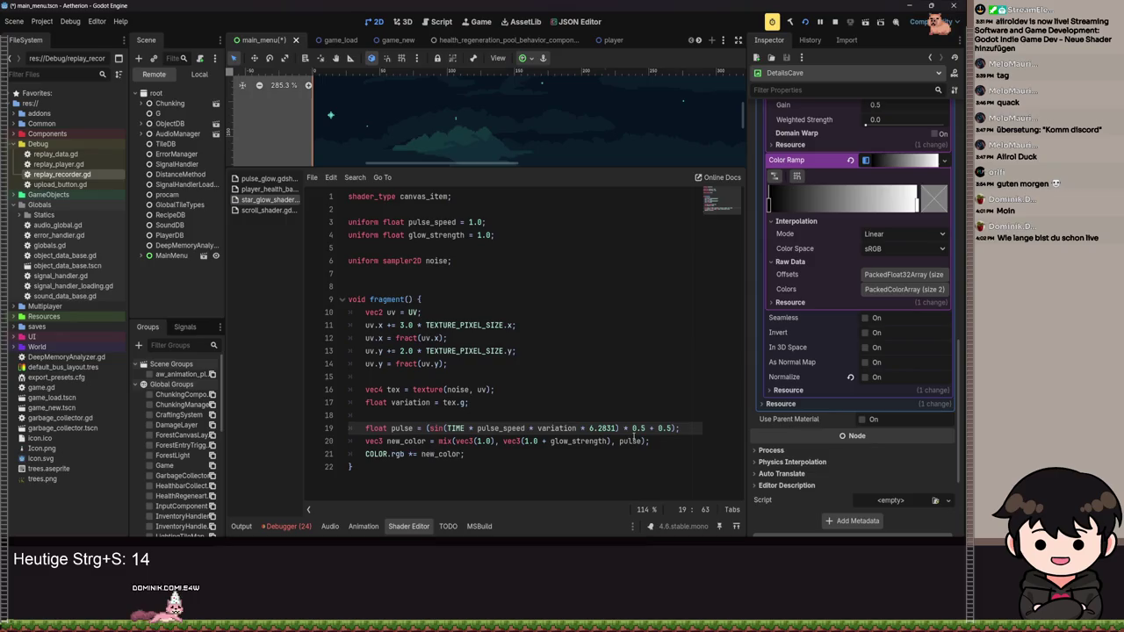
{"action": "key", "text": "ctrl+s"}
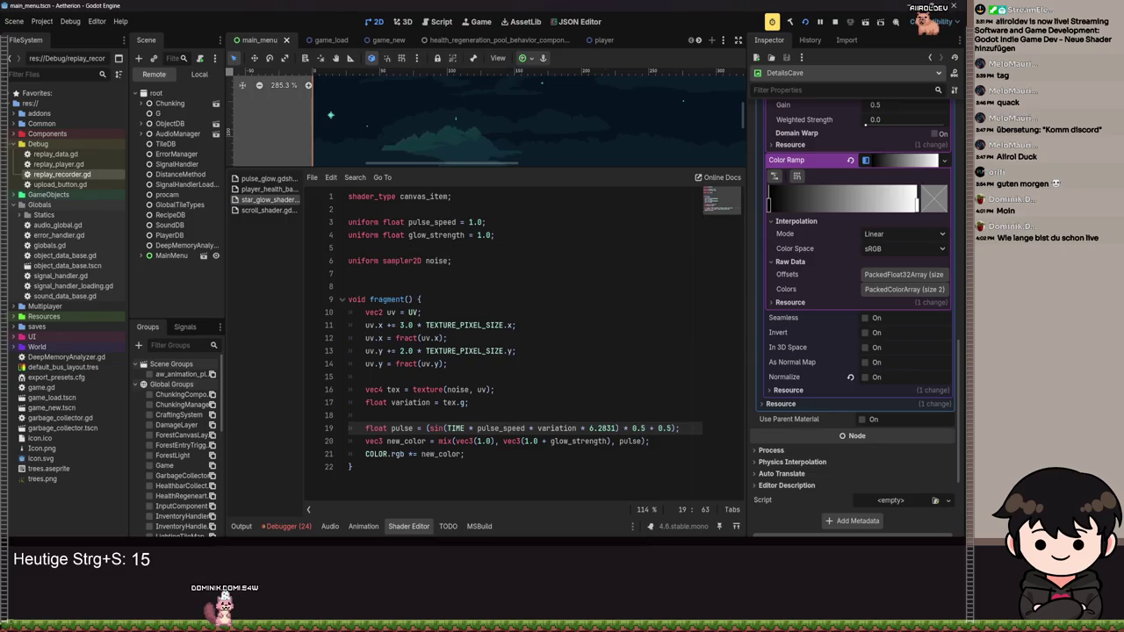
- Turn on Normalize for the star noise texture
{"action": "scroll", "coordinate": [825, 293], "scroll_direction": "up", "scroll_amount": 5}
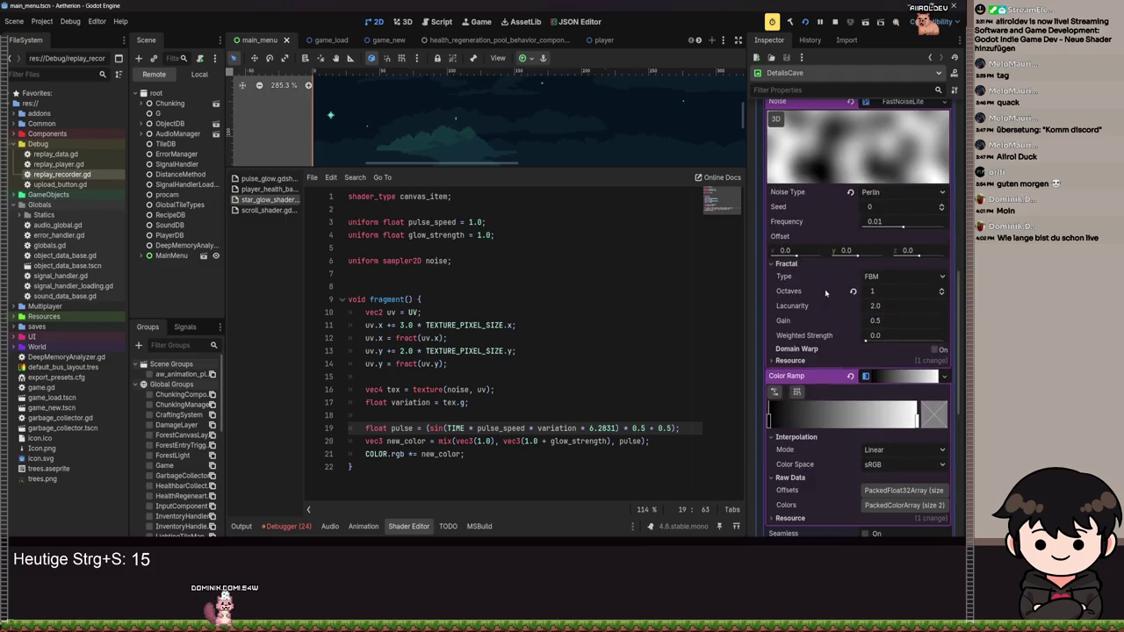
{"action": "scroll", "coordinate": [856, 303], "scroll_direction": "down", "scroll_amount": 4}
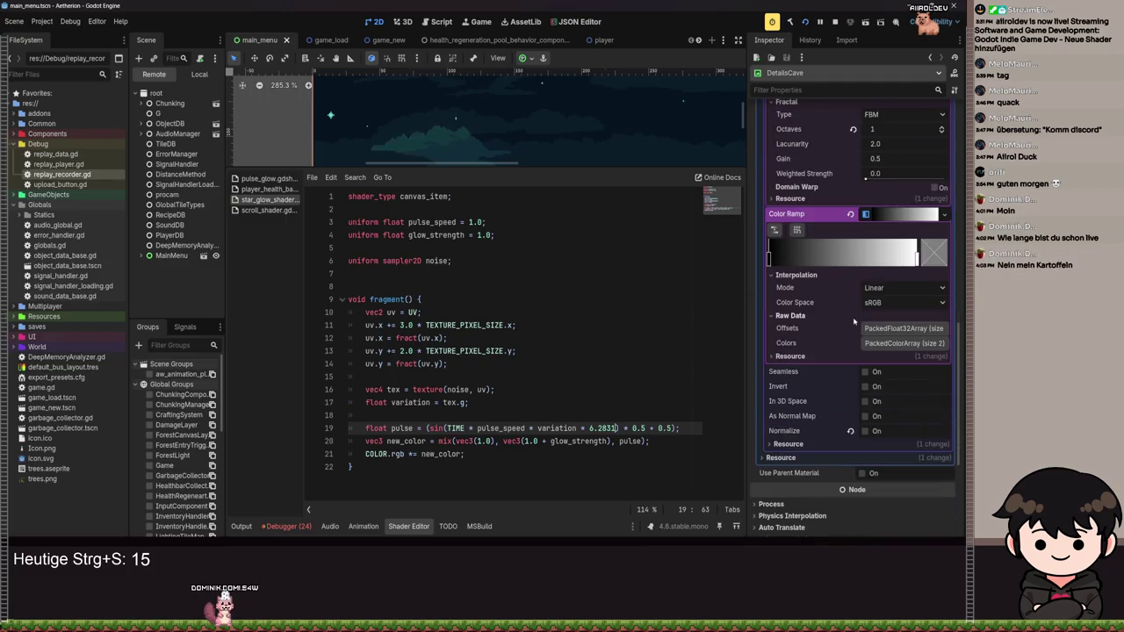
{"action": "left_click", "coordinate": [851, 432]}
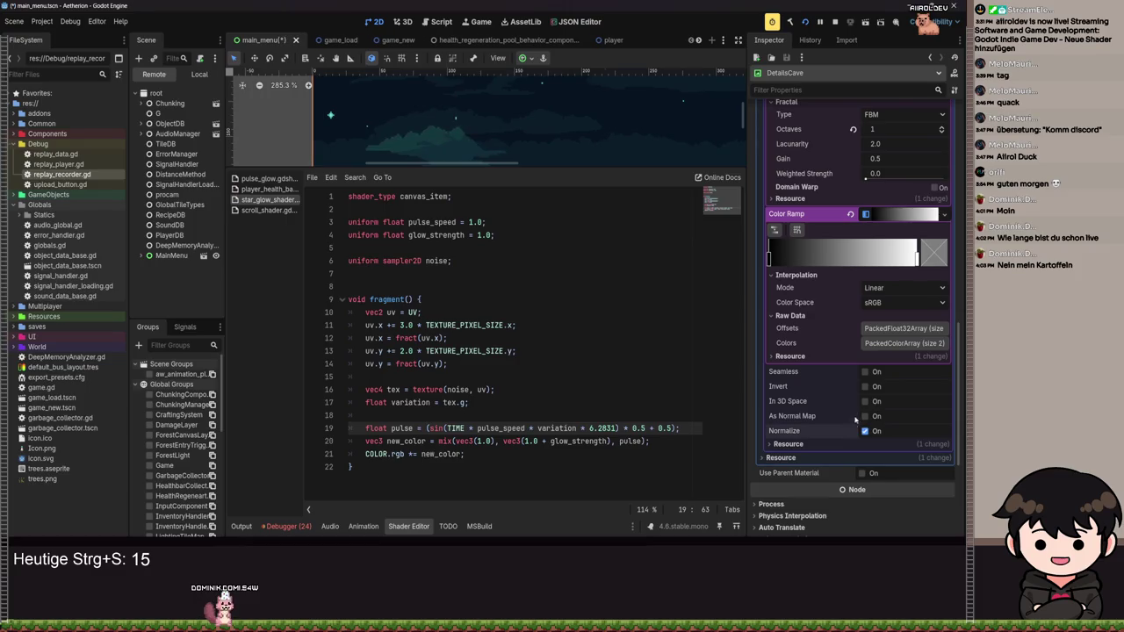
- Try removing the 6.2831 multiplier on line 19, then restore it and save
{"action": "scroll", "coordinate": [854, 424], "scroll_direction": "up", "scroll_amount": 3}
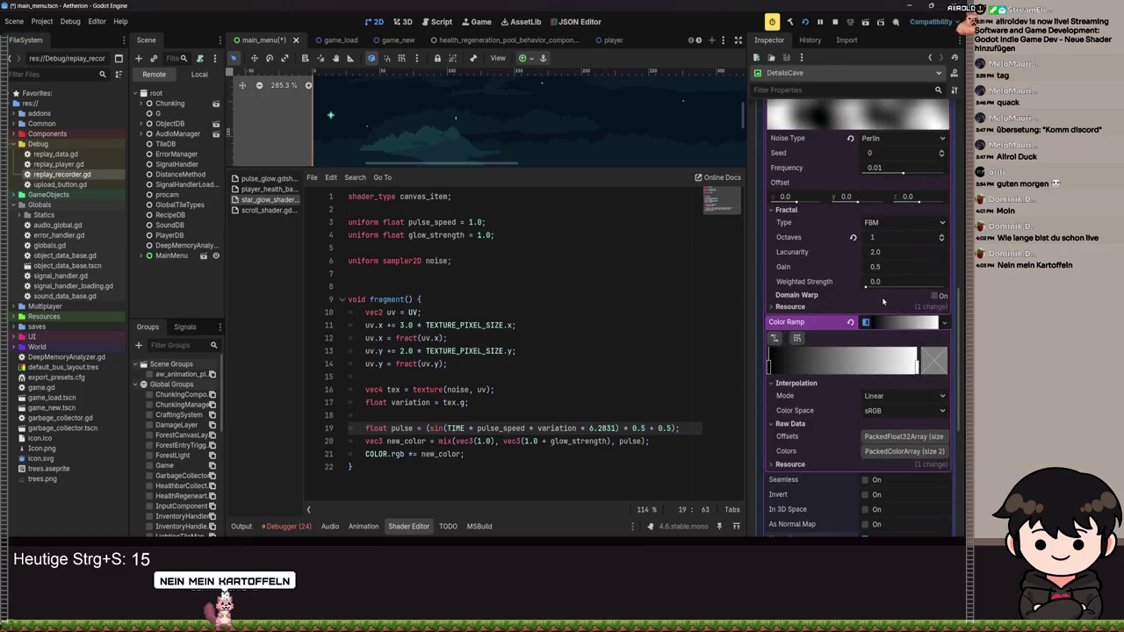
{"action": "scroll", "coordinate": [878, 303], "scroll_direction": "up", "scroll_amount": 3}
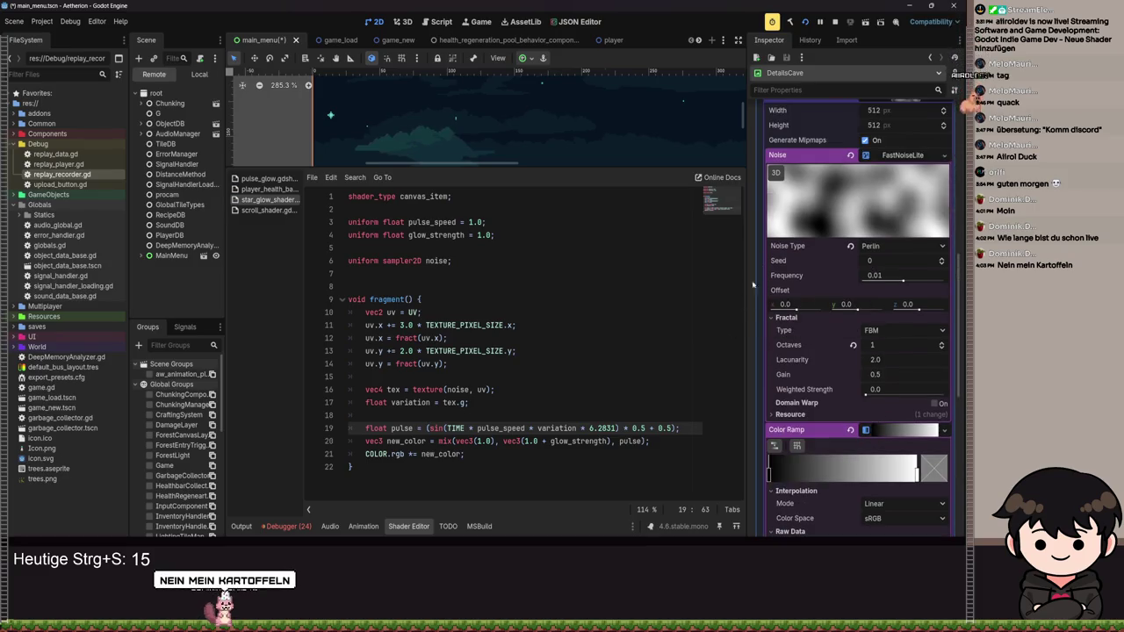
{"action": "scroll", "coordinate": [861, 409], "scroll_direction": "down", "scroll_amount": 6}
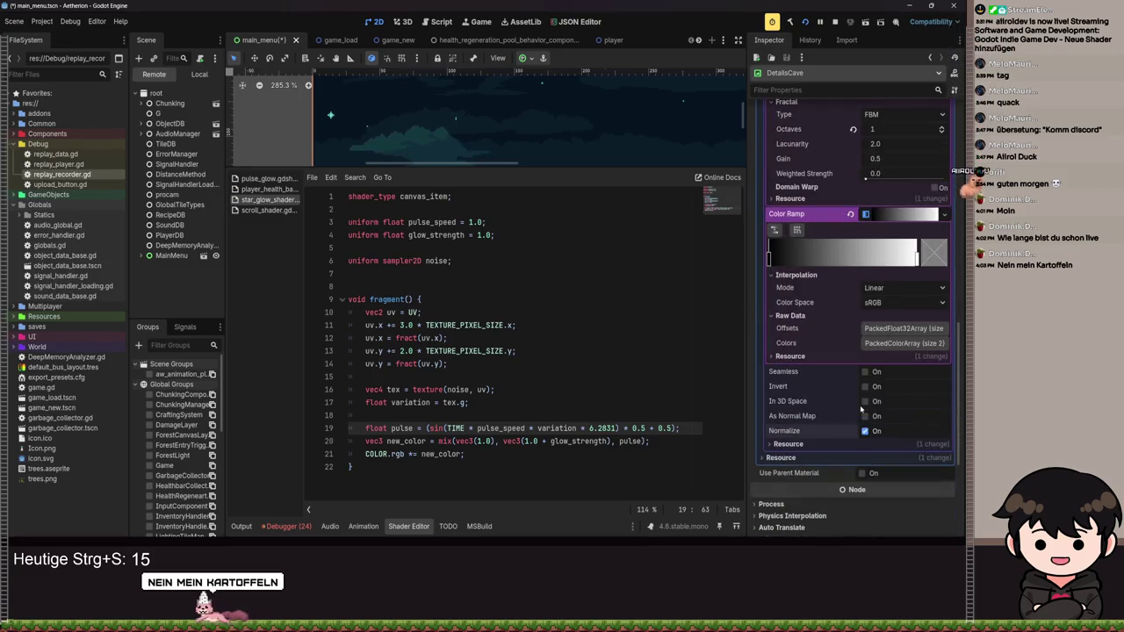
{"action": "key", "text": "BackSpace"}
{"action": "key", "text": "BackSpace"}
{"action": "key", "text": "BackSpace"}
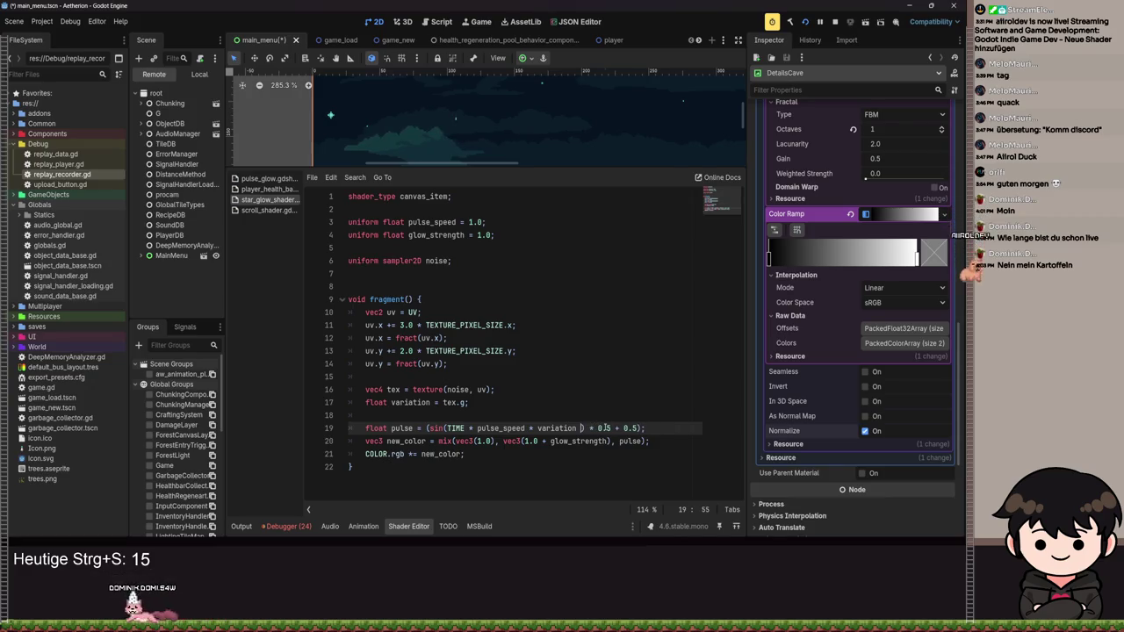
{"action": "key", "text": "ctrl+s"}
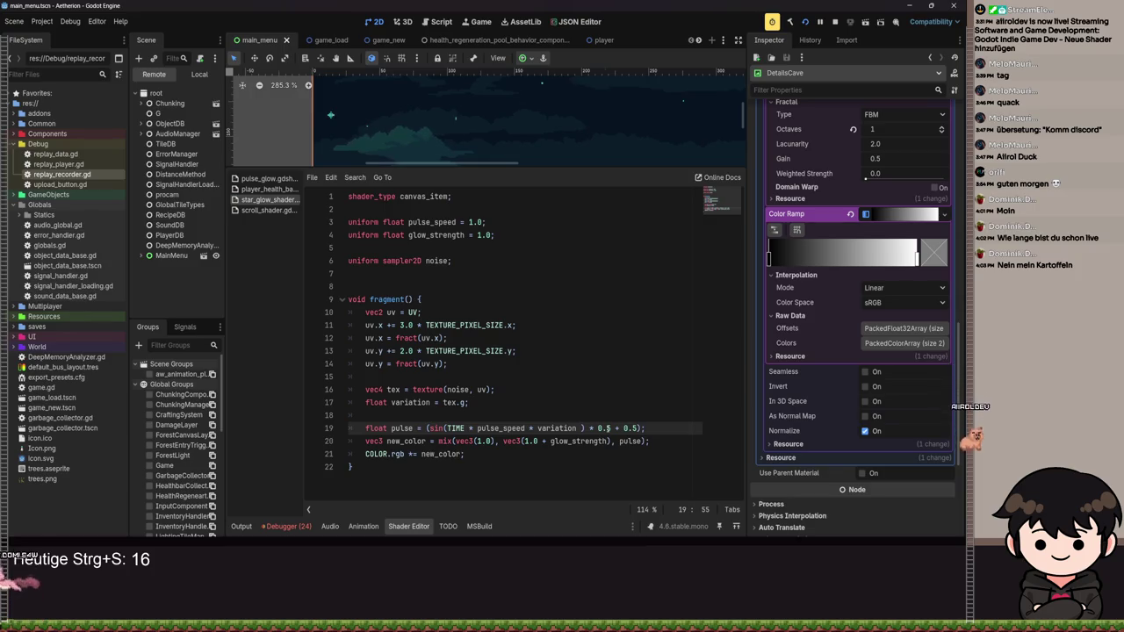
{"action": "key", "text": "ctrl+z"}
{"action": "key", "text": "ctrl+s"}
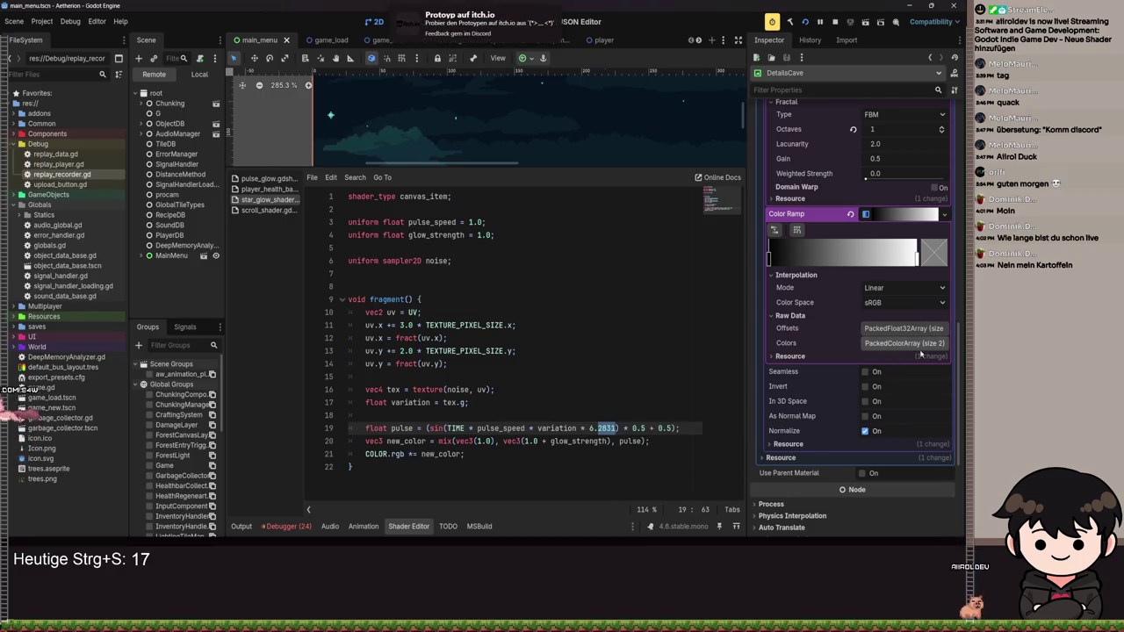
- Try resetting octaves and frequency, keeping 1 octave and frequency 0.01
{"action": "scroll", "coordinate": [924, 346], "scroll_direction": "up", "scroll_amount": 5}
{"action": "scroll", "coordinate": [860, 300], "scroll_direction": "down", "scroll_amount": 2}
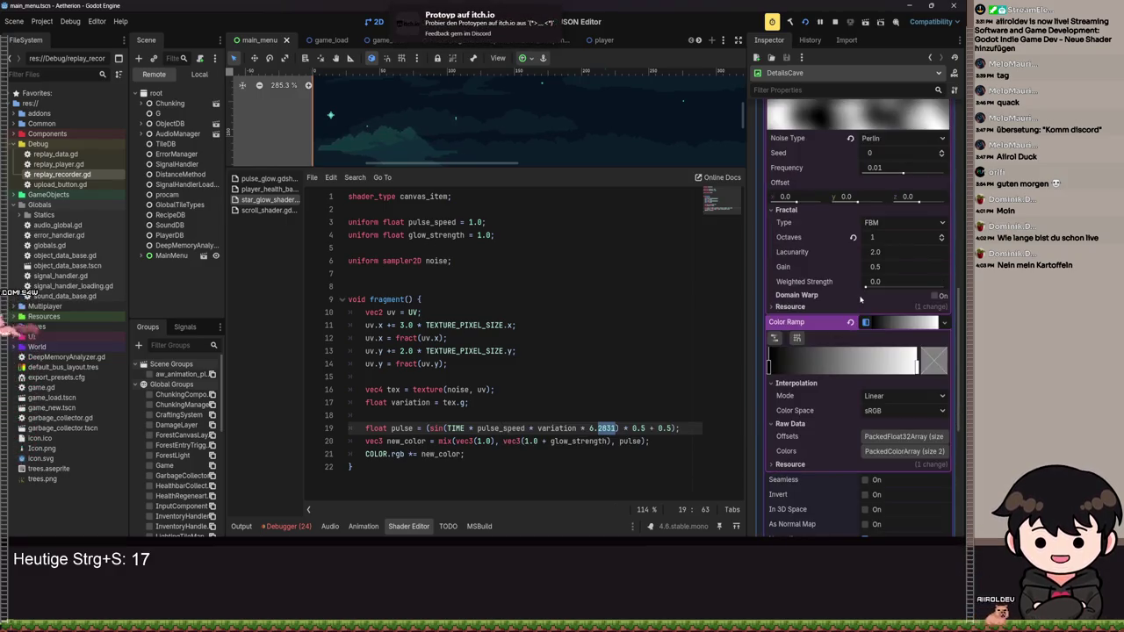
{"action": "left_click", "coordinate": [852, 237]}
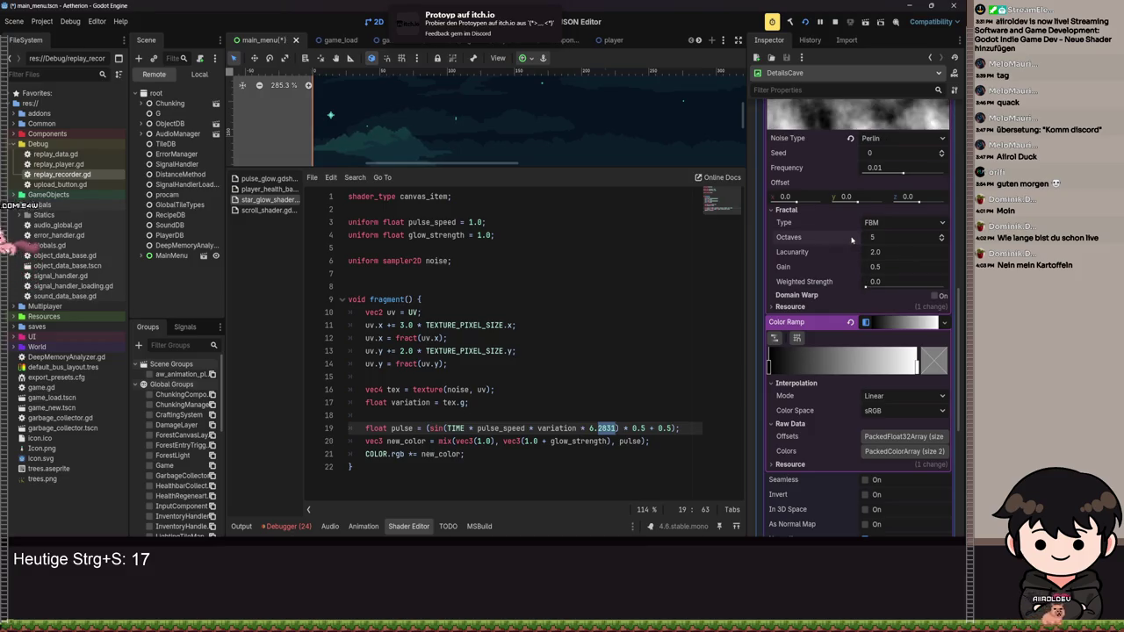
{"action": "key", "text": "ctrl+z"}
{"action": "key", "text": "ctrl+s"}
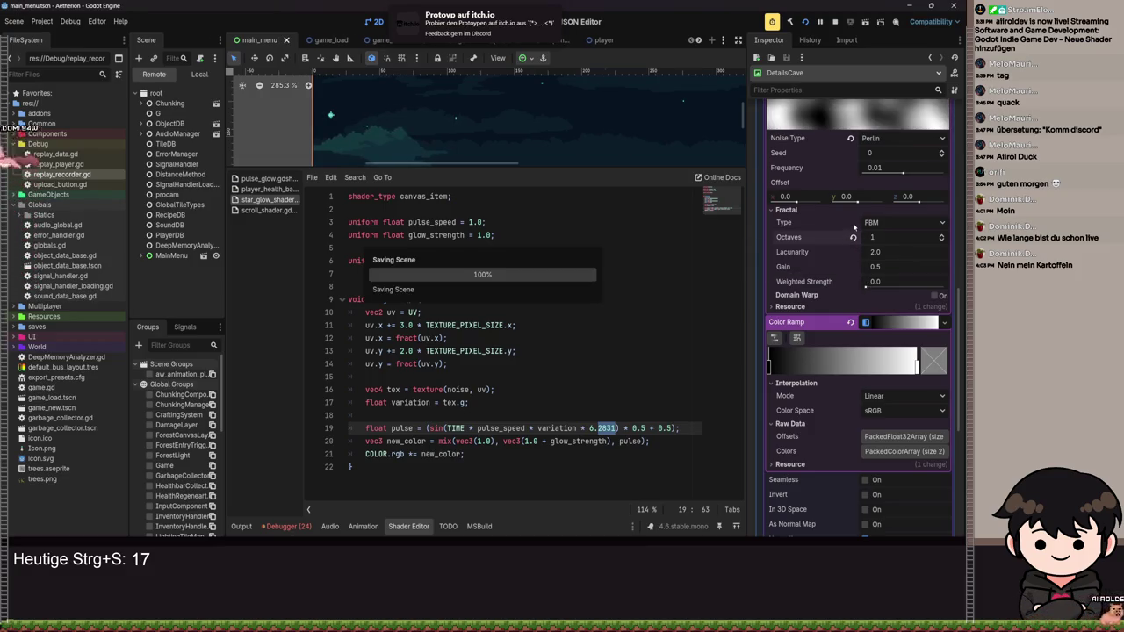
{"action": "left_click_drag", "start_coordinate": [903, 172], "coordinate": [824, 175]}
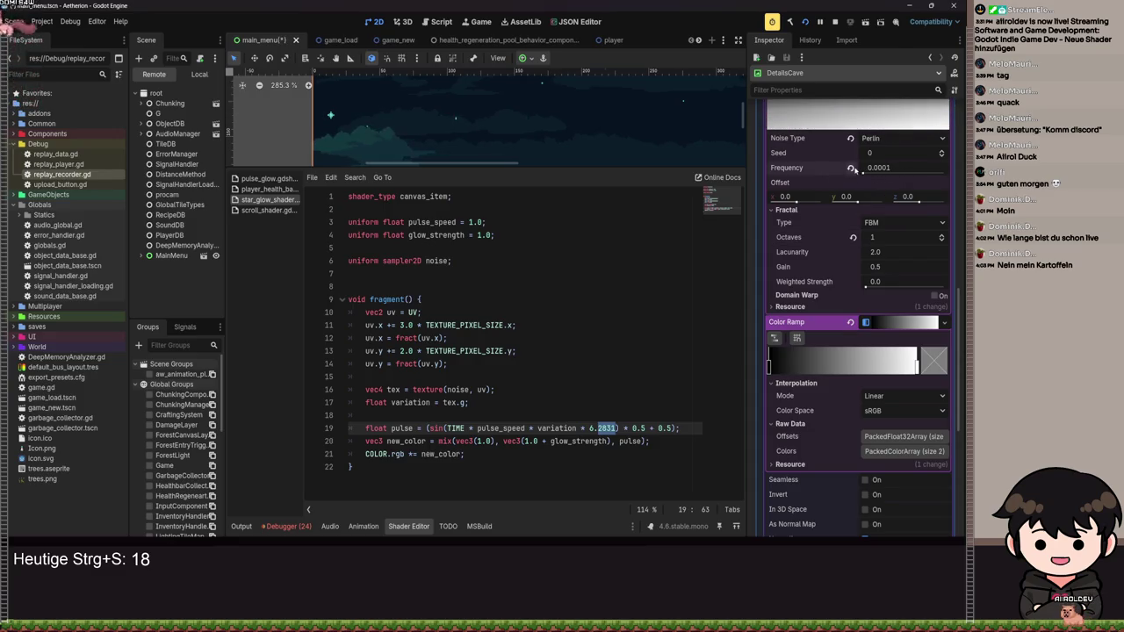
{"action": "left_click", "coordinate": [852, 167]}
{"action": "left_click", "coordinate": [638, 325]}
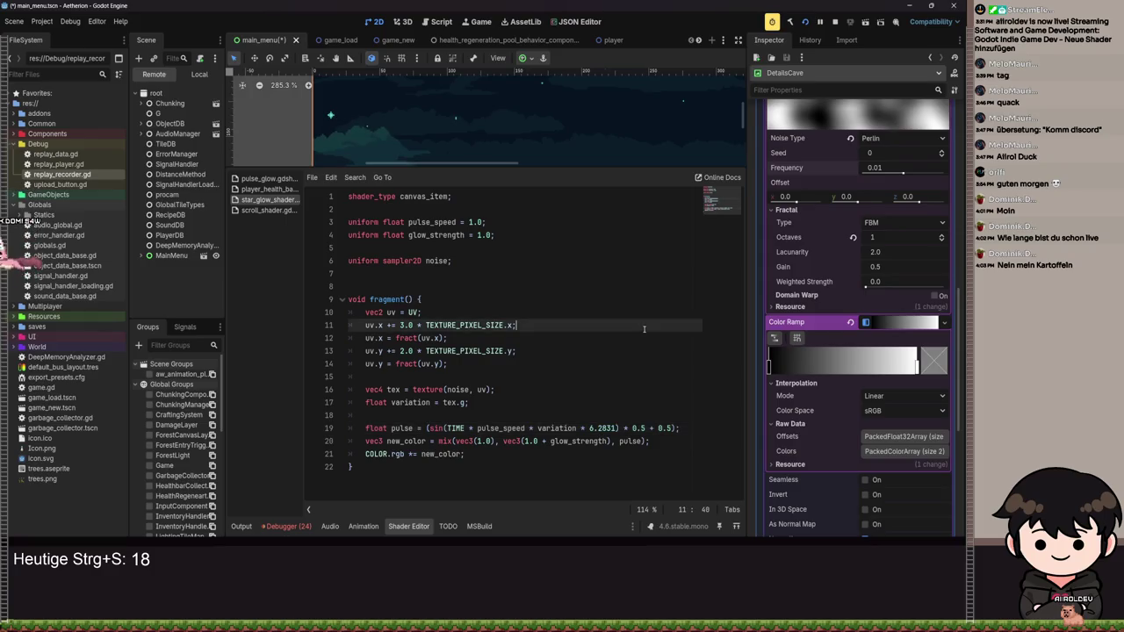
- Save the shader with its offset, fract-wrapped UV noise sampling
{"action": "key", "text": "ctrl+s"}
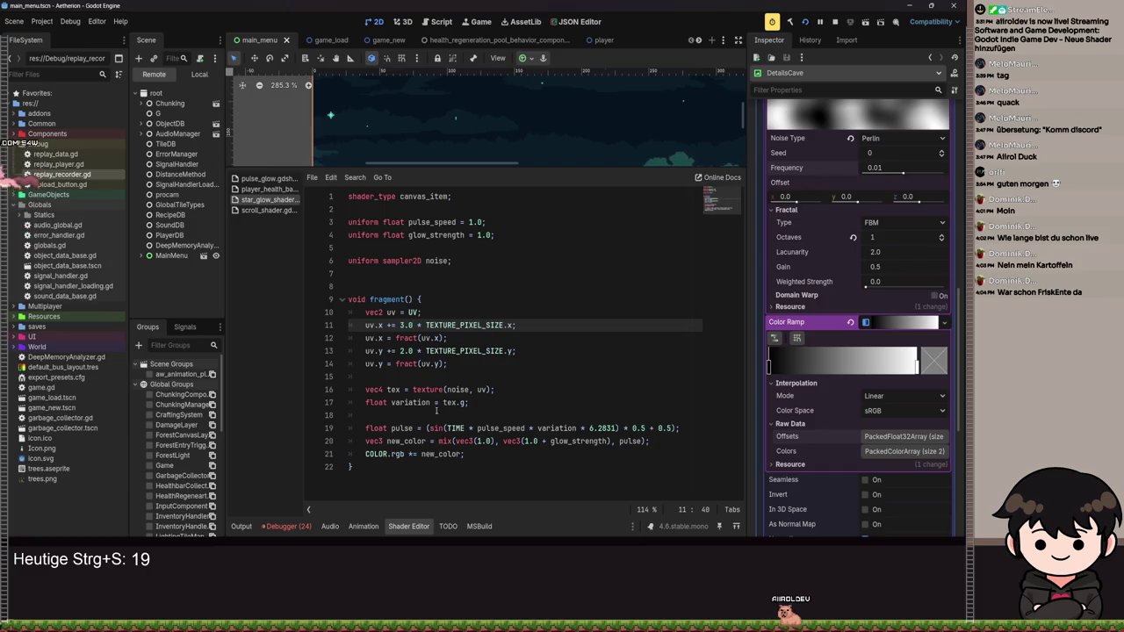
- Add float speed_variation = mix(0.85, 1.15, variation); below the variation line
{"action": "left_click", "coordinate": [496, 405]}
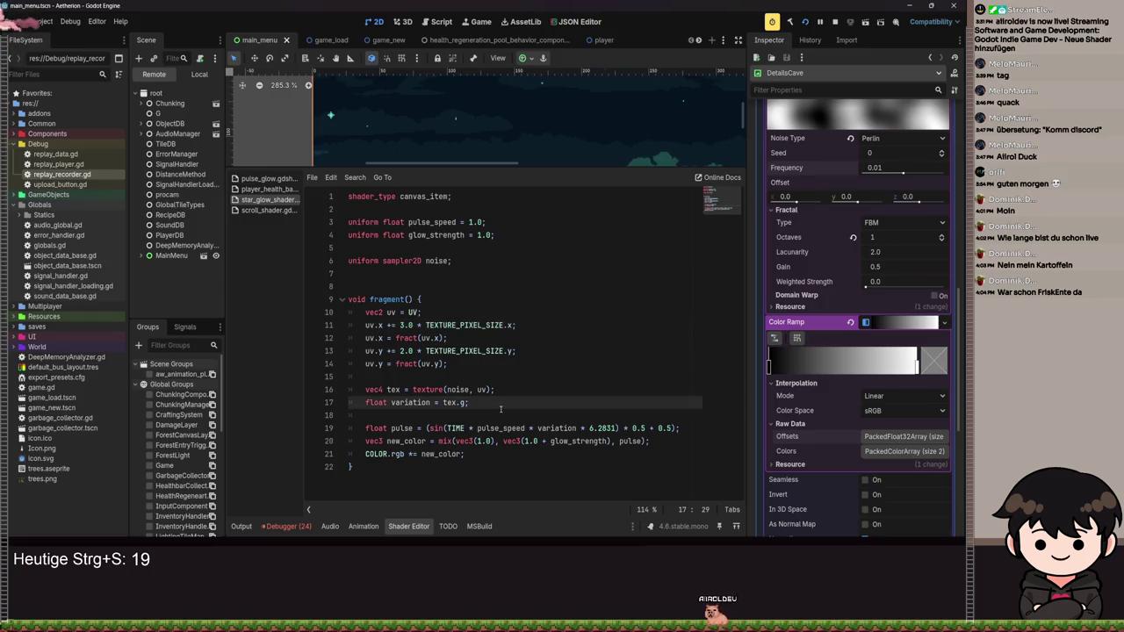
{"action": "key", "text": "Return"}
{"action": "type", "text": "float speed_variati"}
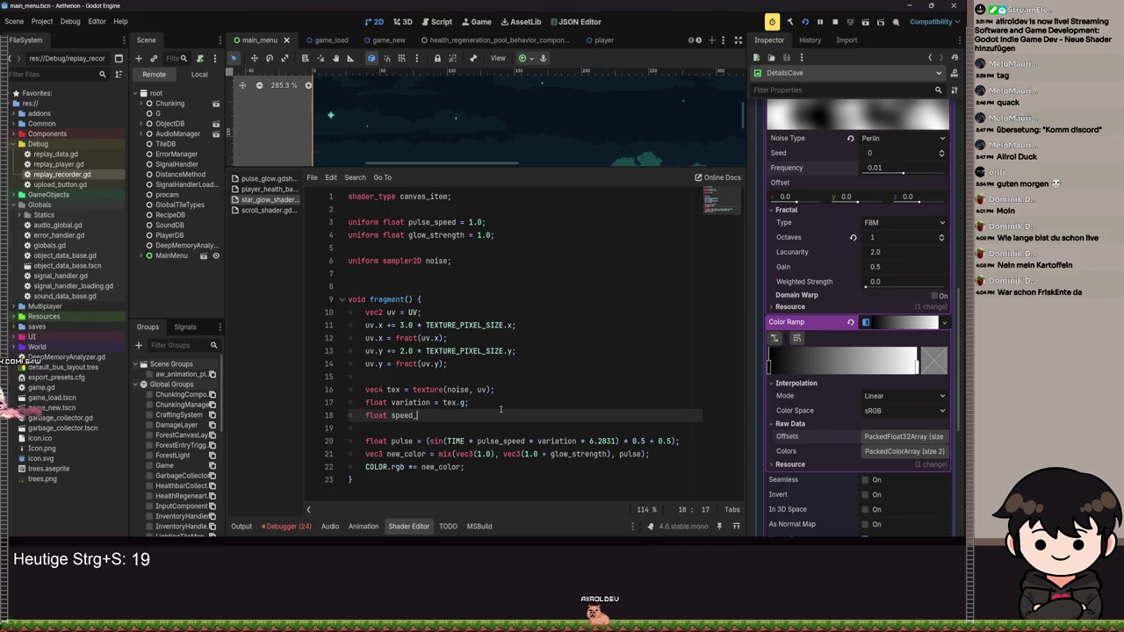
{"action": "type", "text": "on "}
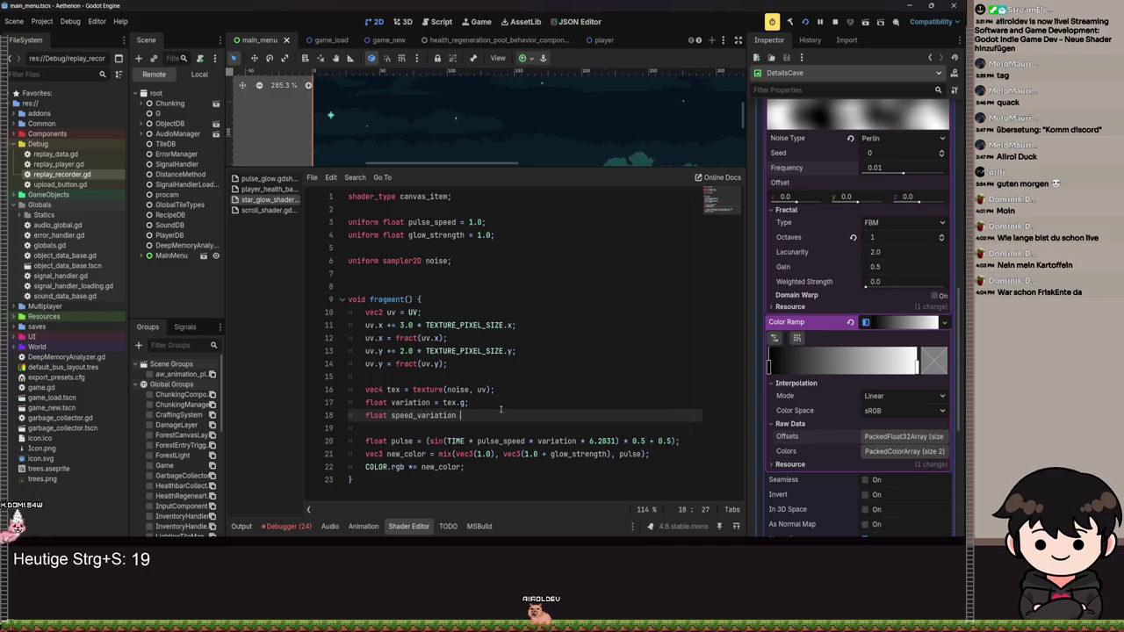
{"action": "type", "text": "= mix(0."}
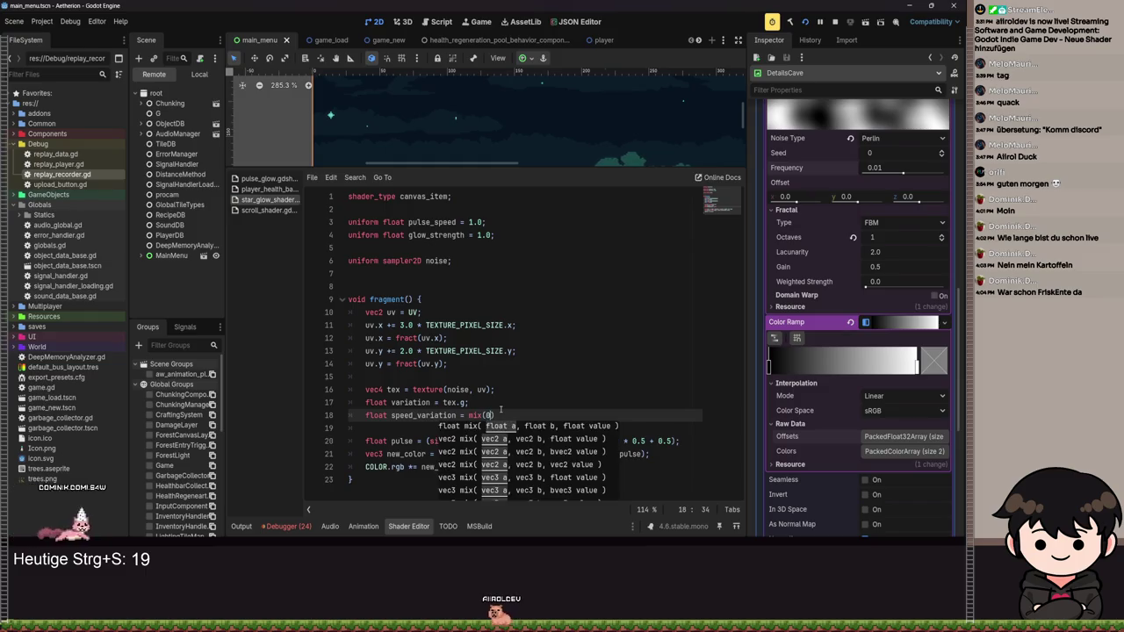
{"action": "type", "text": "85, "}
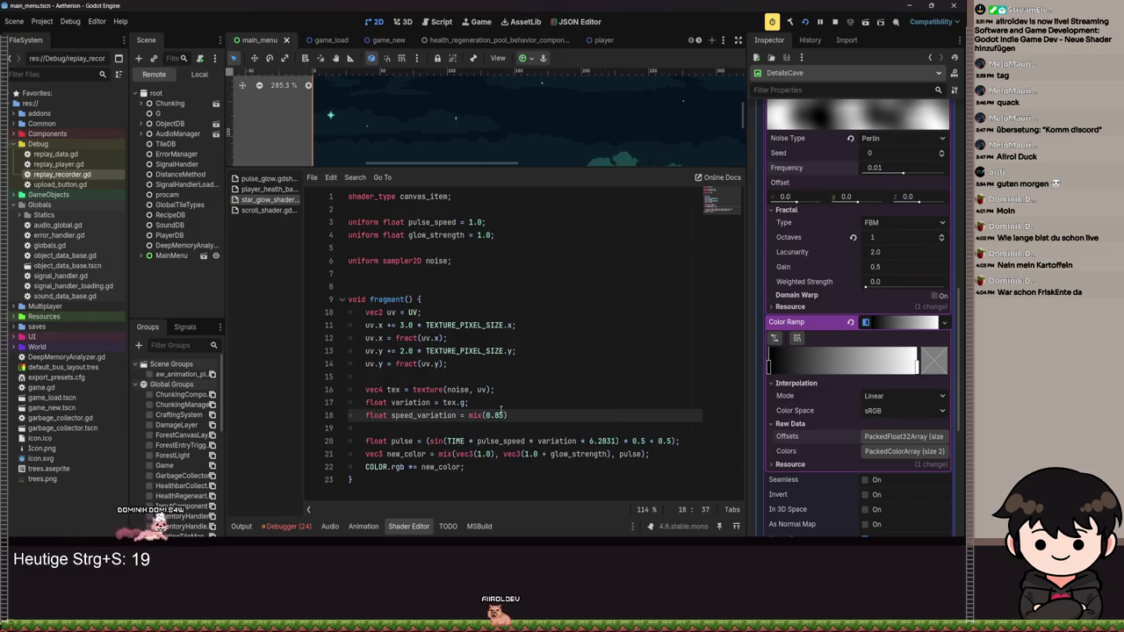
{"action": "type", "text": "1.15, varia"}
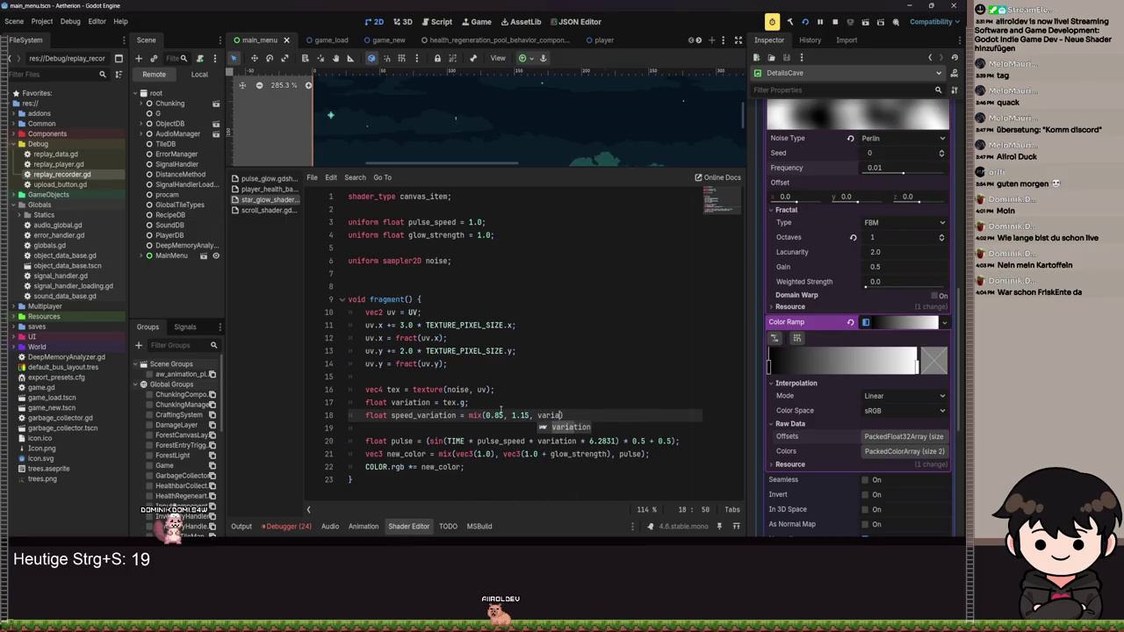
{"action": "key", "text": "Return"}
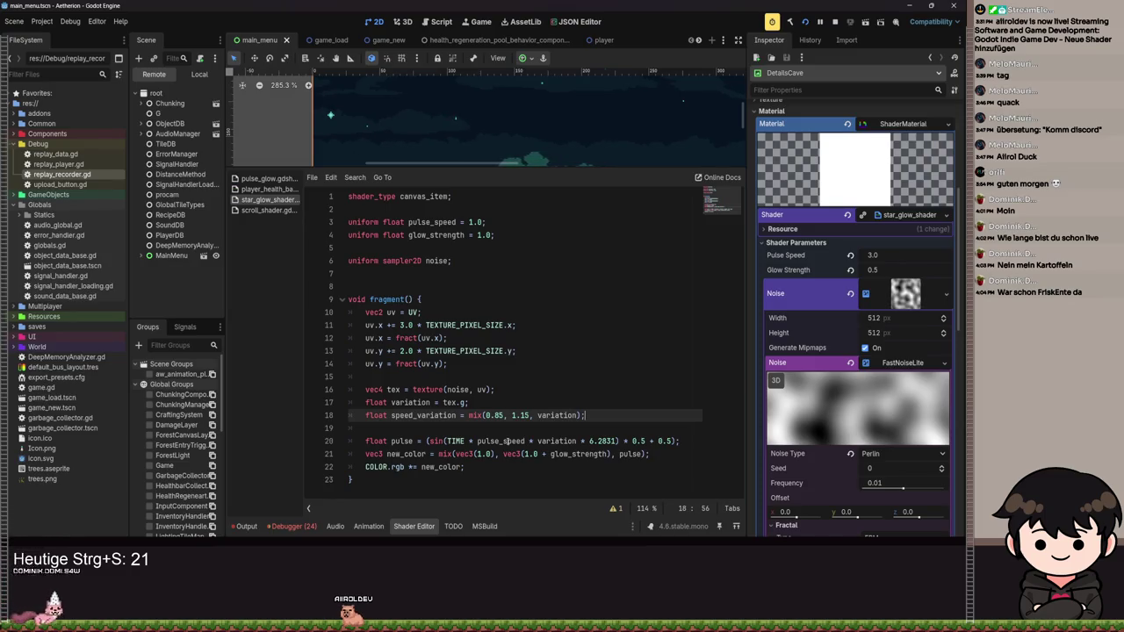
{"action": "left_click", "coordinate": [899, 453]}
{"action": "left_click", "coordinate": [886, 484]}
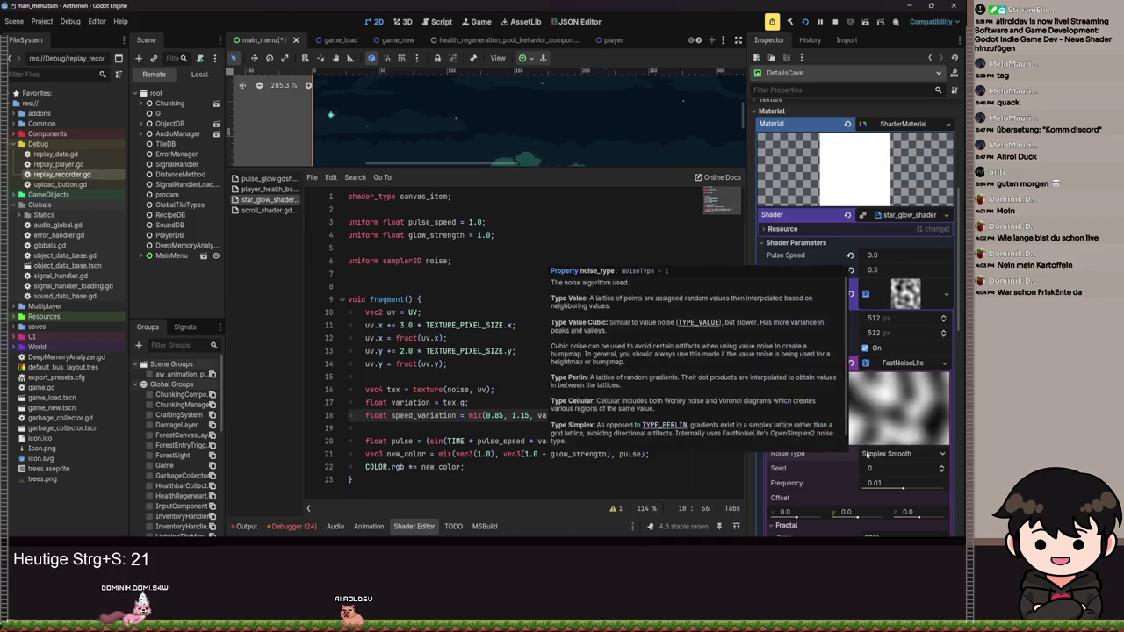
{"action": "left_click", "coordinate": [877, 453]}
{"action": "left_click", "coordinate": [896, 472]}
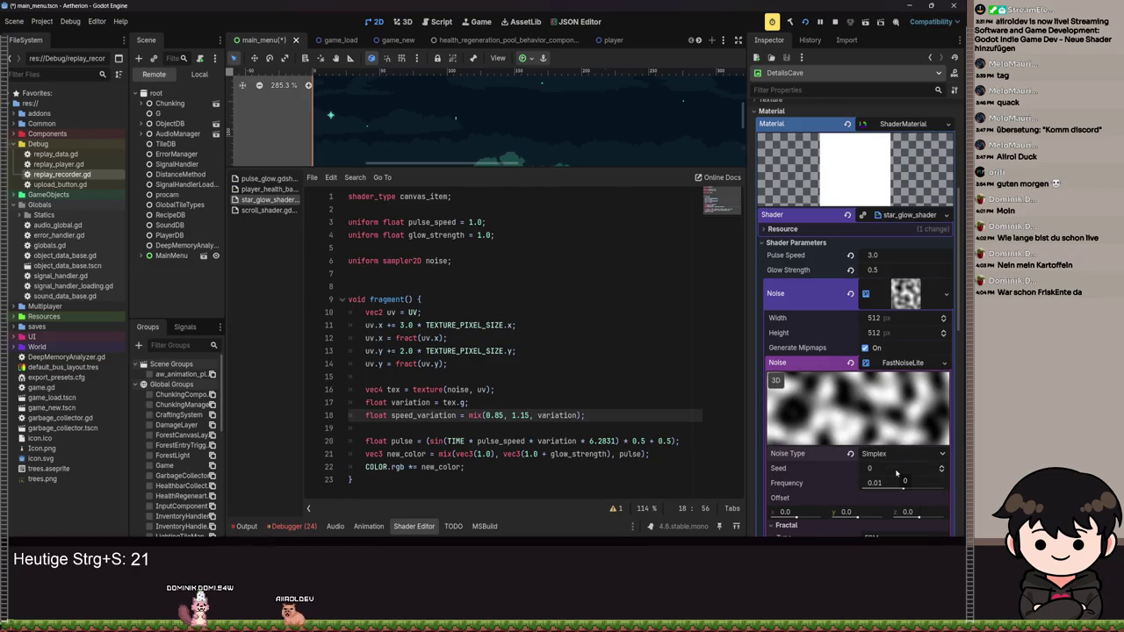
{"action": "scroll", "coordinate": [893, 437], "scroll_direction": "down", "scroll_amount": 2}
{"action": "left_click_drag", "start_coordinate": [902, 434], "coordinate": [892, 436]}
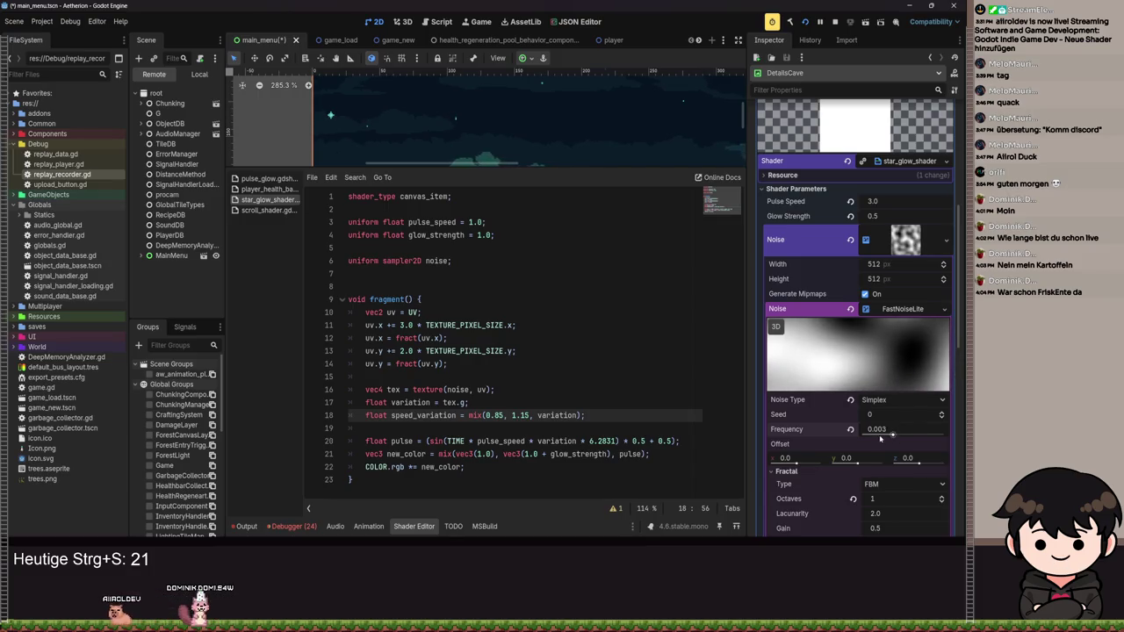
{"action": "key", "text": "ctrl+z"}
{"action": "left_click", "coordinate": [509, 389]}
{"action": "key", "text": "ctrl+s"}
{"action": "scroll", "coordinate": [850, 420], "scroll_direction": "down", "scroll_amount": 2}
{"action": "scroll", "coordinate": [849, 420], "scroll_direction": "down", "scroll_amount": 2}
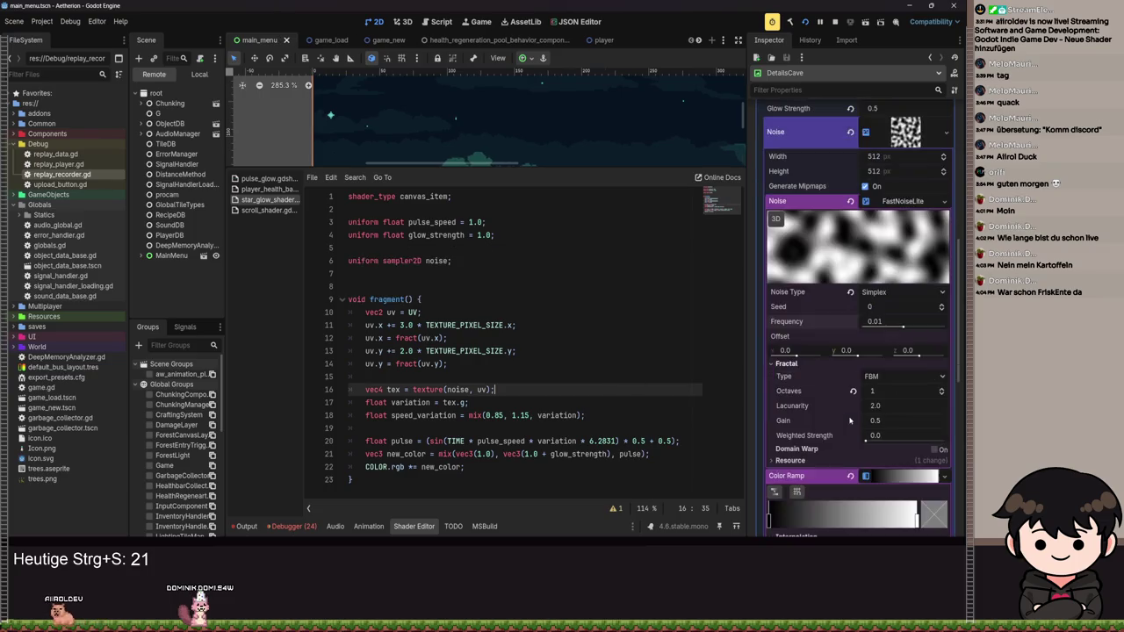
{"action": "left_click", "coordinate": [870, 296]}
{"action": "left_click", "coordinate": [875, 309]}
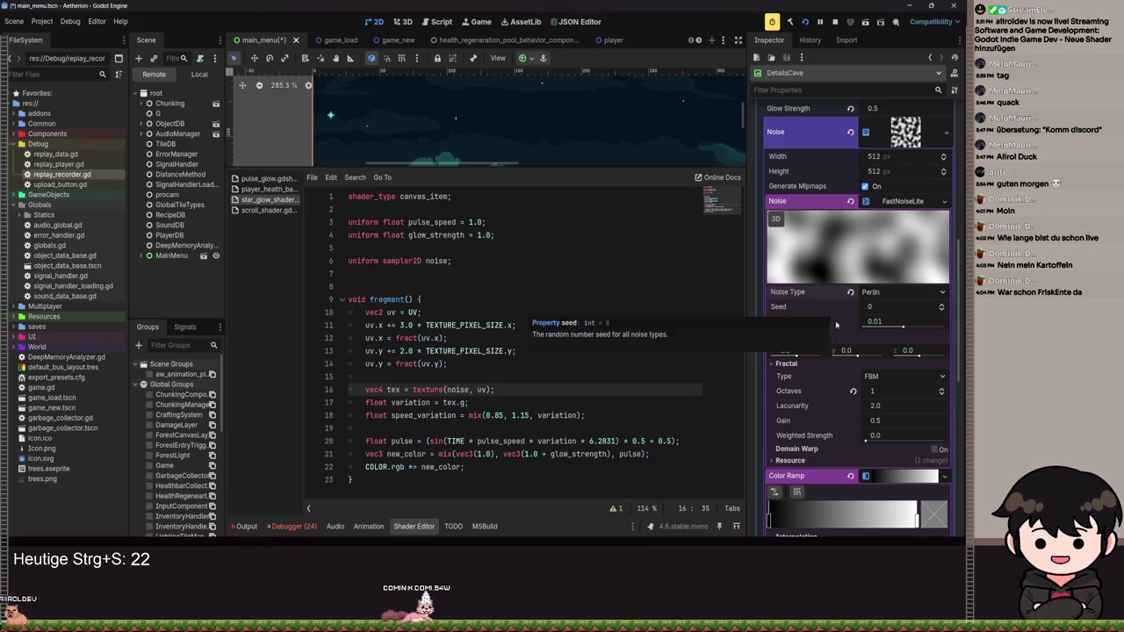
{"action": "scroll", "coordinate": [808, 419], "scroll_direction": "down", "scroll_amount": 3}
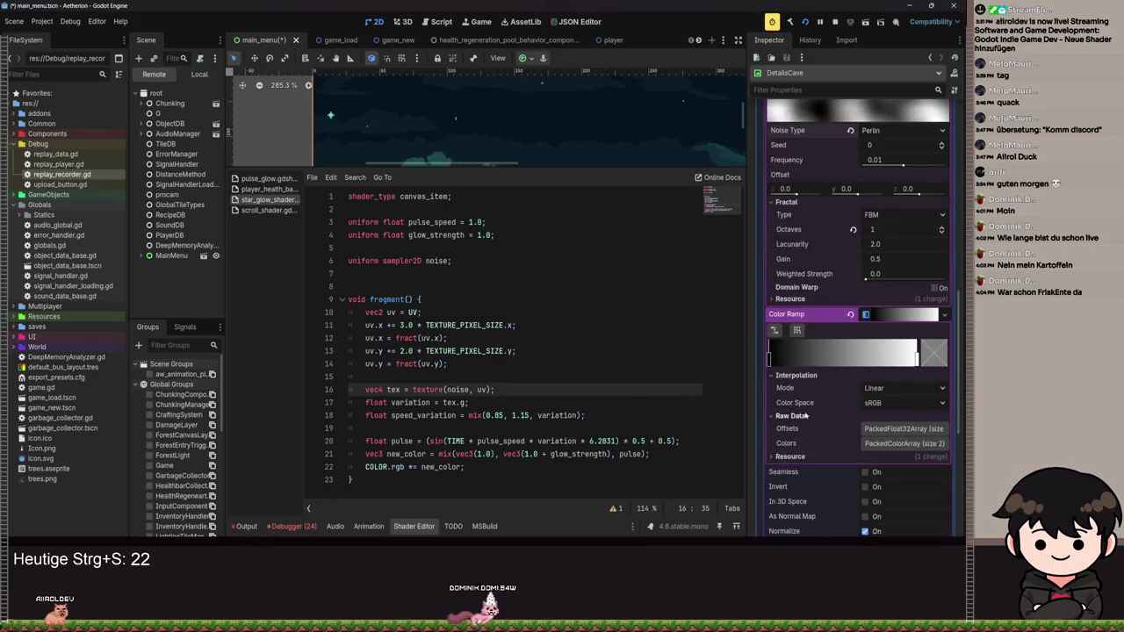
{"action": "scroll", "coordinate": [808, 419], "scroll_direction": "down", "scroll_amount": 3}
{"action": "left_click", "coordinate": [865, 354]}
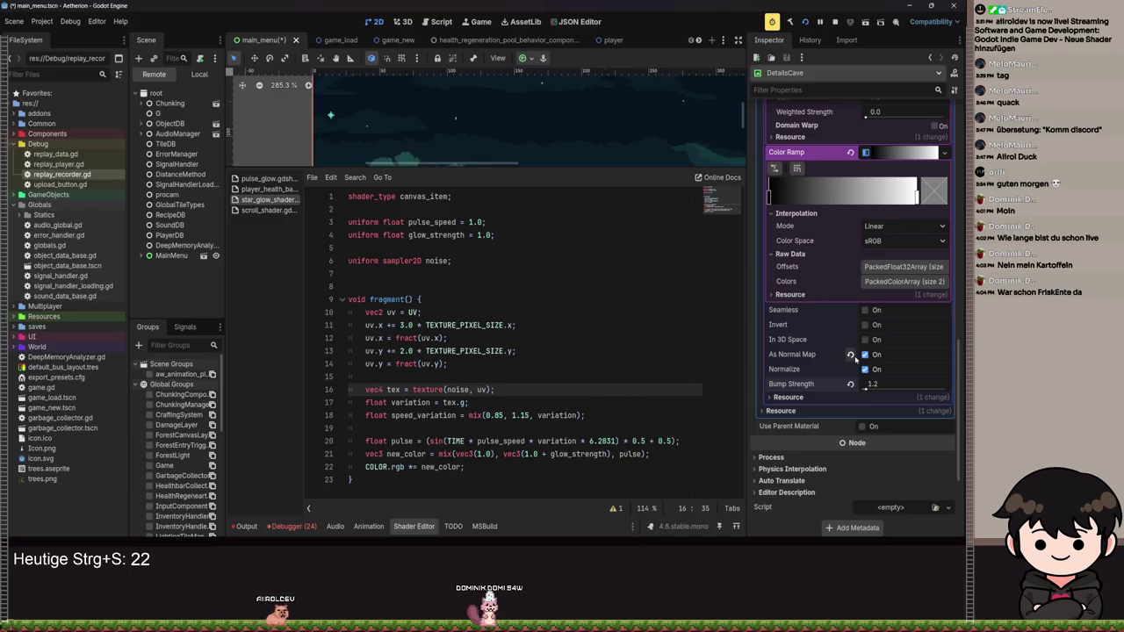
{"action": "left_click", "coordinate": [851, 355]}
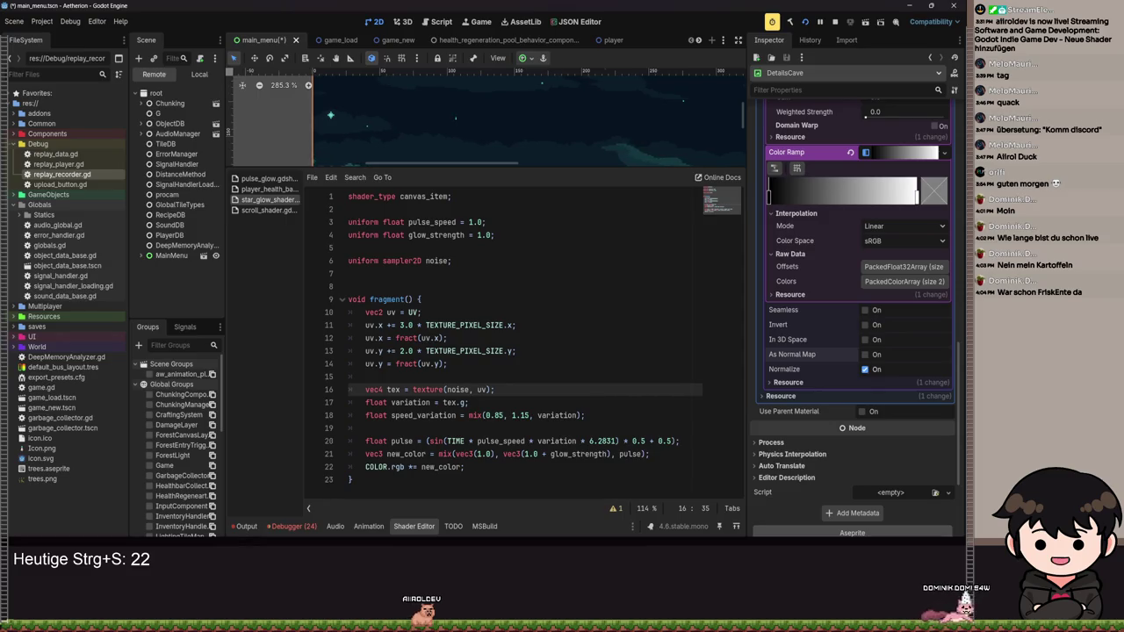
- Replace variation in the pulse formula with speed_variation * variation
{"action": "mouse_move", "coordinate": [587, 415]}
{"action": "left_mouse_down"}
{"action": "mouse_move", "coordinate": [498, 416]}
{"action": "mouse_move", "coordinate": [499, 430]}
{"action": "left_mouse_up"}
{"action": "double_click", "coordinate": [500, 440]}
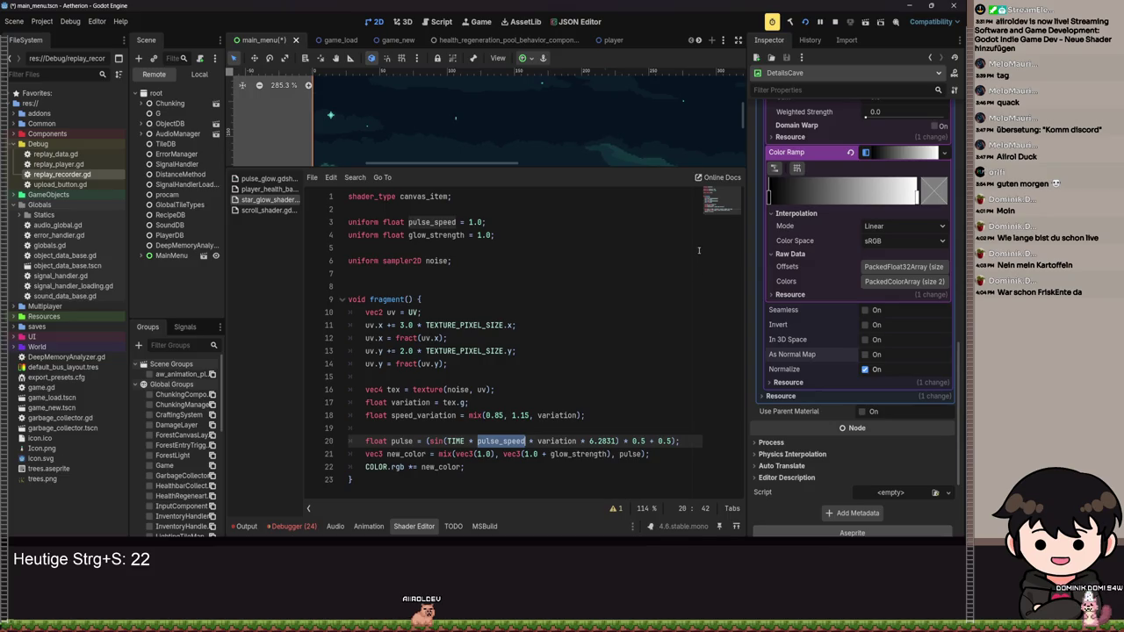
{"action": "double_click", "coordinate": [540, 441]}
{"action": "type", "text": "spee"}
{"action": "key", "text": "Return"}
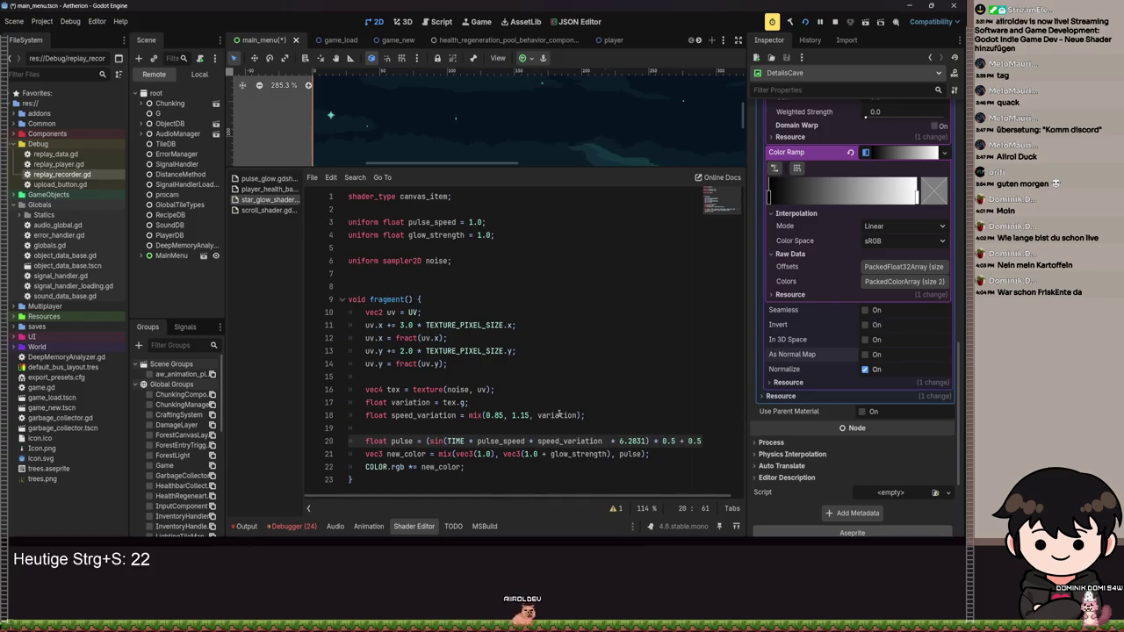
{"action": "type", "text": "* variation"}
- Save the shader and scene, then run the game with F5
{"action": "key", "text": "ctrl+s"}
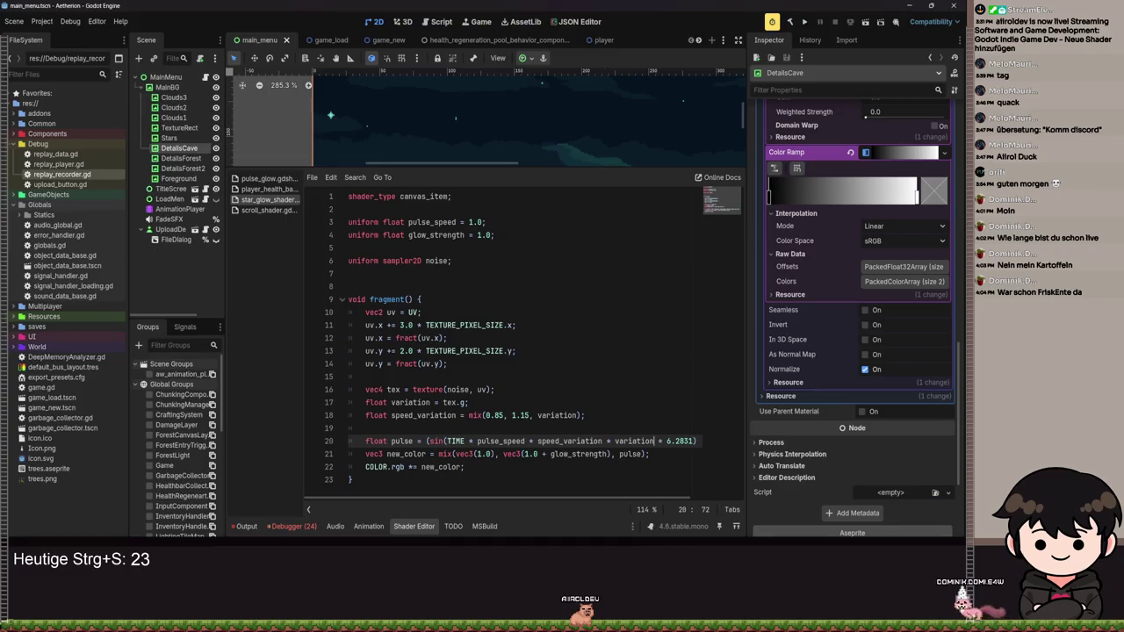
{"action": "left_click", "coordinate": [682, 336]}
{"action": "key", "text": "F5"}
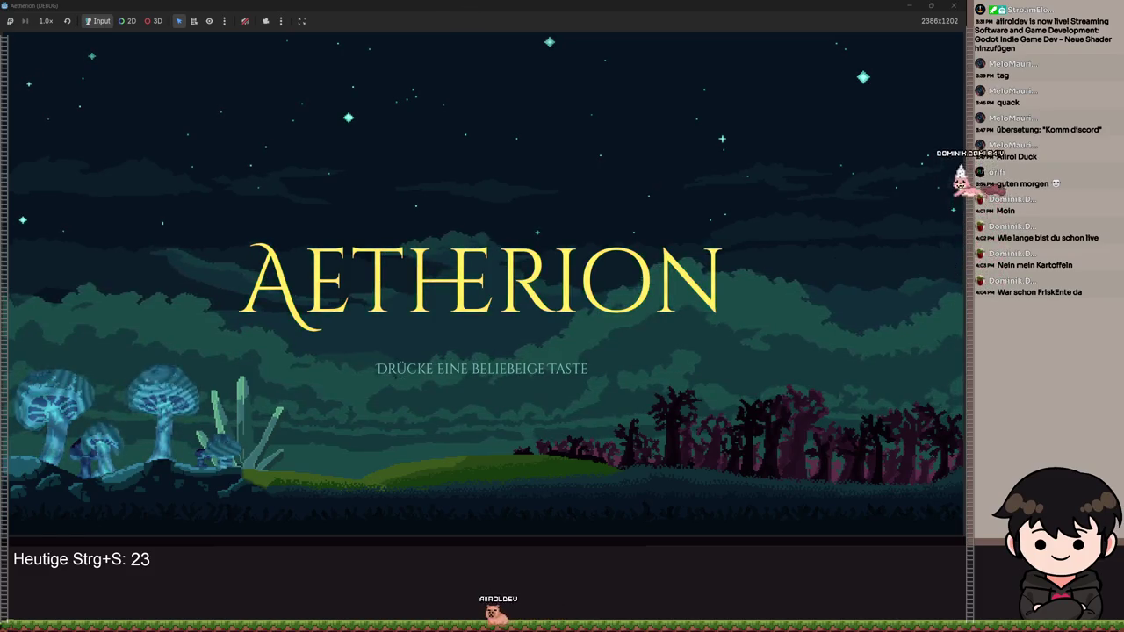
- Float and re-maximize the game window, watch the glowing stars, then close the game
{"action": "mouse_move", "coordinate": [494, 9]}
{"action": "left_mouse_down"}
{"action": "mouse_move", "coordinate": [722, 128]}
{"action": "mouse_move", "coordinate": [661, 137]}
{"action": "left_mouse_up"}
{"action": "double_click", "coordinate": [661, 136]}
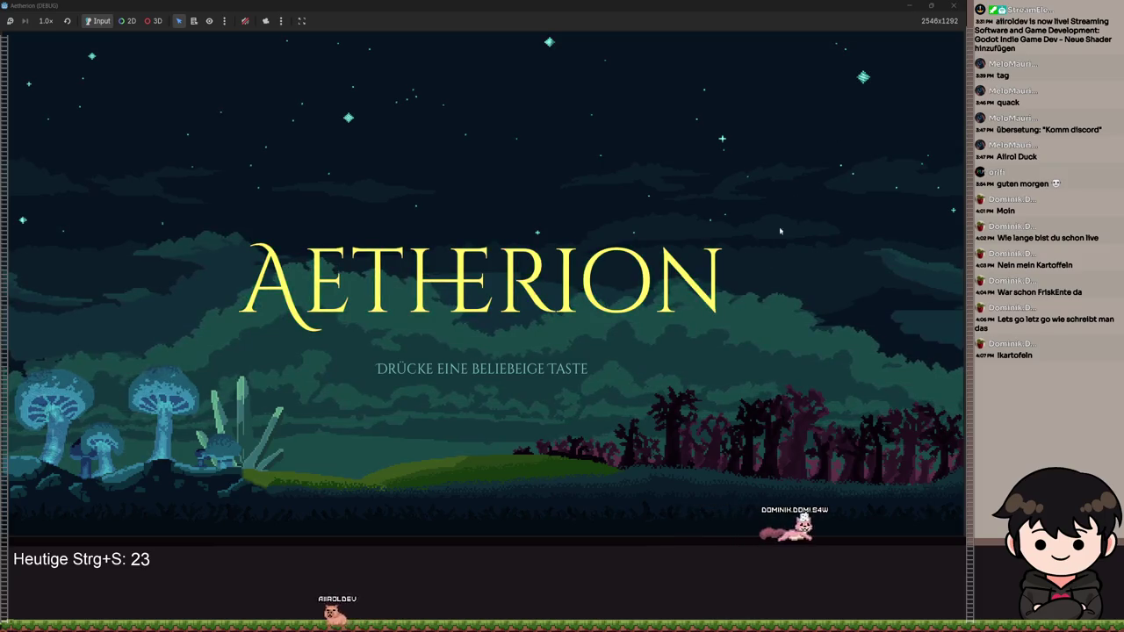
{"action": "left_click", "coordinate": [953, 8]}
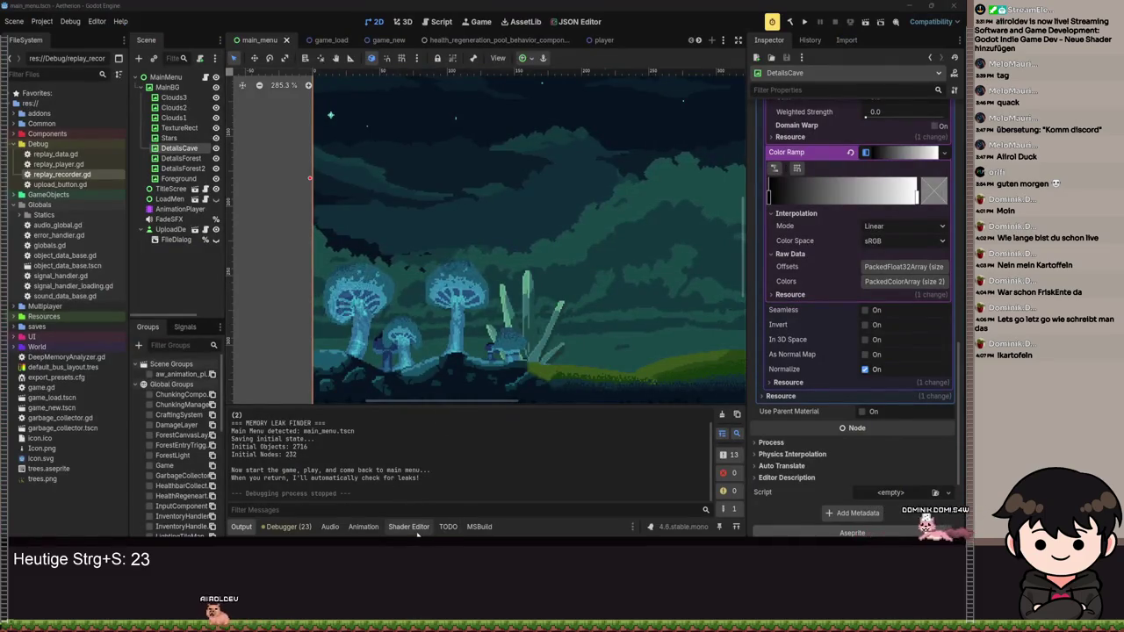
- Change line 16 to declare float tex1 = texture(noise, uv) in the star_glow_shader
{"action": "left_click", "coordinate": [416, 532]}
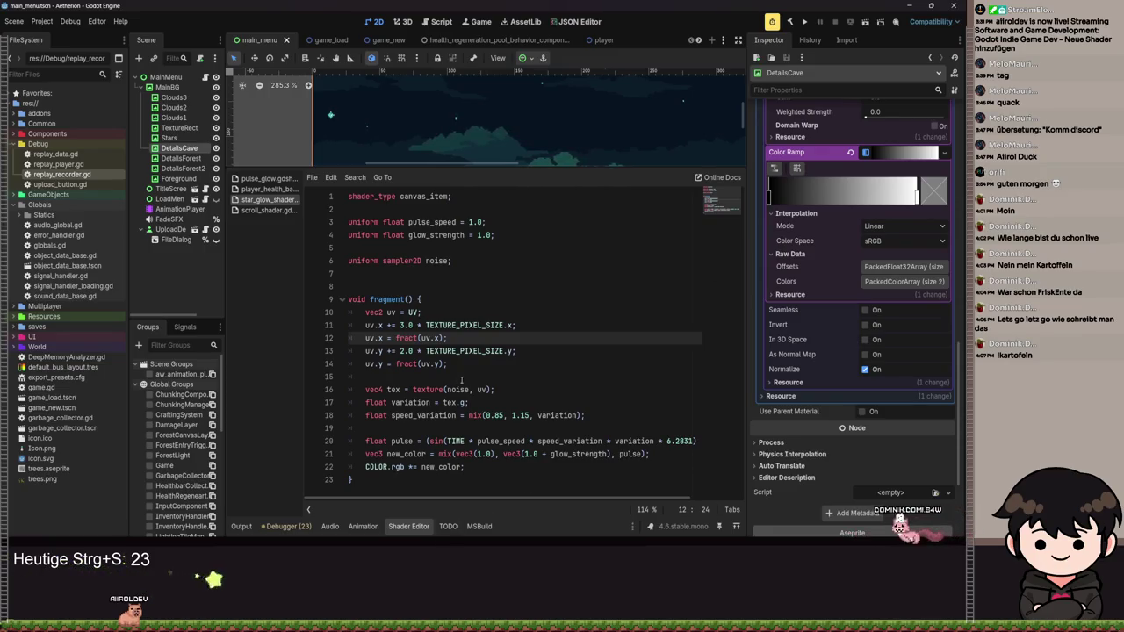
{"action": "left_click", "coordinate": [499, 389]}
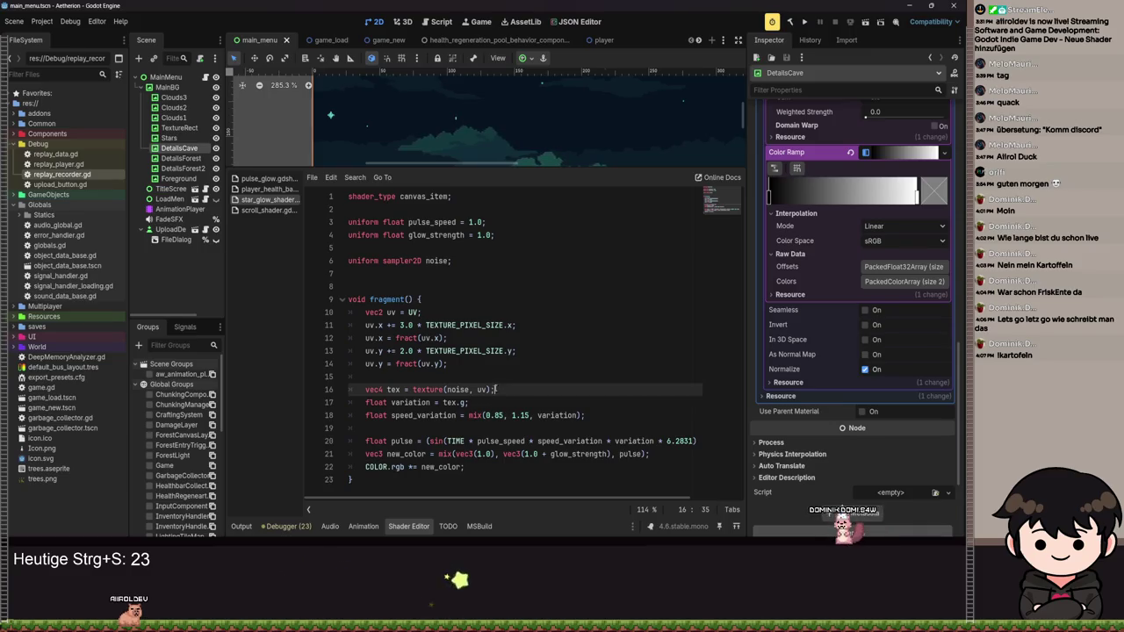
{"action": "type", "text": "float"}
{"action": "left_click", "coordinate": [409, 389]}
{"action": "type", "text": "1"}
{"action": "left_click", "coordinate": [517, 389]}
- End tex1 with .g; and add float tex2 = texture(noise, uv * 2.7 + vec2(0.37, 0.71)).g
{"action": "key", "text": "BackSpace"}
{"action": "type", "text": ".g;"}
{"action": "key", "text": "Return"}
{"action": "type", "text": "float t"}
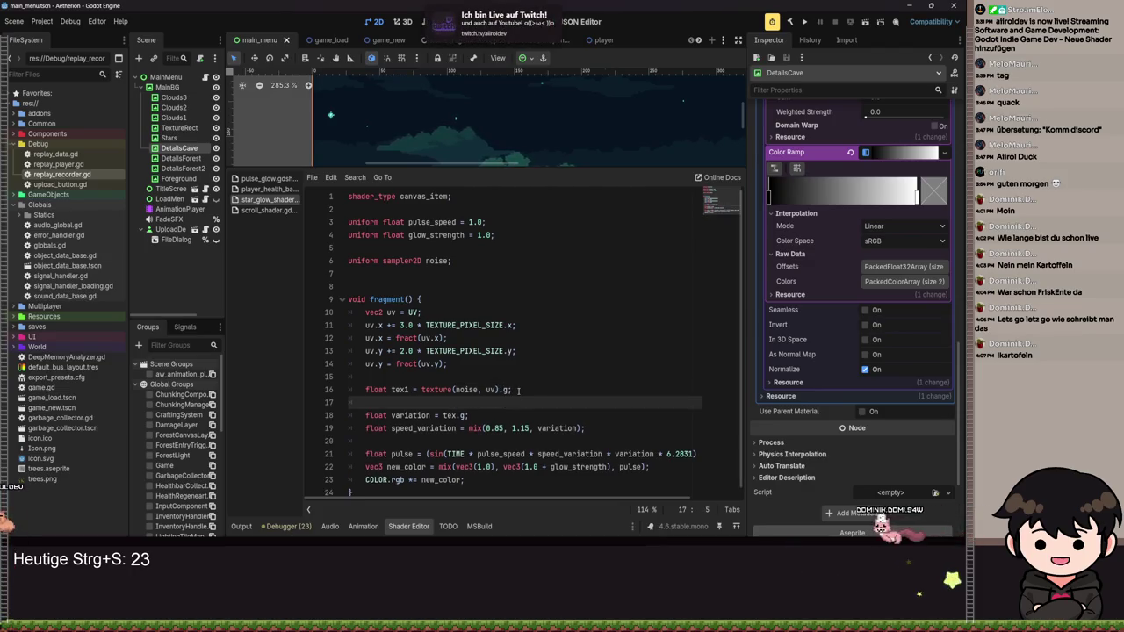
{"action": "type", "text": "ex2 = tex"}
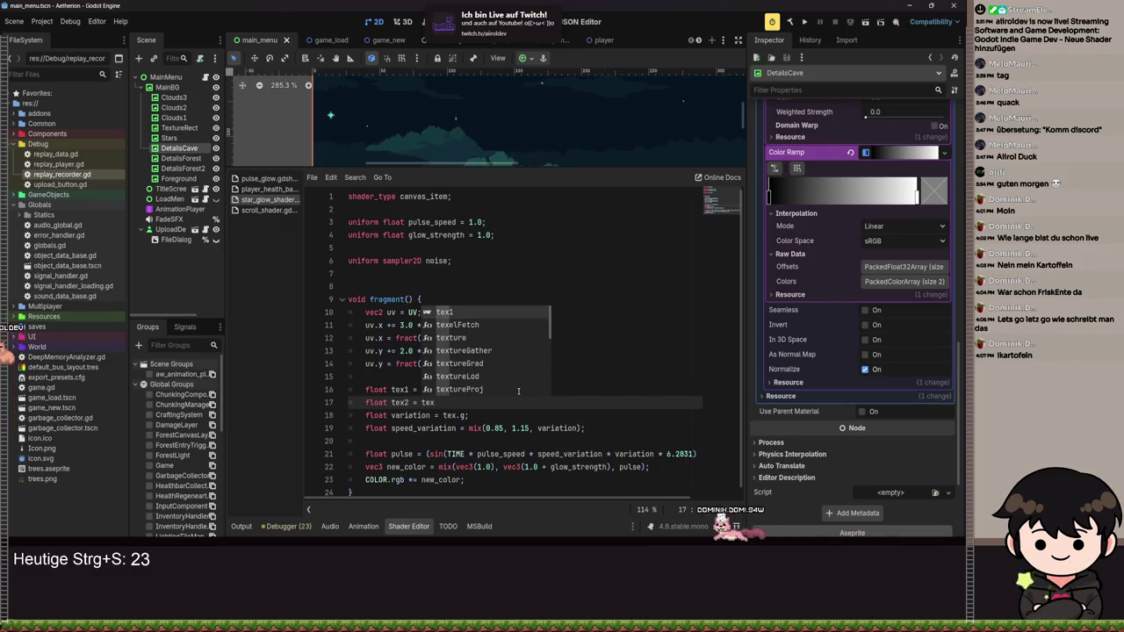
{"action": "key", "text": "Down"}
{"action": "key", "text": "Down"}
{"action": "key", "text": "Return"}
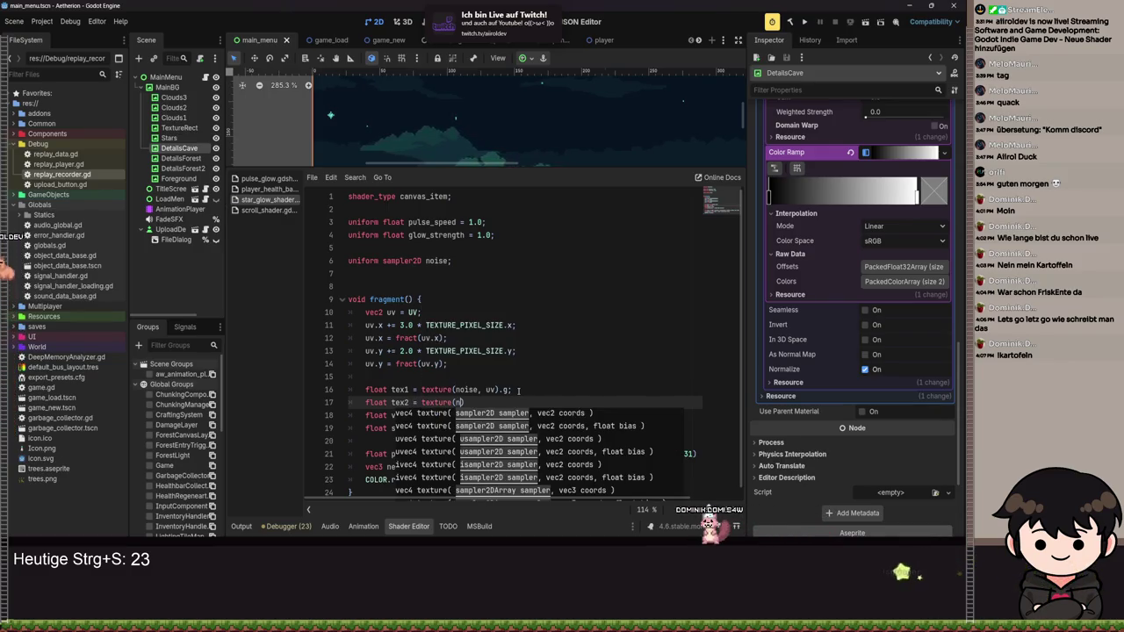
{"action": "type", "text": "oise,"}
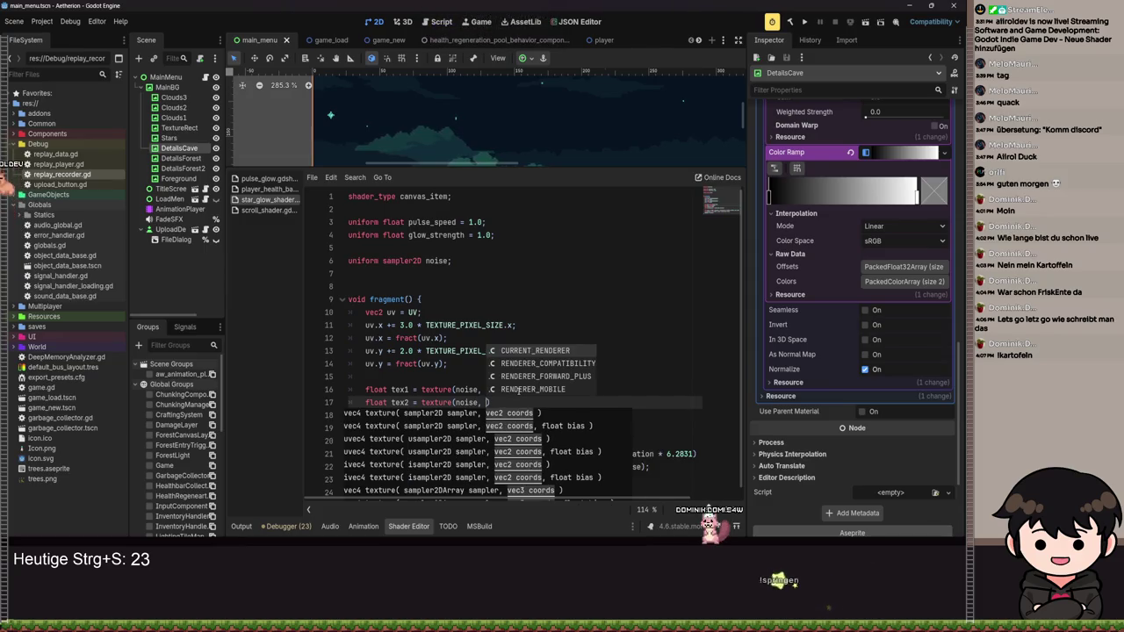
{"action": "key", "text": "Escape"}
{"action": "type", "text": "uv +"}
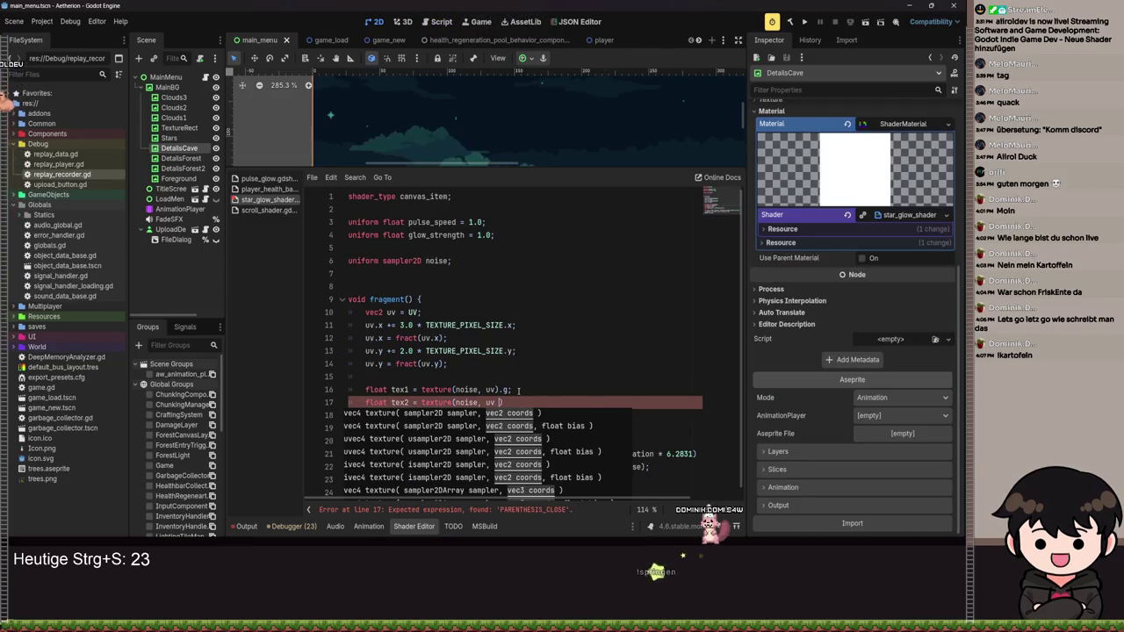
{"action": "type", "text": "2."}
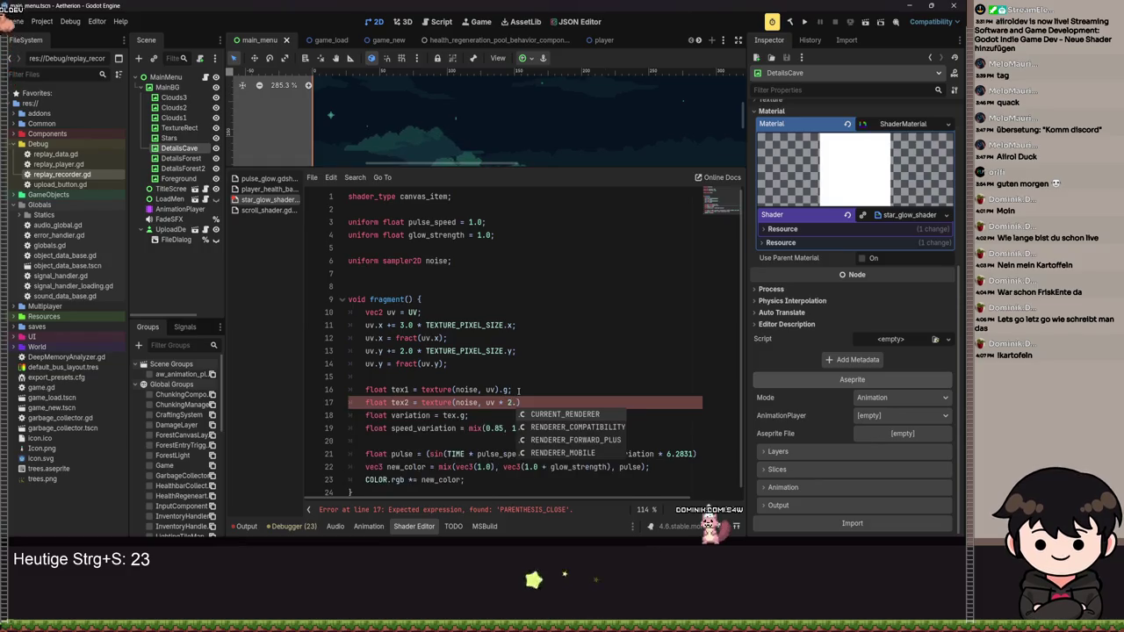
{"action": "type", "text": "7"}
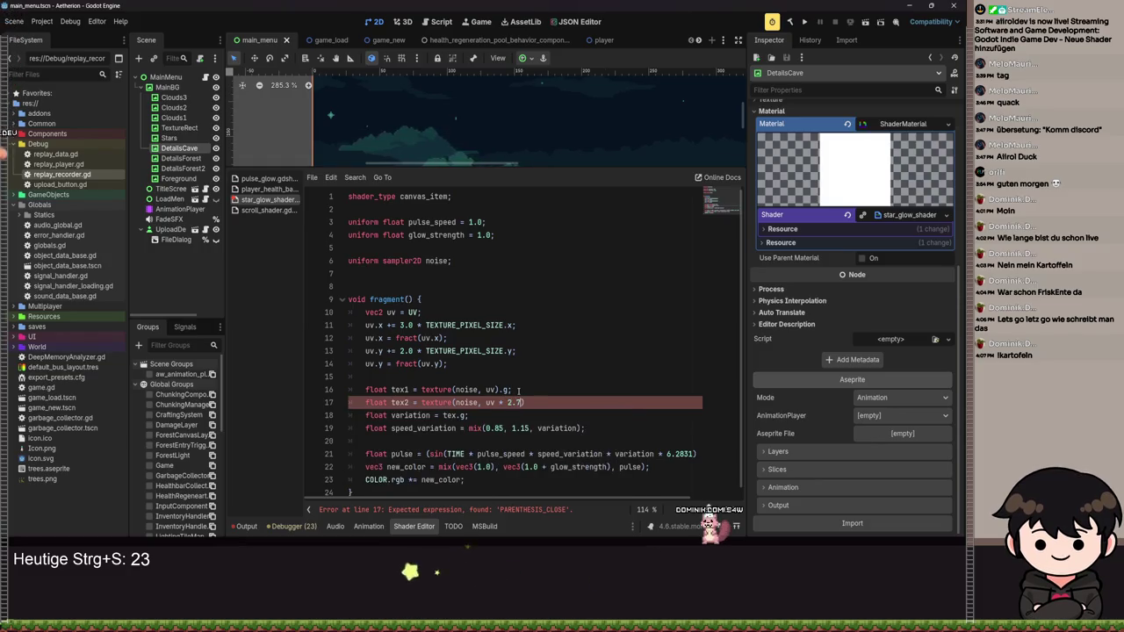
{"action": "type", "text": "c2("}
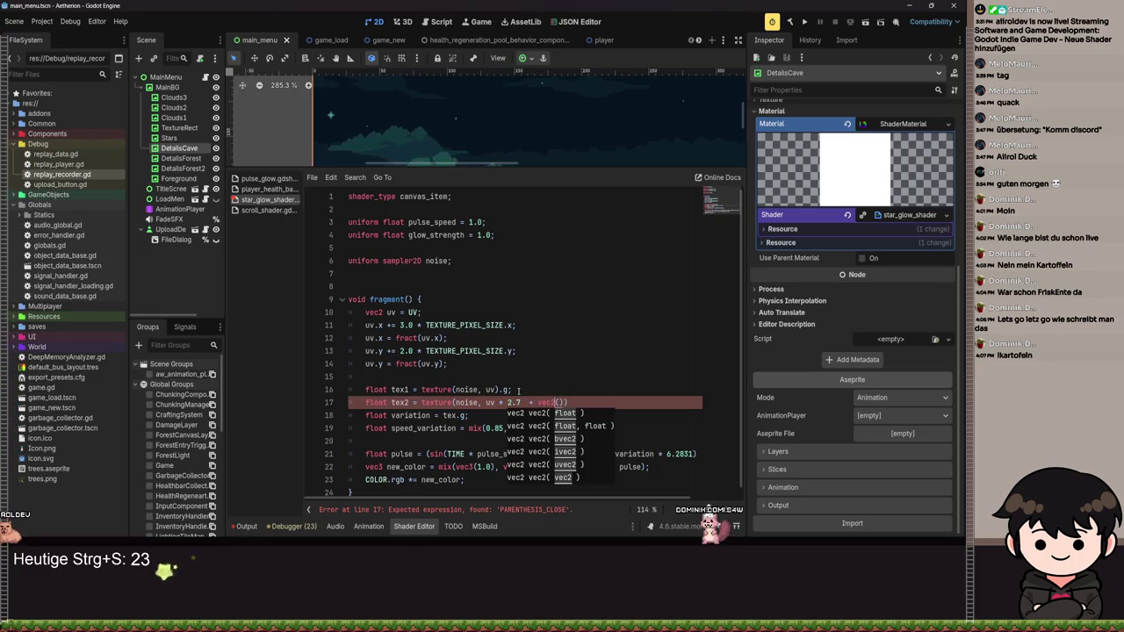
{"action": "type", "text": "0.37, "}
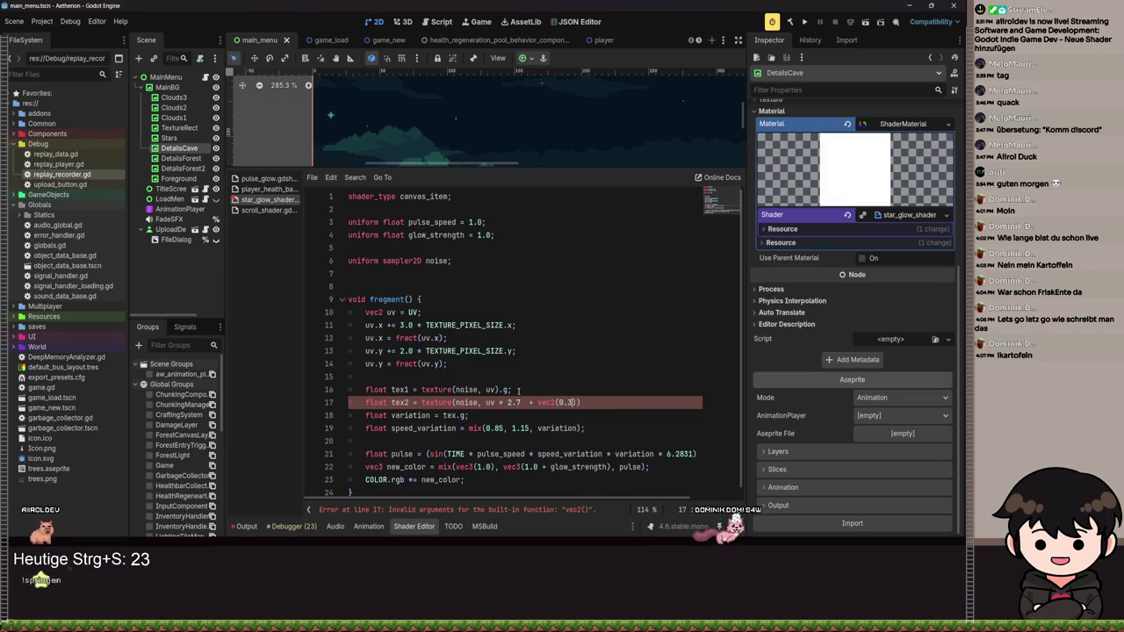
{"action": "type", "text": "0.71"}
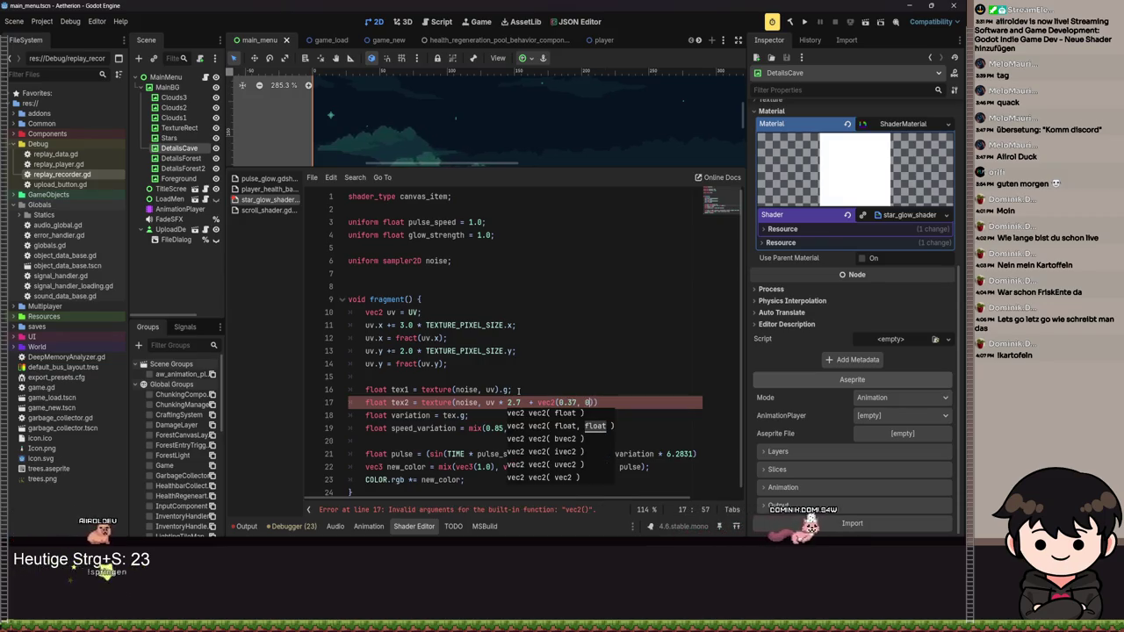
{"action": "type", "text": ")).g"}
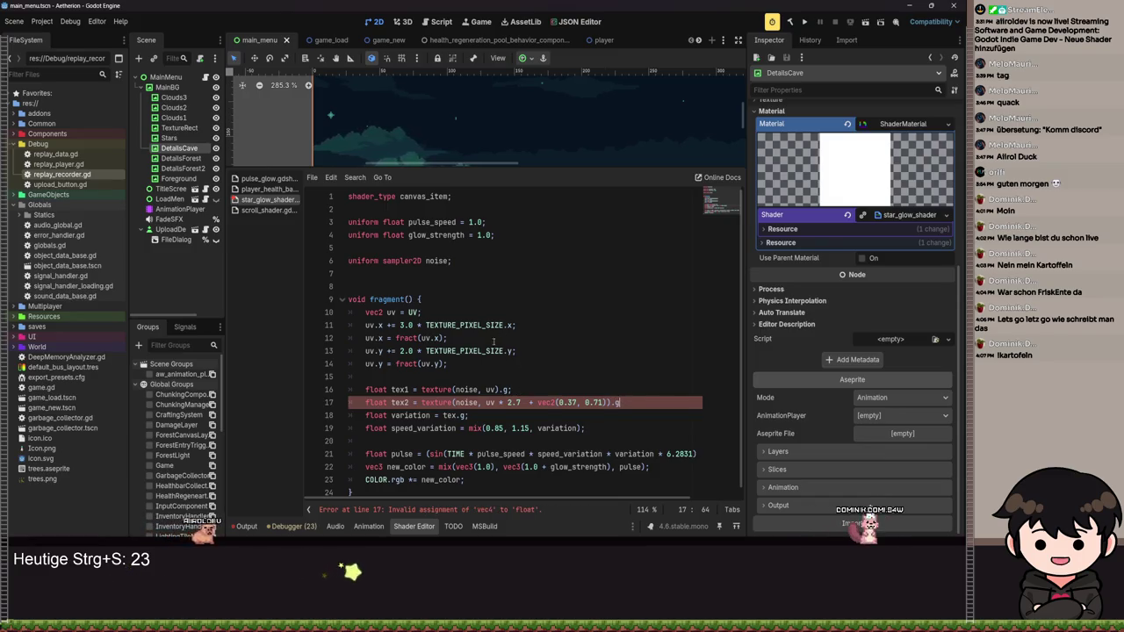
- Set variation to fract(tex1 + tex2) on line 18
{"action": "left_click", "coordinate": [466, 415]}
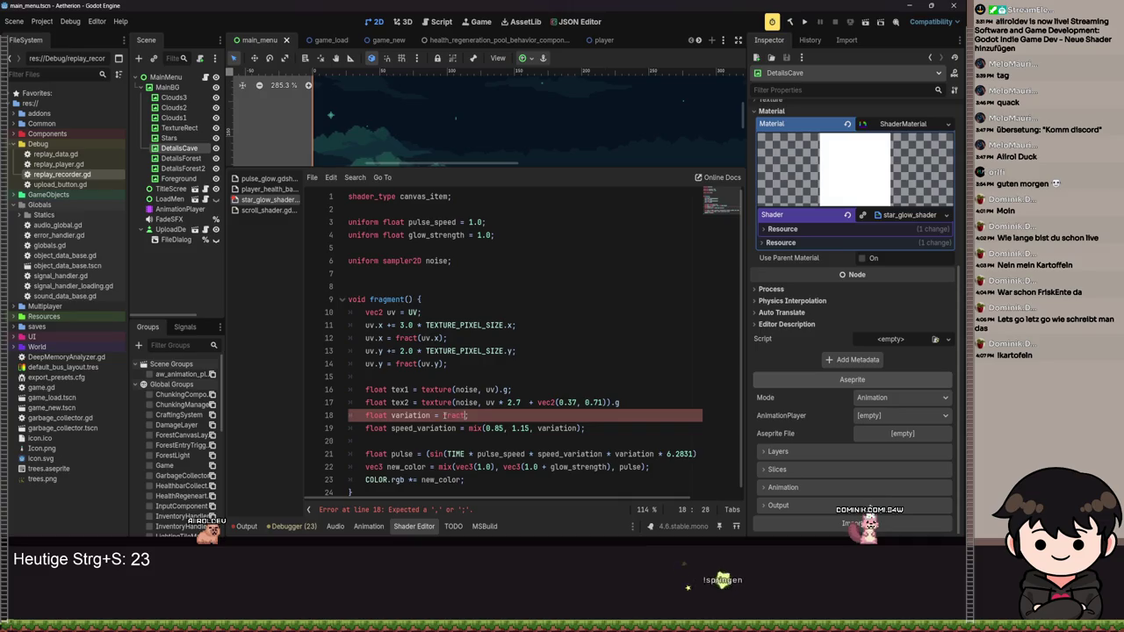
{"action": "type", "text": "1 + tex2);"}
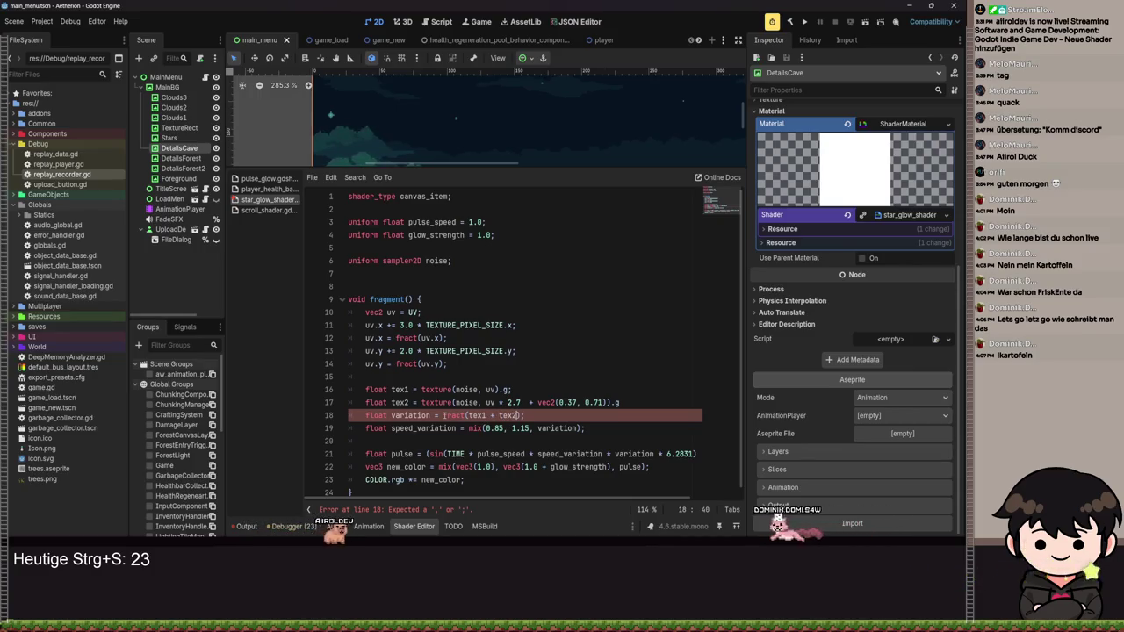
{"action": "left_click", "coordinate": [624, 407]}
{"action": "type", "text": ";"}
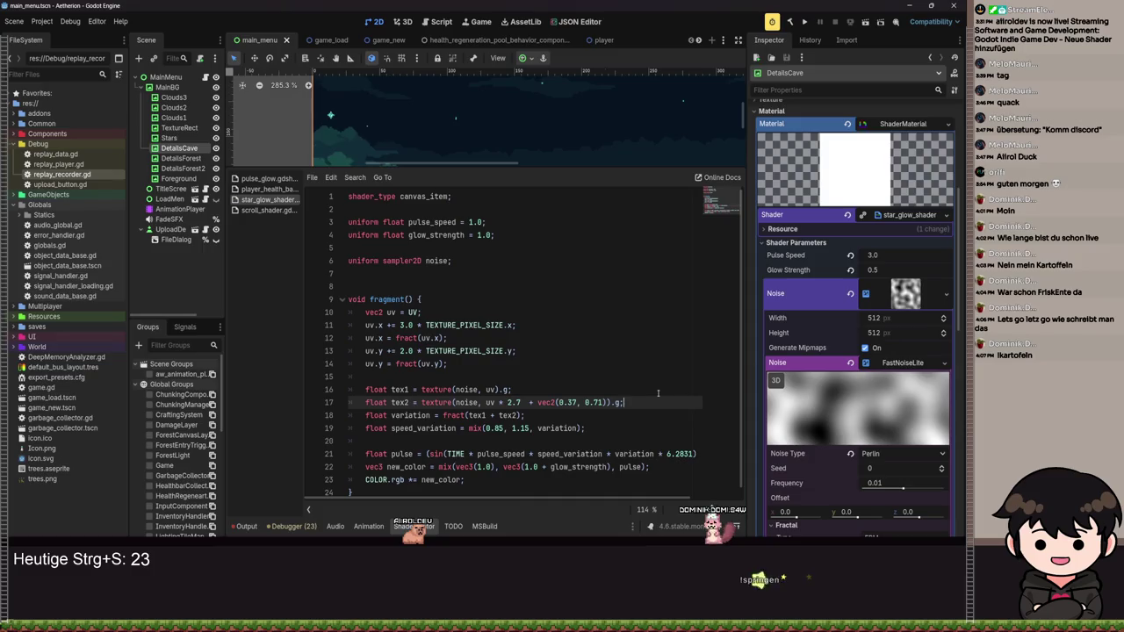
- Enlarge the scene view and run the project to see the reworked two-sample star glow
{"action": "left_click_drag", "start_coordinate": [466, 172], "coordinate": [466, 398]}
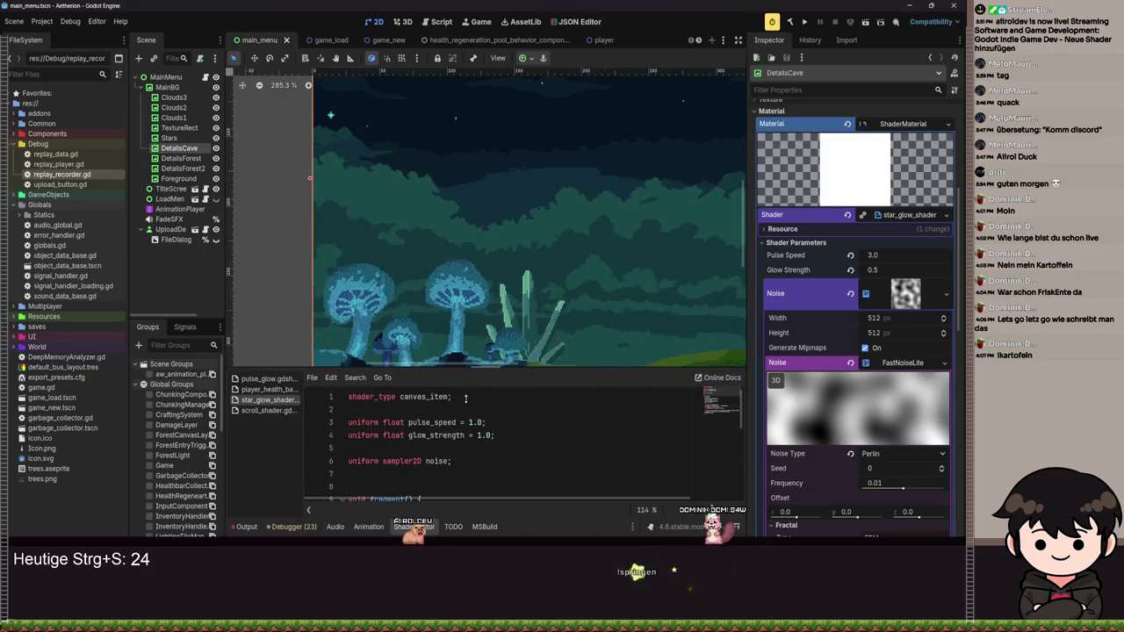
{"action": "left_click", "coordinate": [803, 25]}
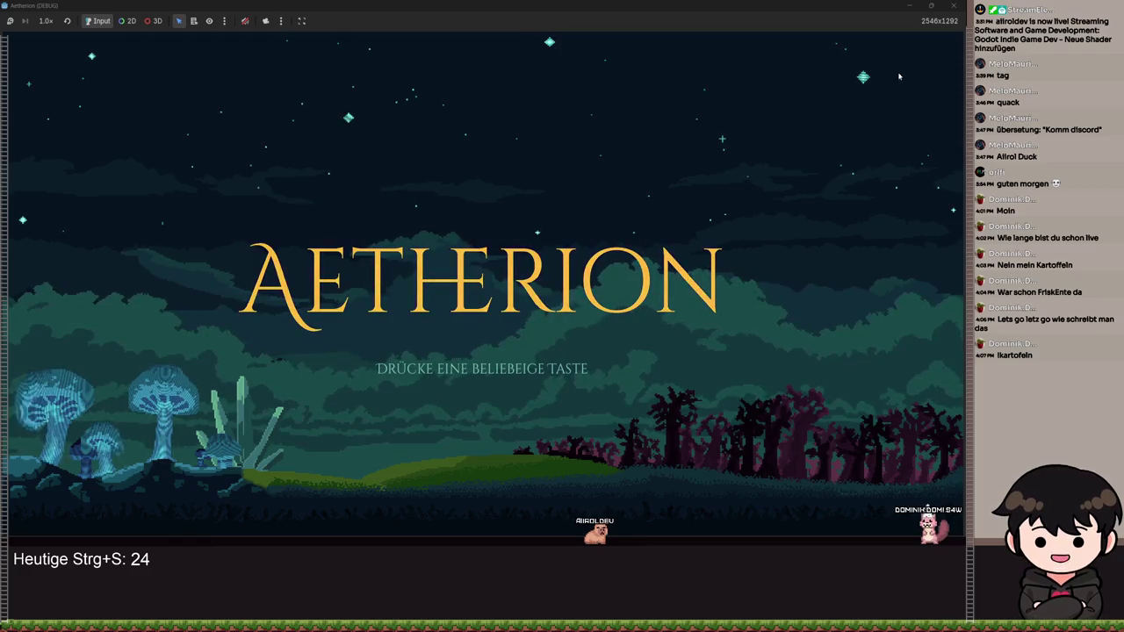
- Close the Aetherion (DEBUG) game window to get back to the main_menu scene
{"action": "left_click", "coordinate": [953, 5]}
{"action": "scroll", "coordinate": [805, 329], "scroll_direction": "up", "scroll_amount": 5}
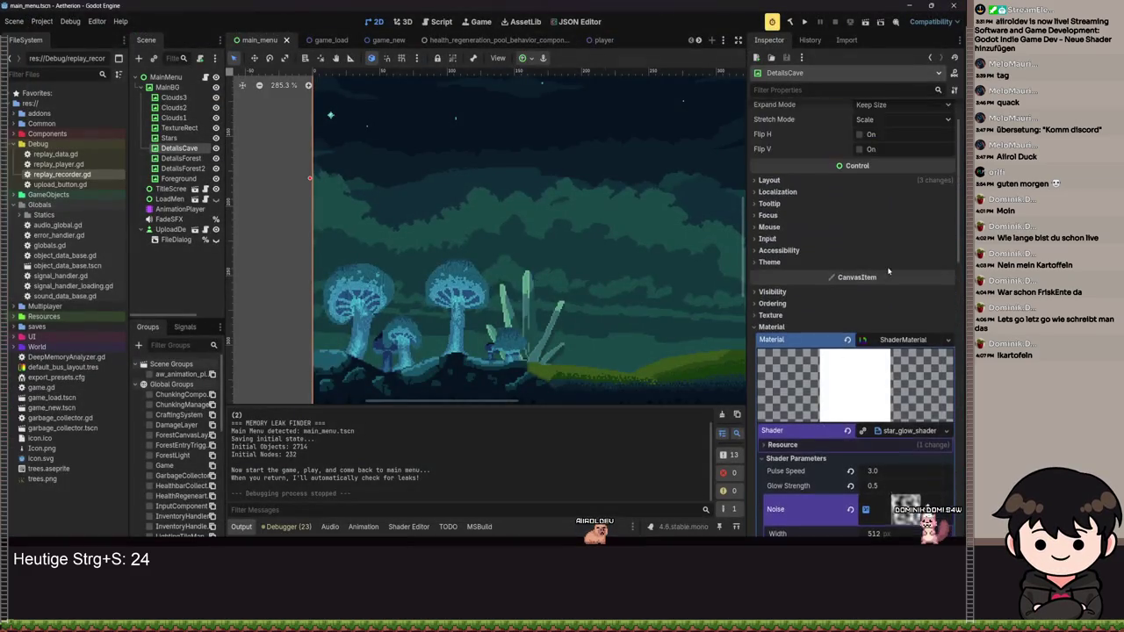
- Change star_glow_shader Pulse Speed from 3.0 to 0.5, save, test-run the game, then close it
{"action": "scroll", "coordinate": [884, 362], "scroll_direction": "down", "scroll_amount": 3}
{"action": "type", "text": "0.5"}
{"action": "key", "text": "Return"}
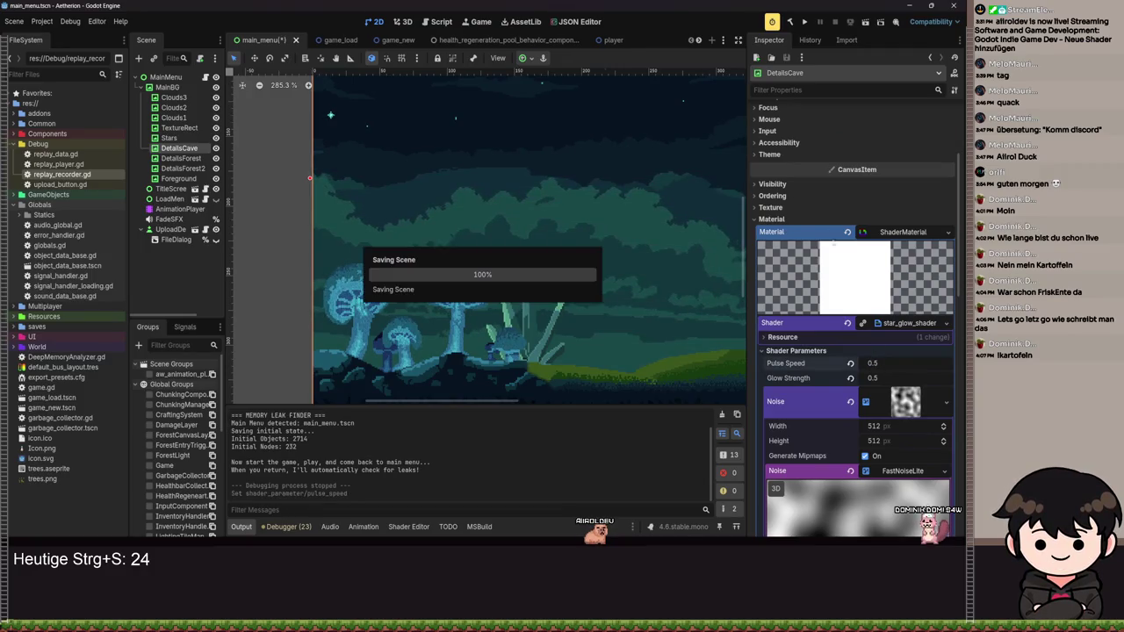
{"action": "key", "text": "ctrl+s"}
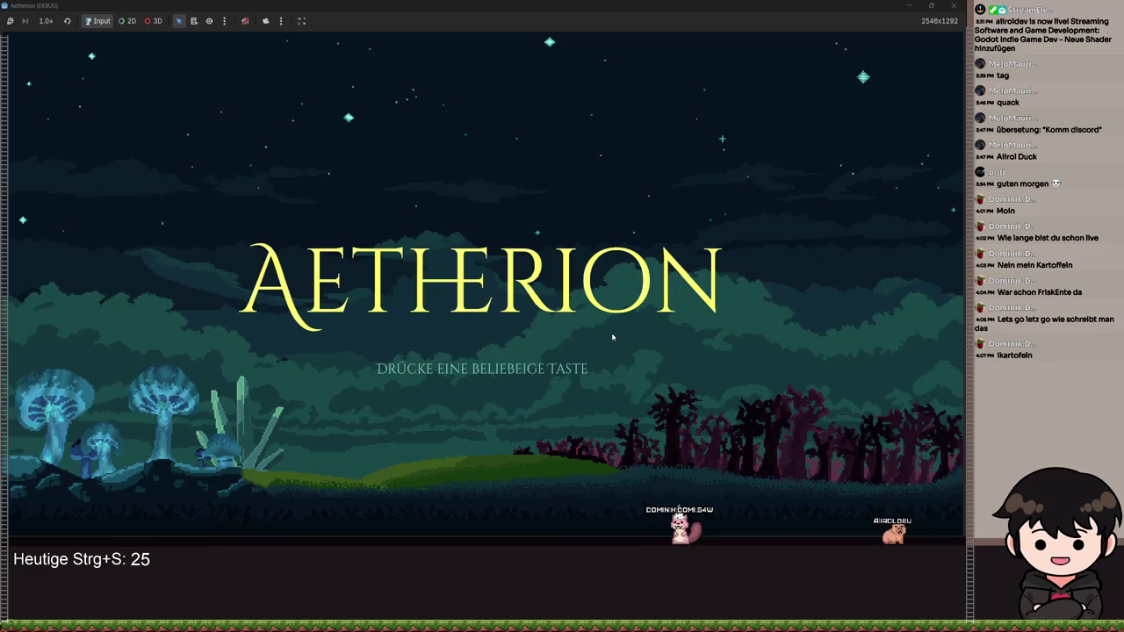
{"action": "left_click", "coordinate": [954, 7]}
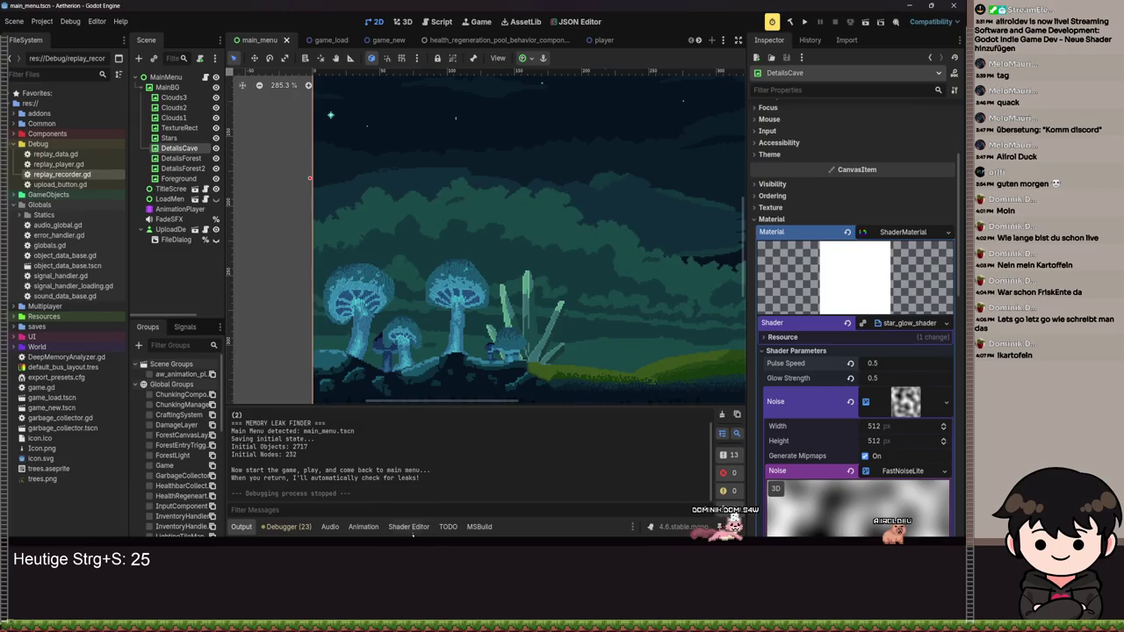
- Scroll the Shader Editor to bring star_glow_shader lines 17–24 into view
{"action": "scroll", "coordinate": [455, 439], "scroll_direction": "down", "scroll_amount": 5}
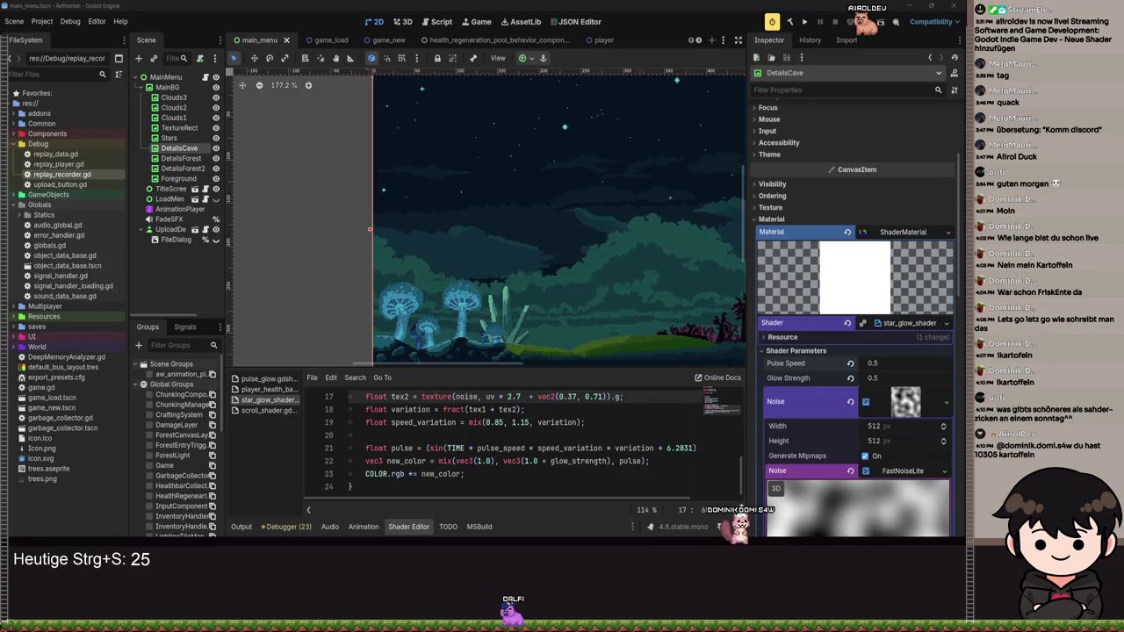
{"action": "scroll", "coordinate": [791, 222], "scroll_direction": "up", "scroll_amount": 4}
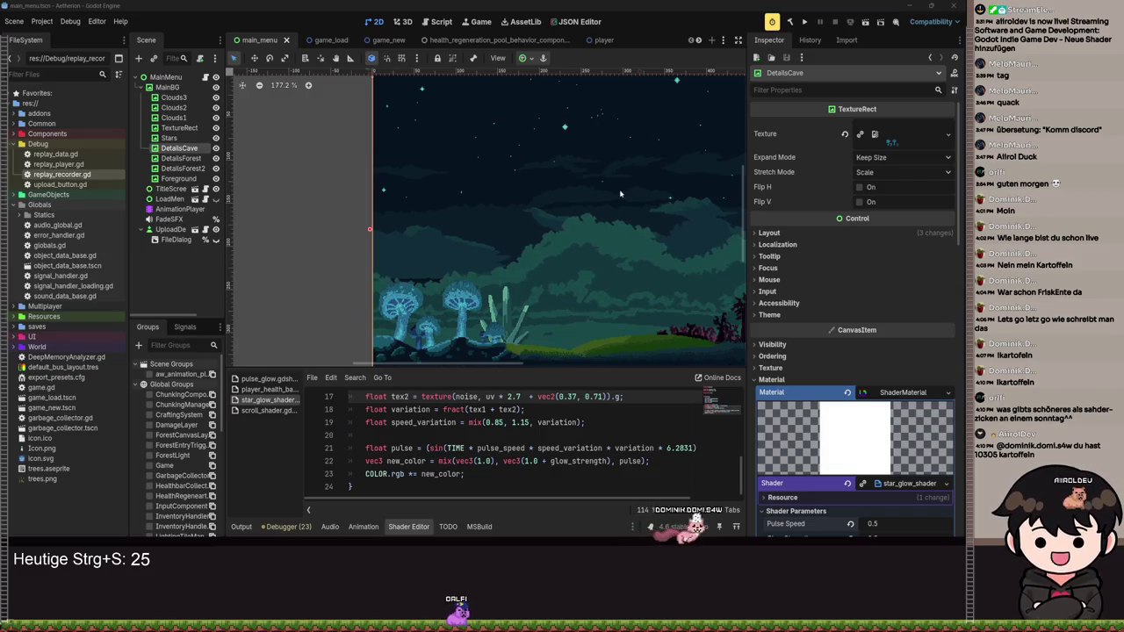
- Zoom the 2D viewport to about 556% over the glowing cave mushrooms
{"action": "scroll", "coordinate": [416, 315], "scroll_direction": "up", "scroll_amount": 2}
{"action": "scroll", "coordinate": [416, 315], "scroll_direction": "up", "scroll_amount": 4}
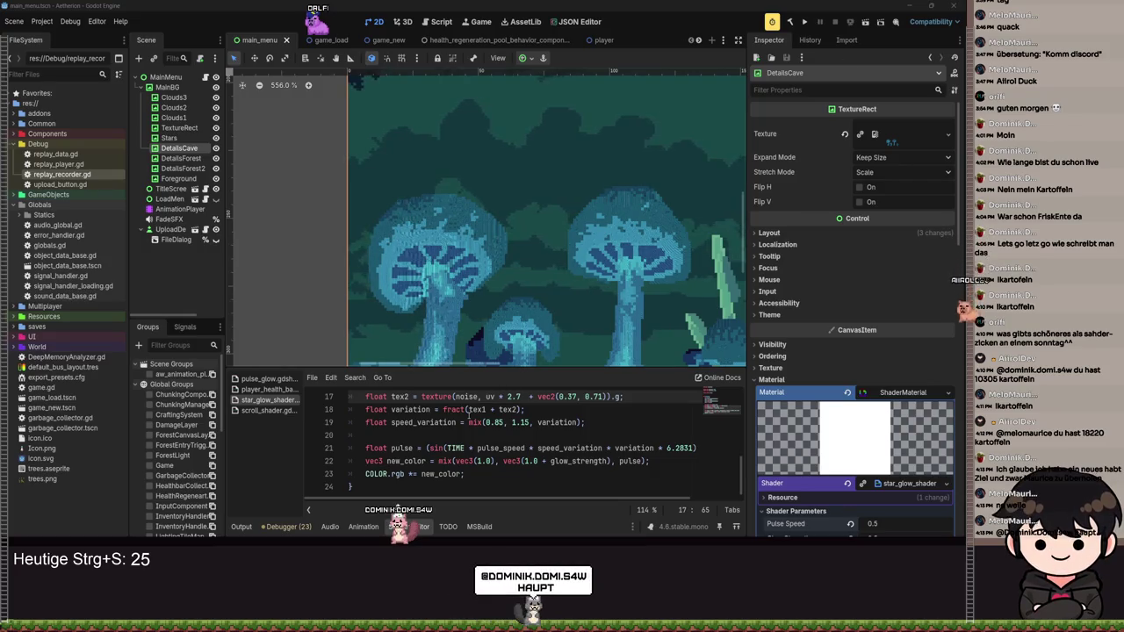
- Type MODEL_MATRIX on the empty line 20, then clear it again
{"action": "left_click", "coordinate": [466, 435]}
{"action": "type", "text": "MODEL"}
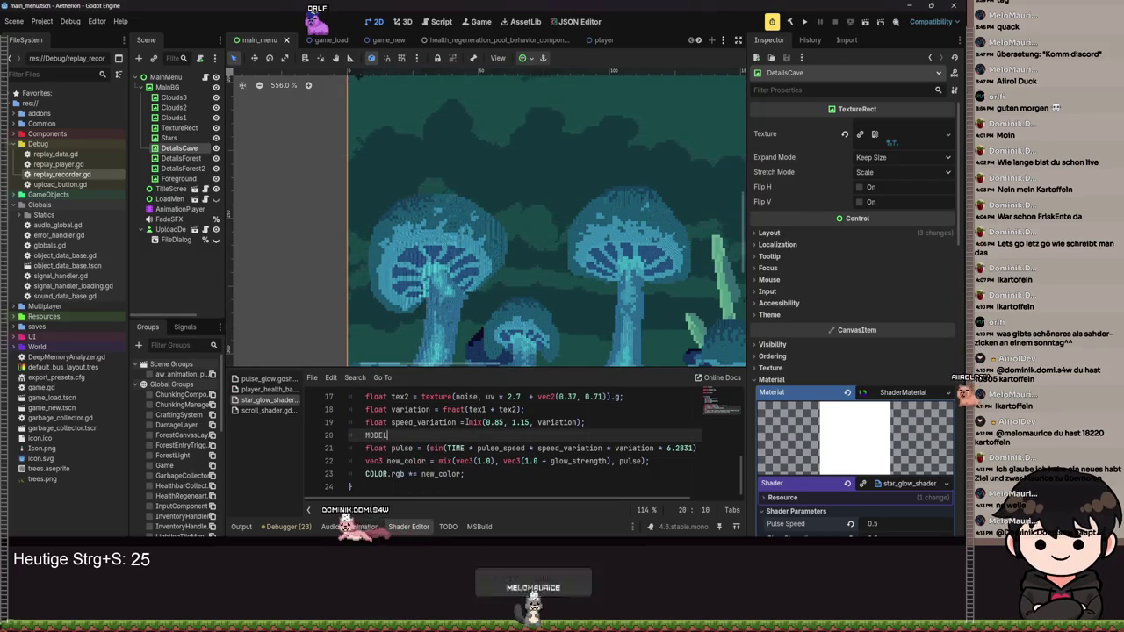
{"action": "type", "text": "_MATRIX"}
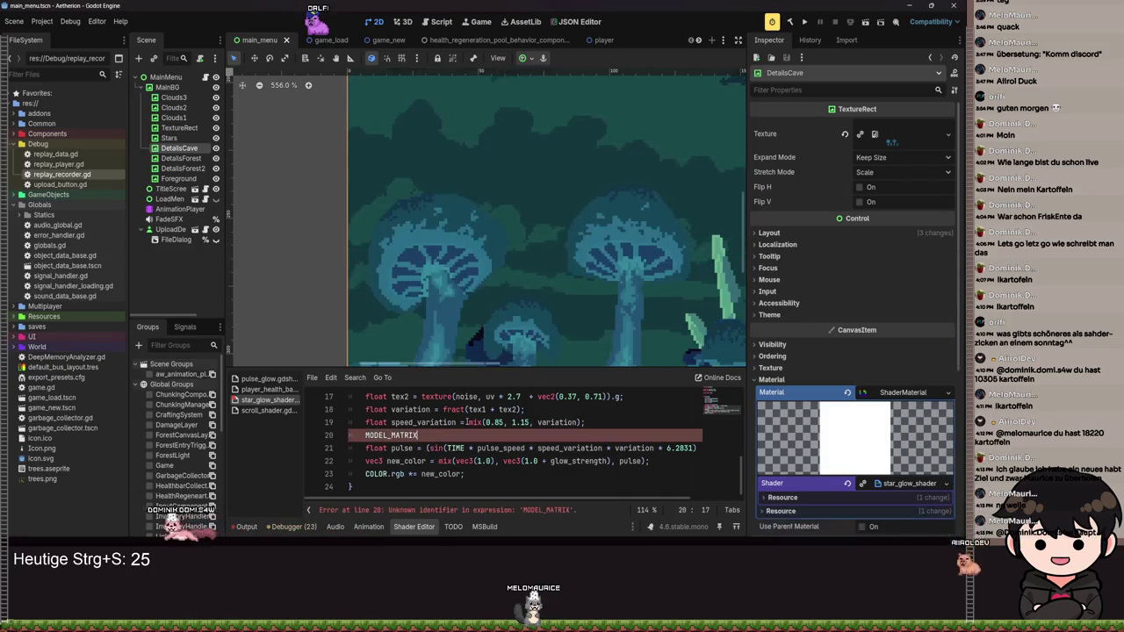
{"action": "key", "text": "ctrl+BackSpace"}
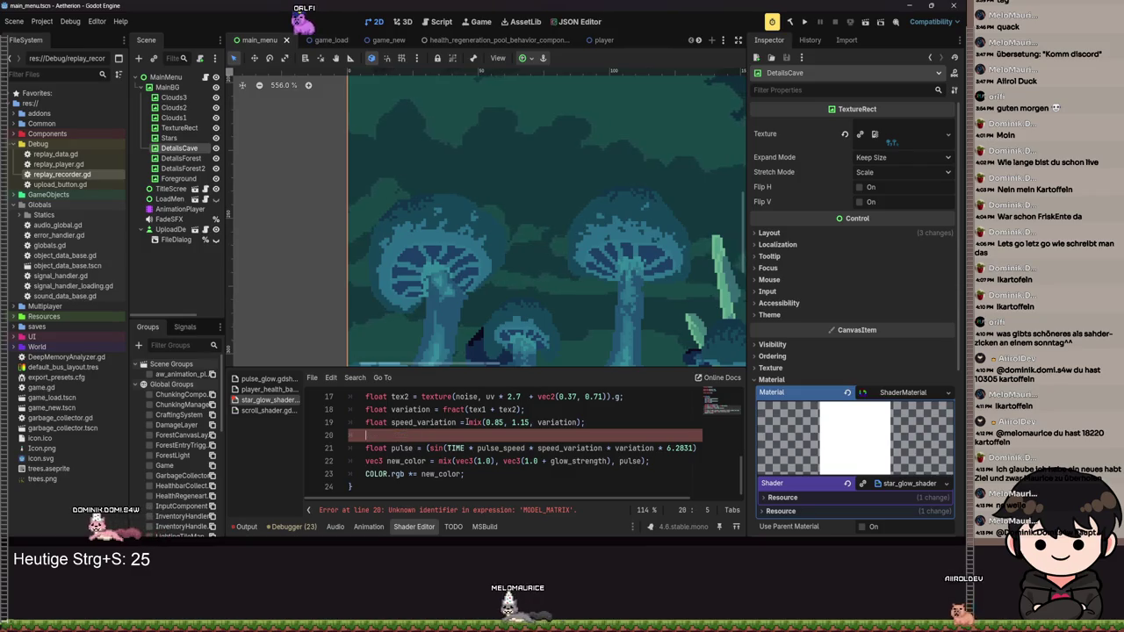
- Try a matrix name in place of the mix call's 0.85, undo back to 0.85, and return to line 20
{"action": "double_click", "coordinate": [497, 422]}
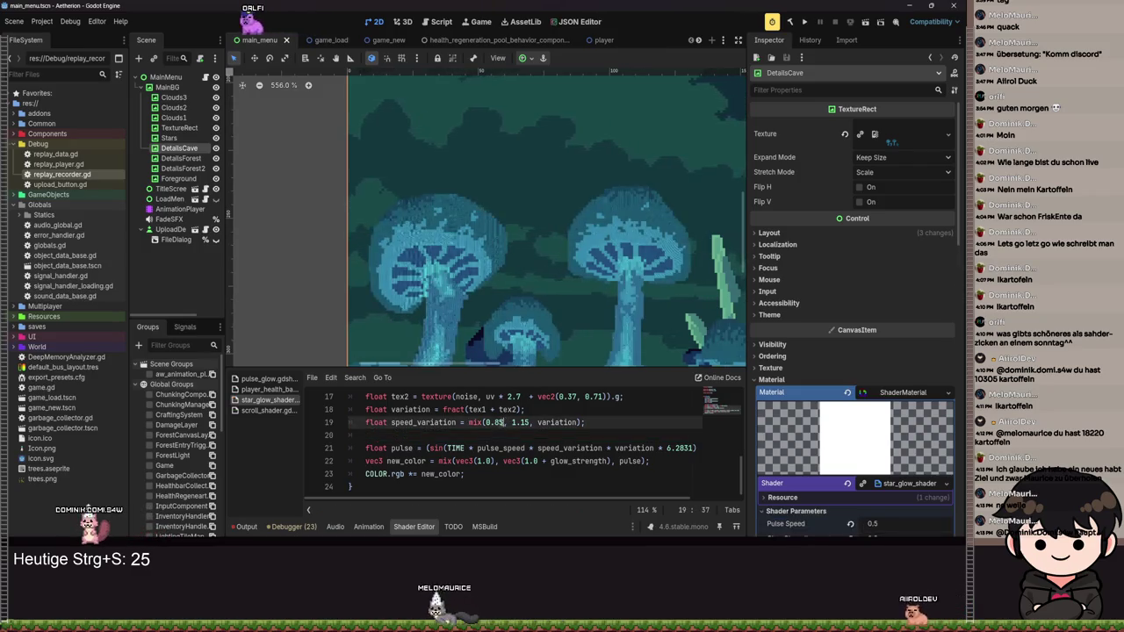
{"action": "type", "text": "MATR"}
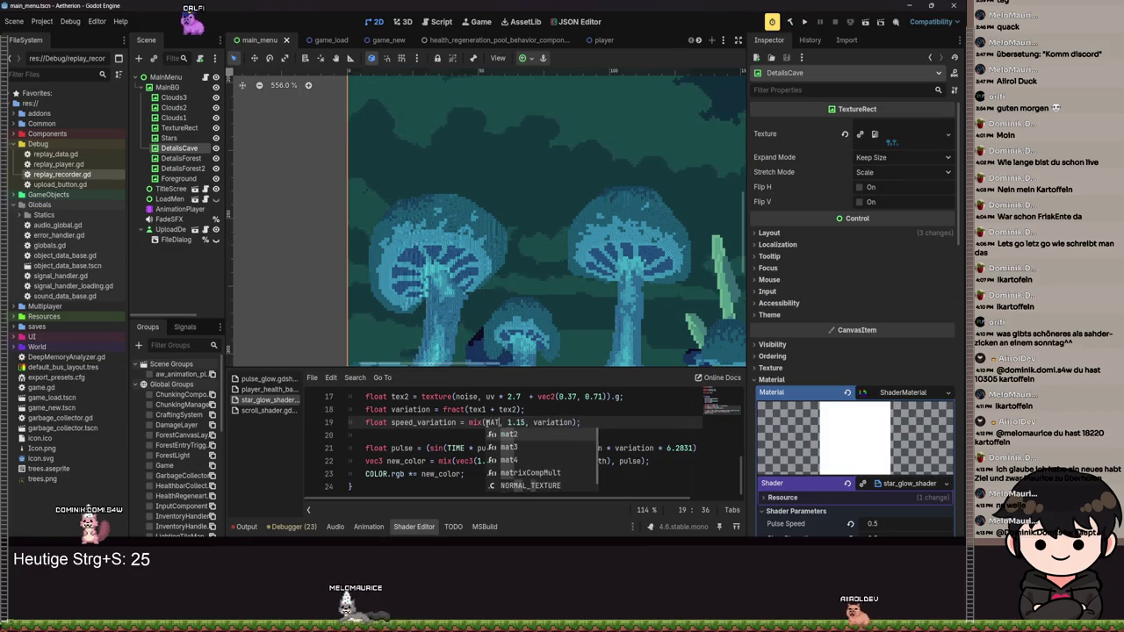
{"action": "key", "text": "BackSpace"}
{"action": "key", "text": "BackSpace"}
{"action": "key", "text": "BackSpace"}
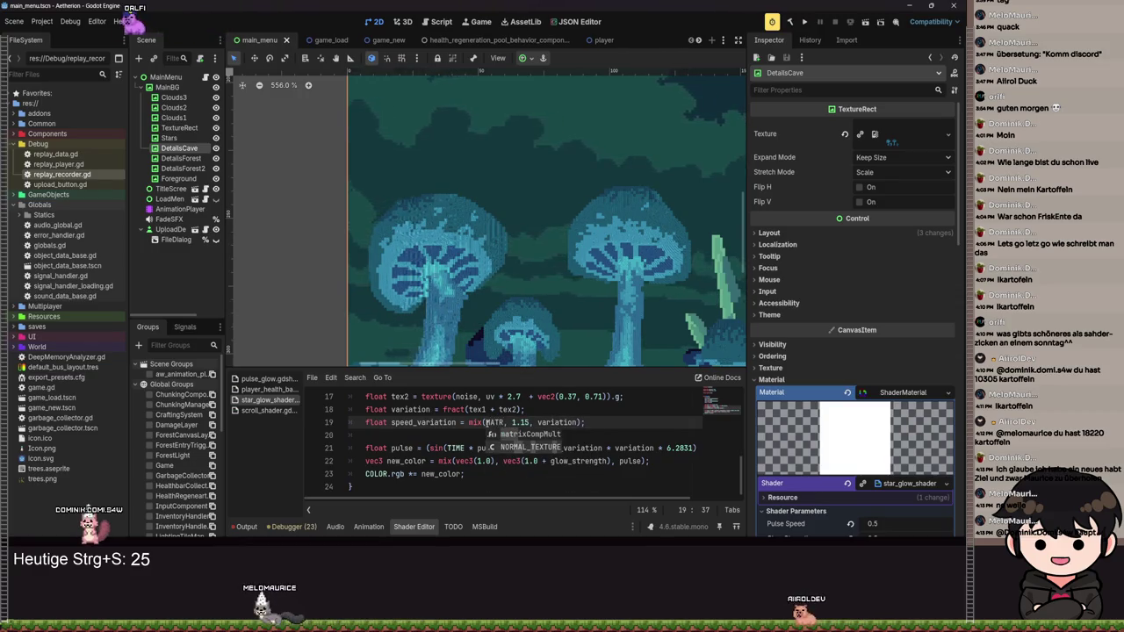
{"action": "type", "text": "O"}
{"action": "key", "text": "Escape"}
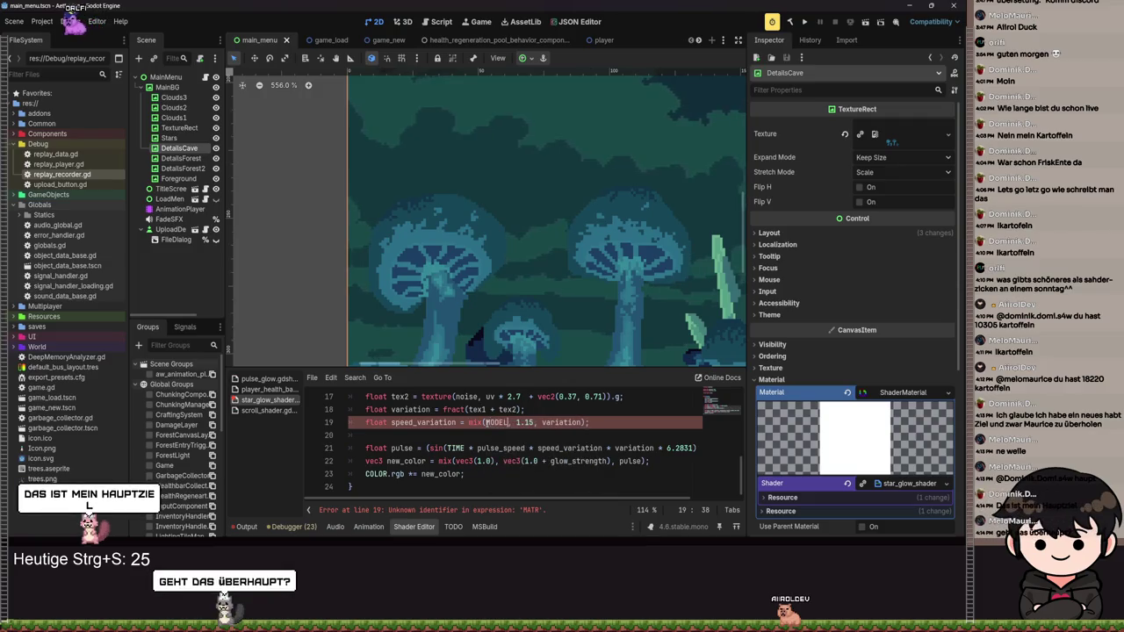
{"action": "key", "text": "BackSpace"}
{"action": "key", "text": "BackSpace"}
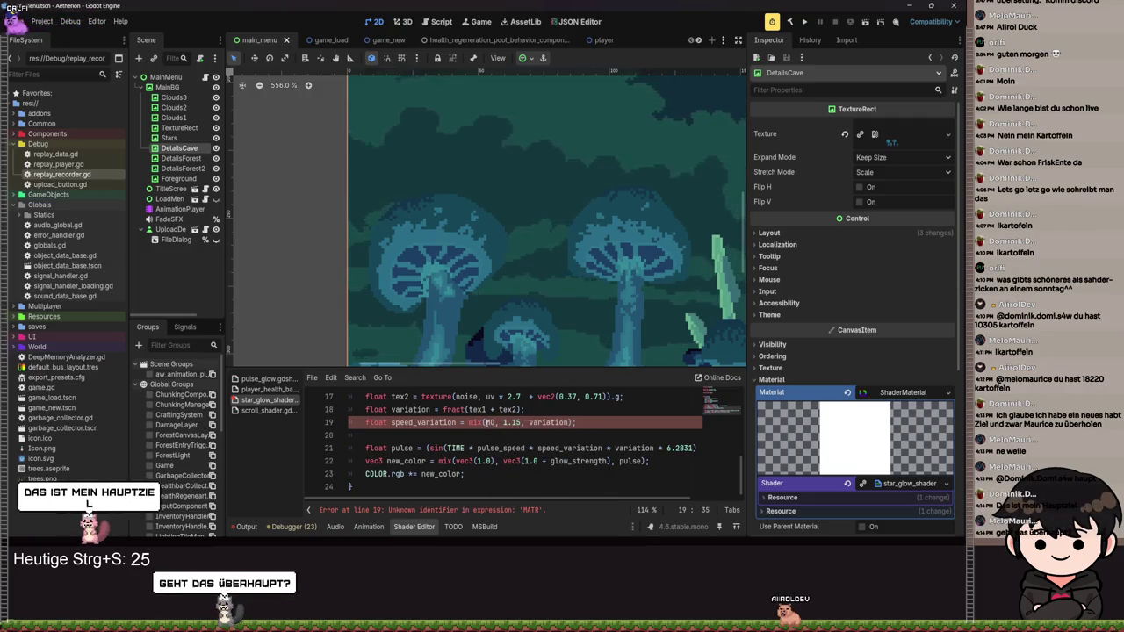
{"action": "key", "text": "ctrl+z"}
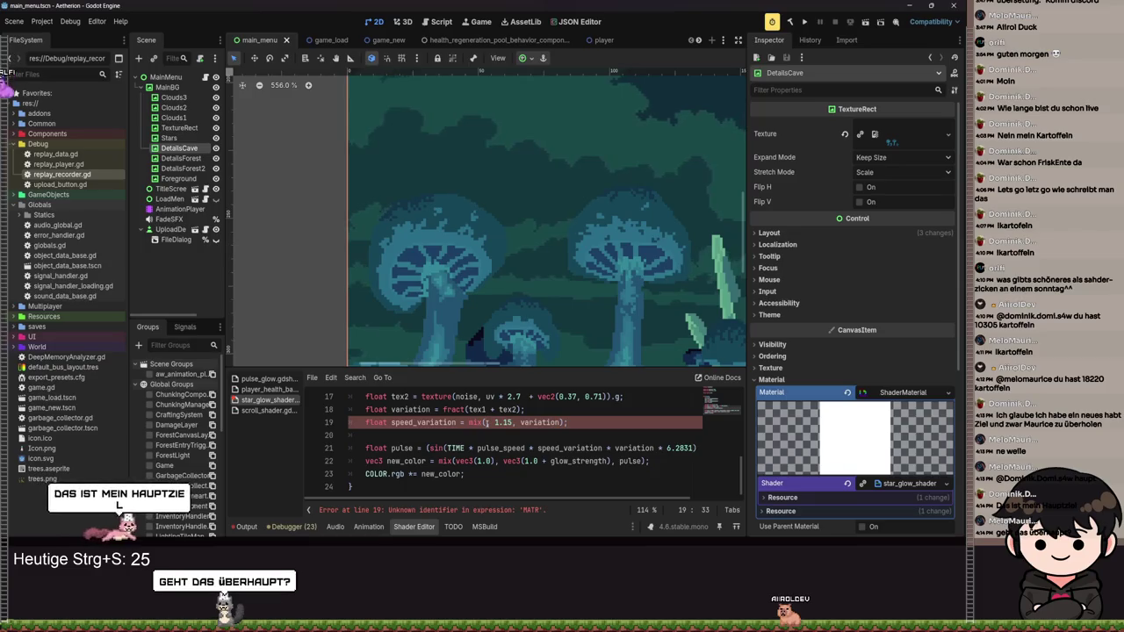
{"action": "key", "text": "ctrl+z"}
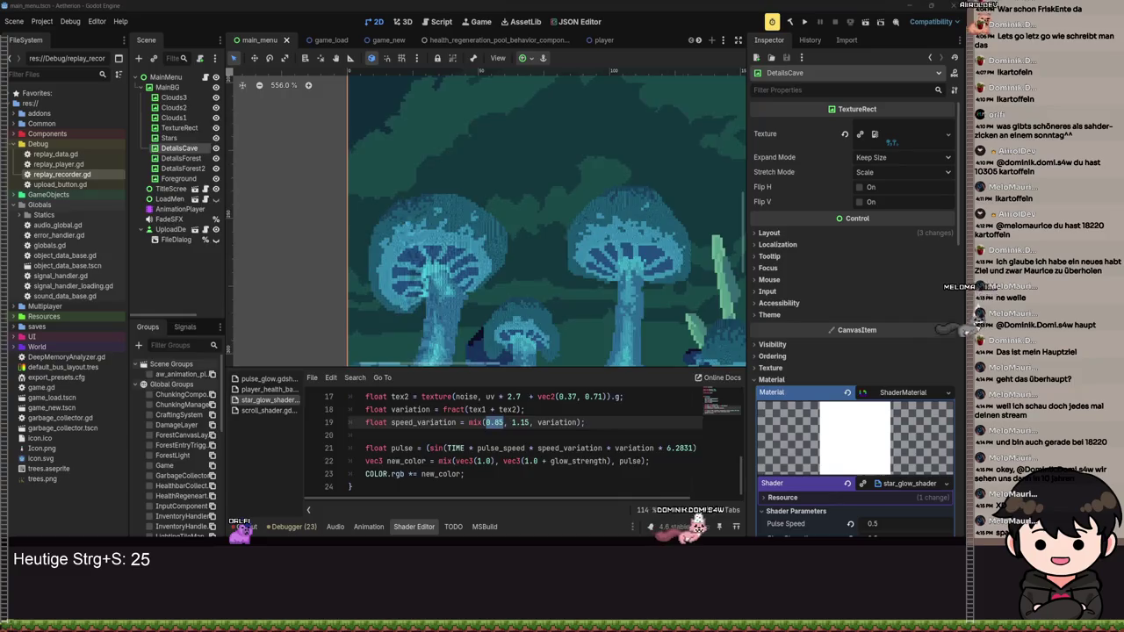
{"action": "key", "text": "Escape"}
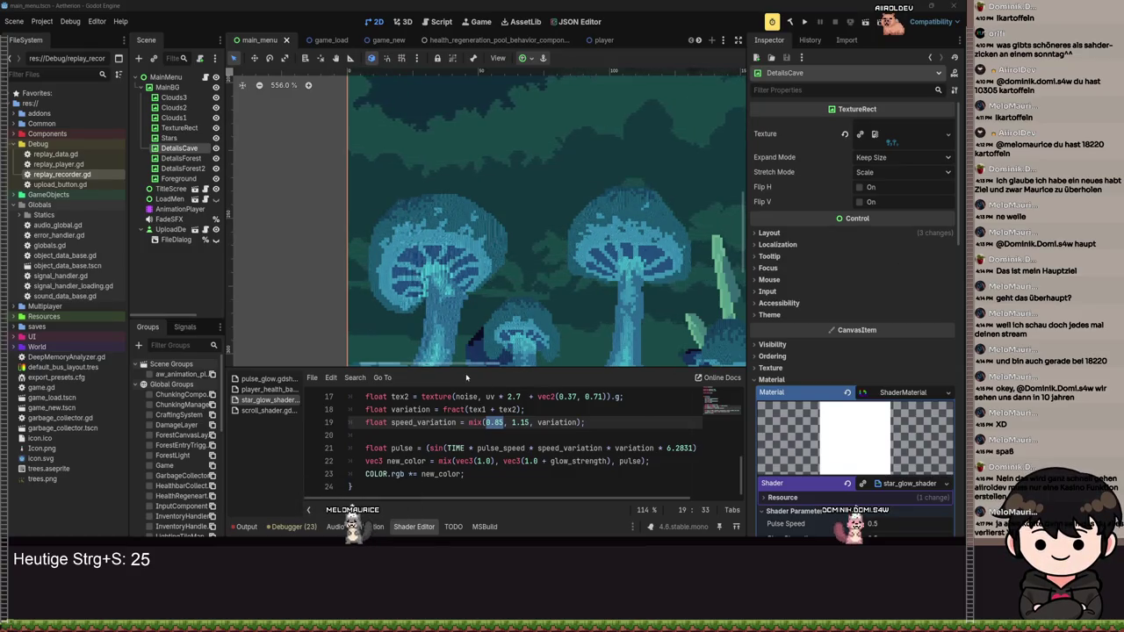
{"action": "left_click", "coordinate": [474, 433]}
{"action": "type", "text": "ANV"}
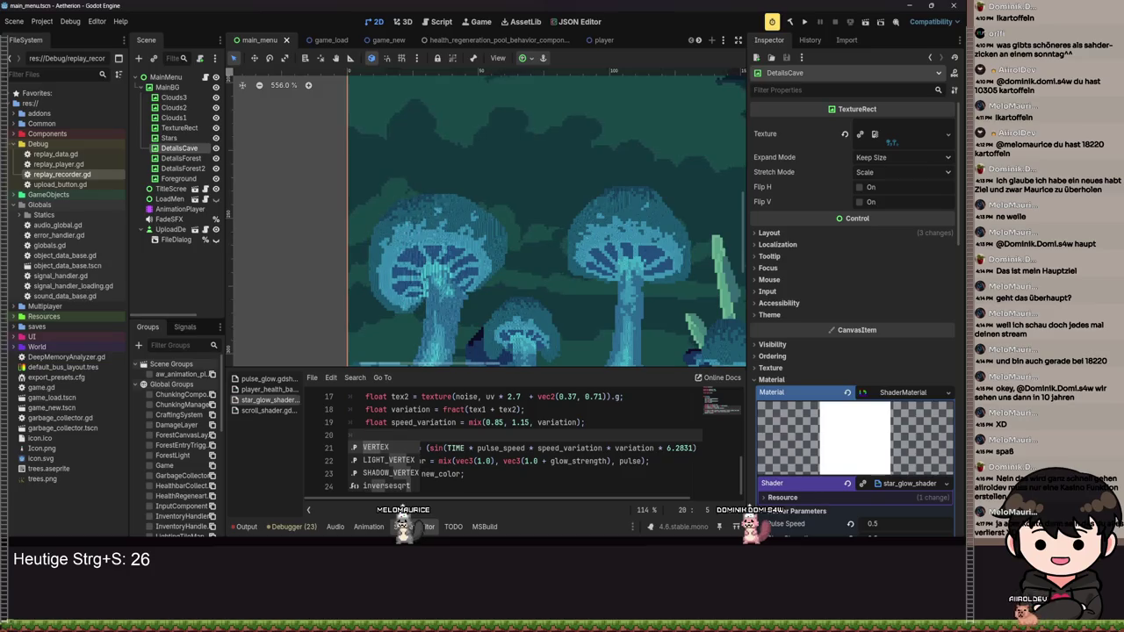
{"action": "scroll", "coordinate": [426, 289], "scroll_direction": "down", "scroll_amount": 5}
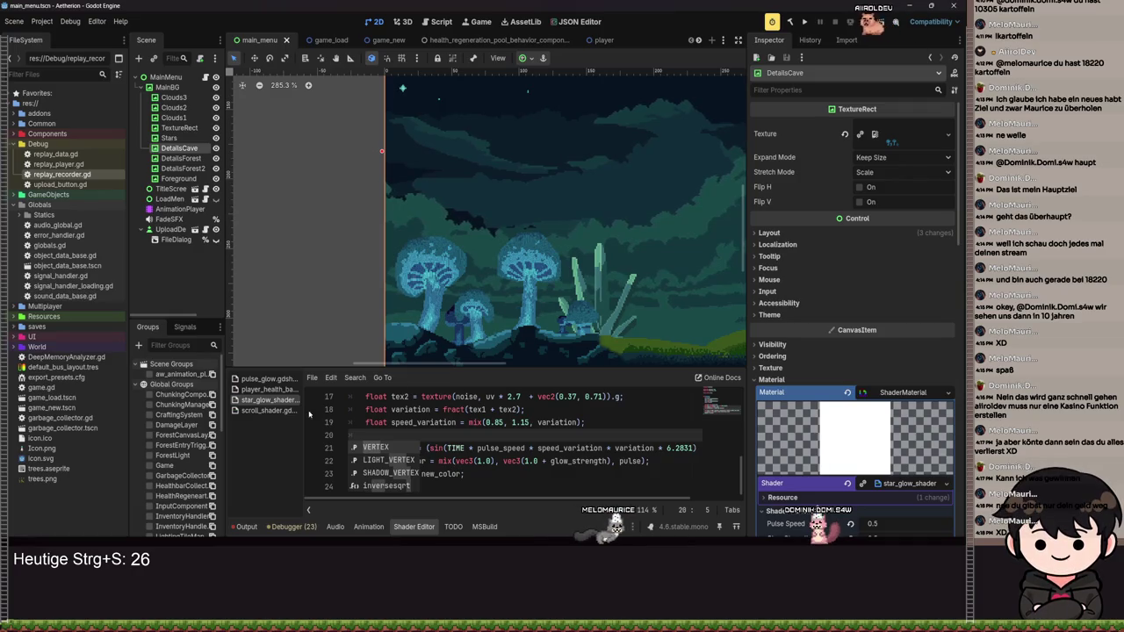
- Delete the extra blank line after the noise uniform, before fragment(), and save
{"action": "key", "text": "Escape"}
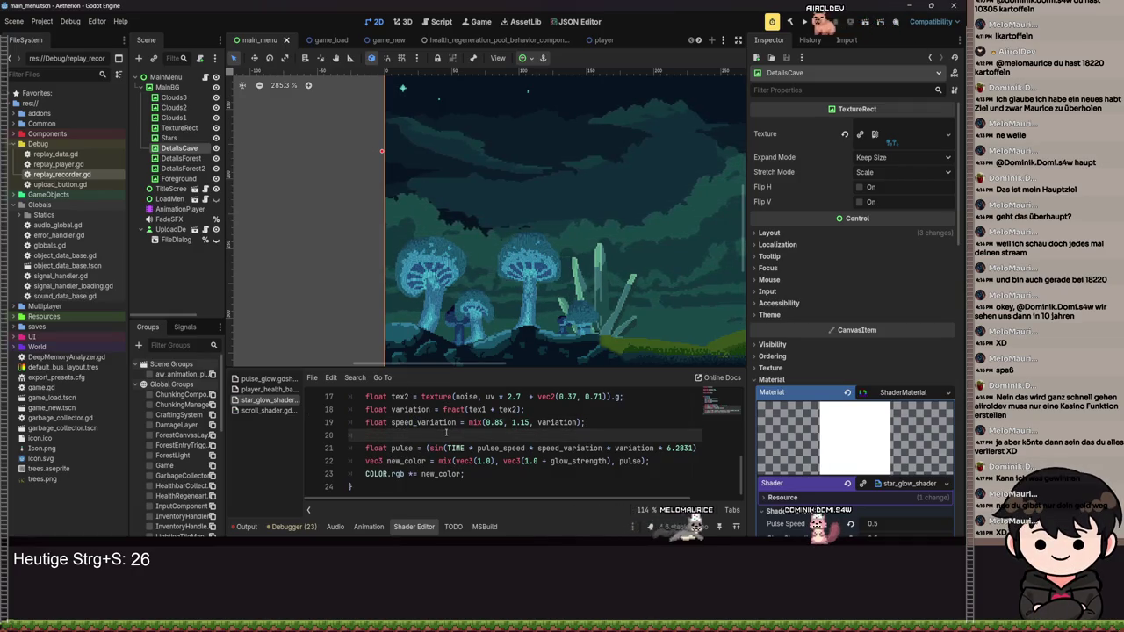
{"action": "scroll", "coordinate": [449, 448], "scroll_direction": "up", "scroll_amount": 5}
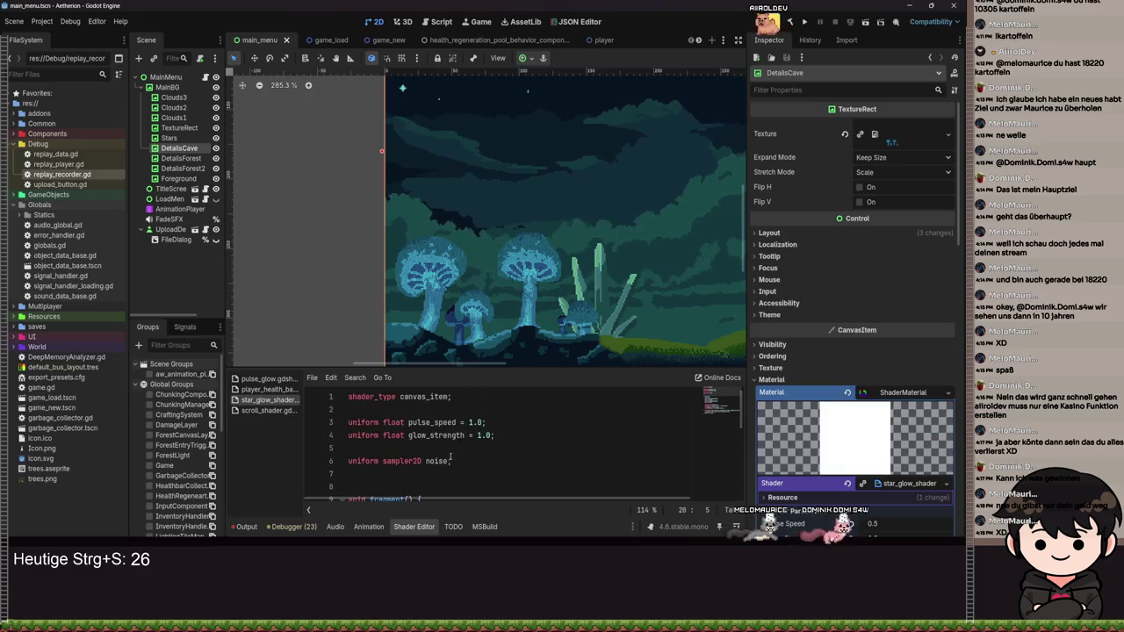
{"action": "left_click", "coordinate": [370, 474]}
{"action": "key", "text": "BackSpace"}
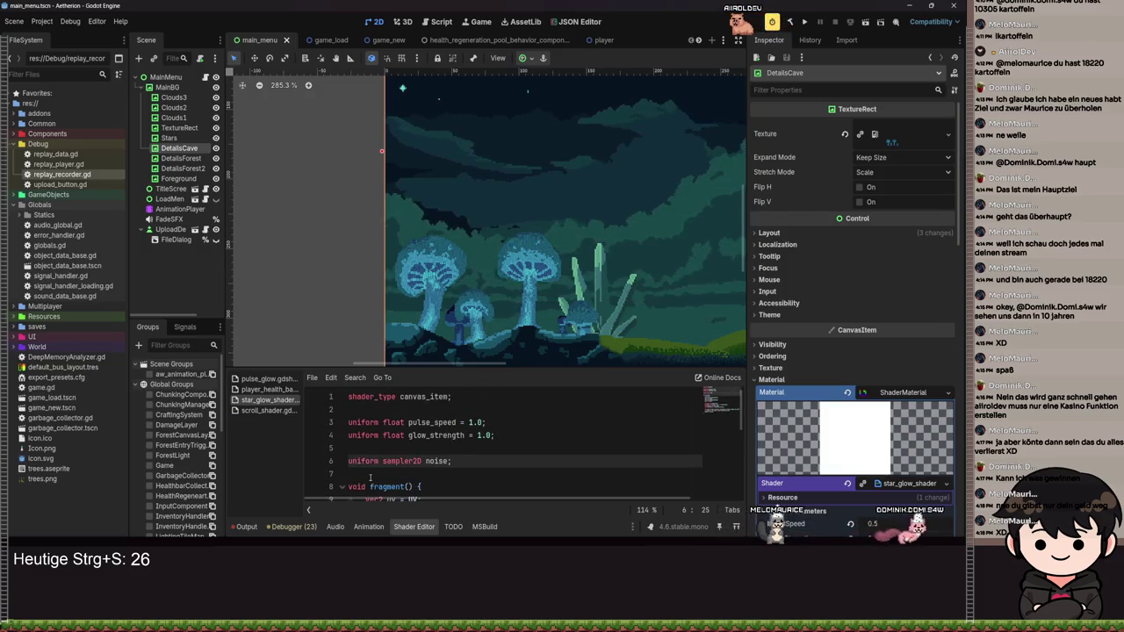
{"action": "key", "text": "ctrl+s"}
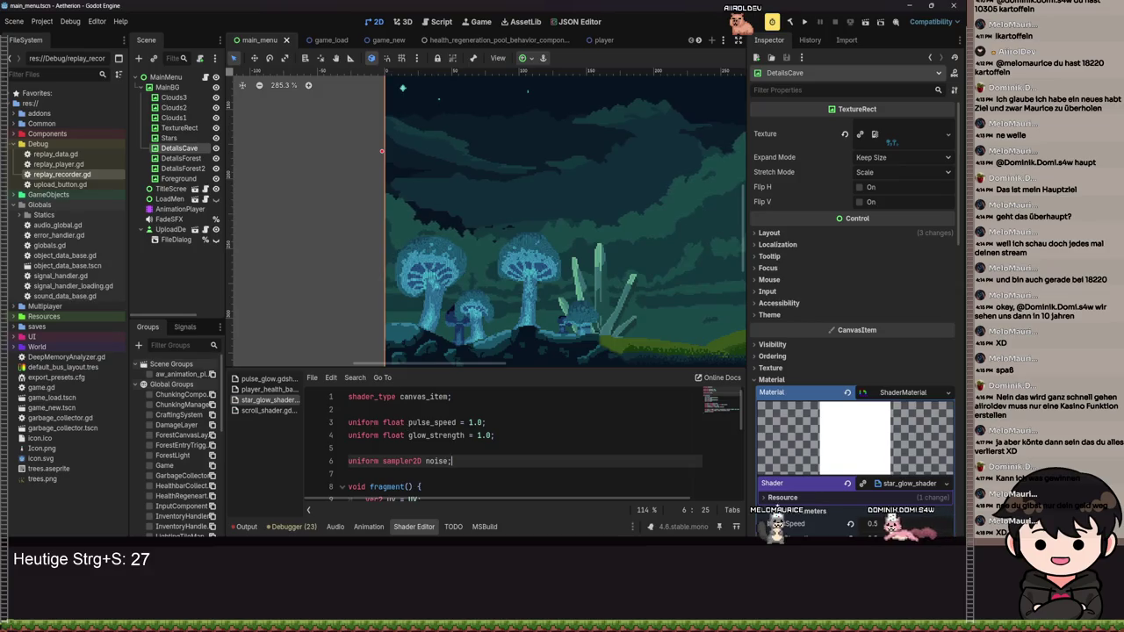
- Drag the splitter up to give the shader code panel more room
{"action": "scroll", "coordinate": [518, 439], "scroll_direction": "down", "scroll_amount": 4}
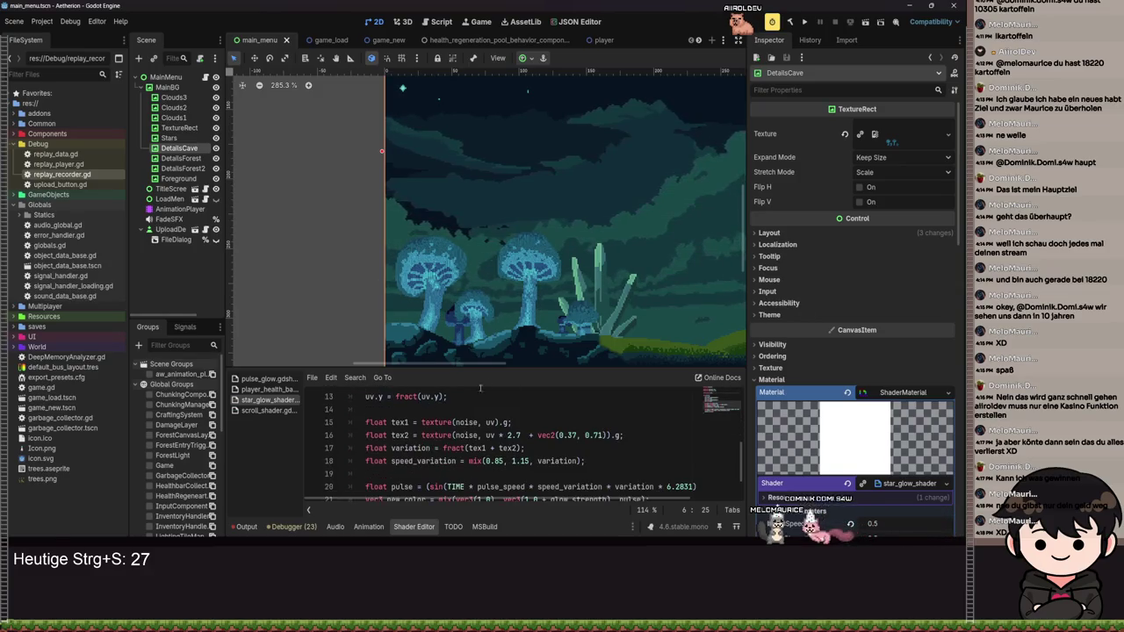
{"action": "mouse_move", "coordinate": [498, 365]}
{"action": "left_mouse_down"}
{"action": "mouse_move", "coordinate": [498, 311]}
{"action": "mouse_move", "coordinate": [498, 326]}
{"action": "left_mouse_up"}
{"action": "scroll", "coordinate": [577, 274], "scroll_direction": "down", "scroll_amount": 3}
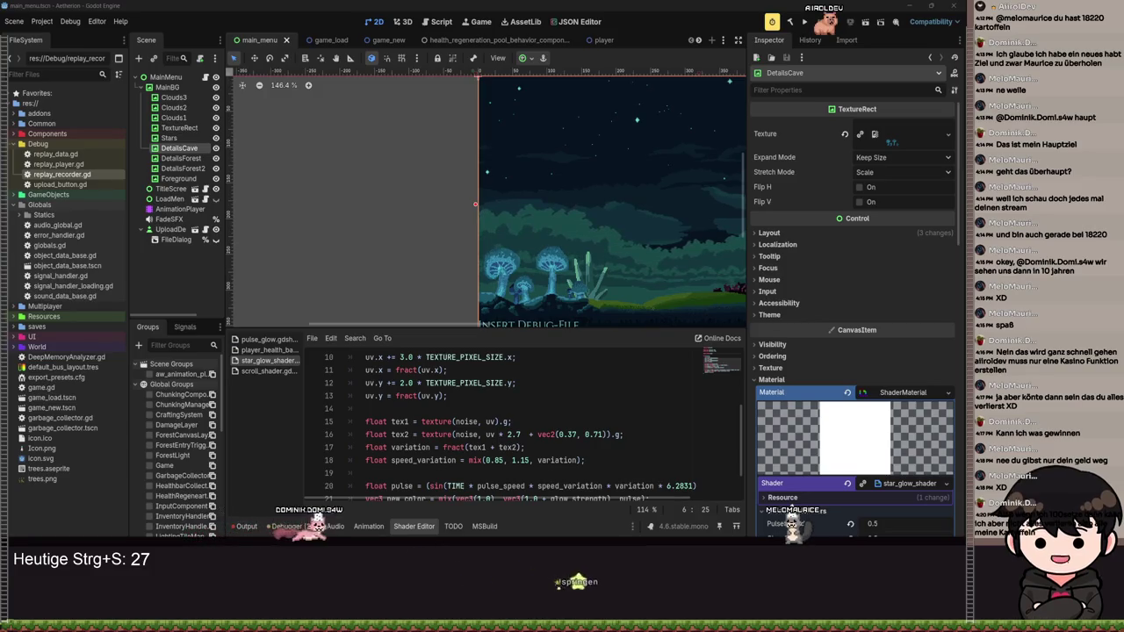
{"action": "scroll", "coordinate": [452, 357], "scroll_direction": "down", "scroll_amount": 1}
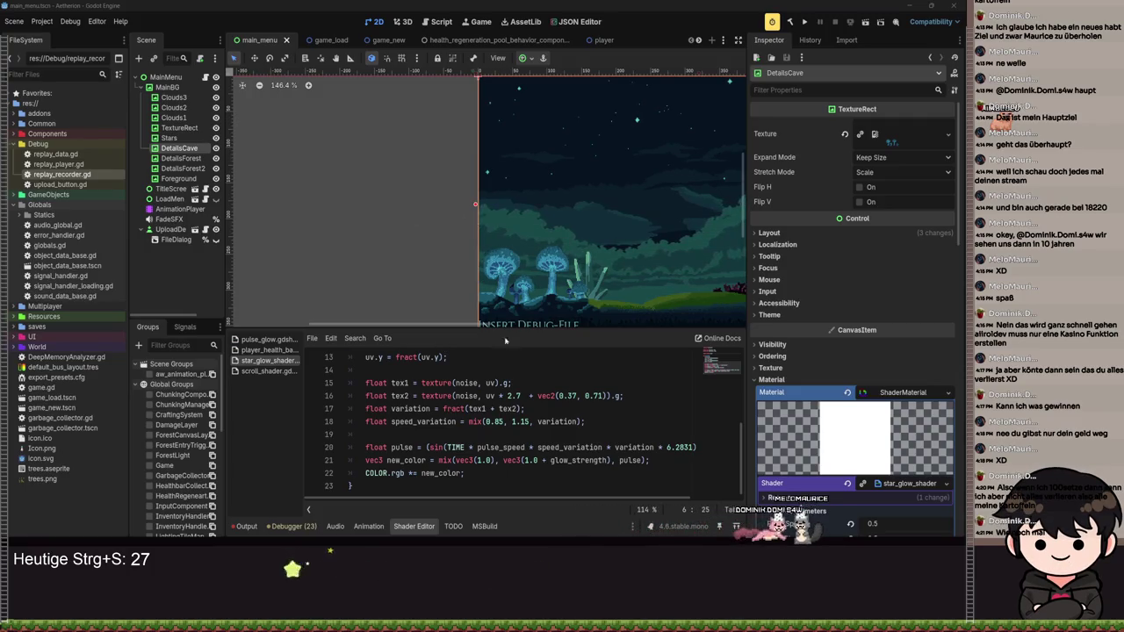
- Drag the viewport/Shader Editor splitter further up to show more star_glow_shader code
{"action": "mouse_move", "coordinate": [506, 333]}
{"action": "left_mouse_down"}
{"action": "mouse_move", "coordinate": [461, 204]}
{"action": "mouse_move", "coordinate": [455, 319]}
{"action": "left_mouse_up"}
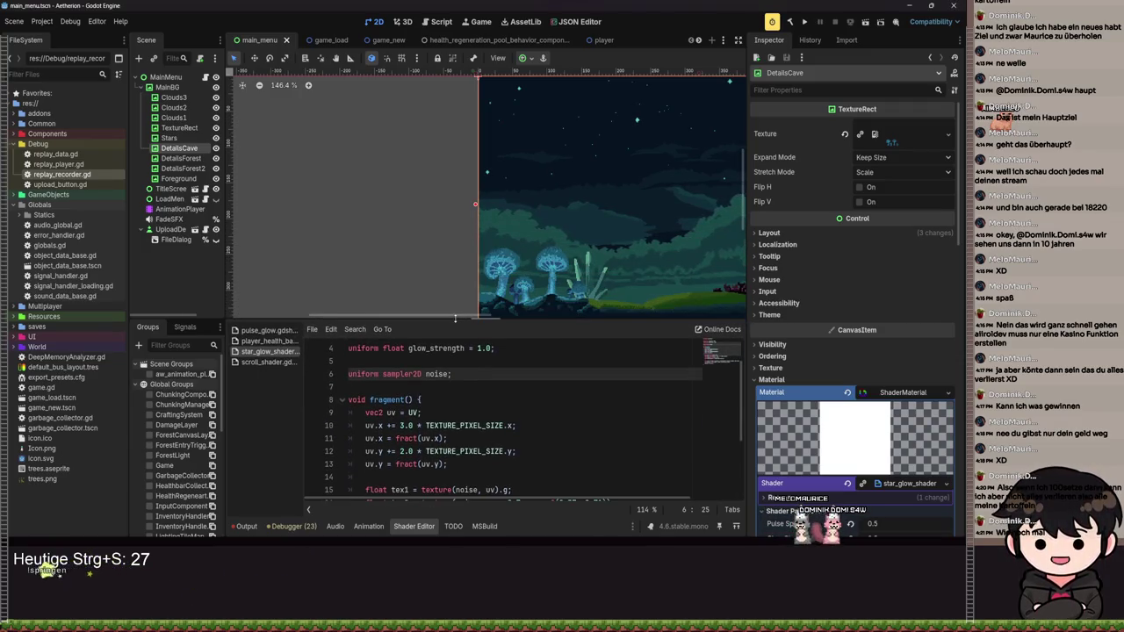
{"action": "scroll", "coordinate": [491, 395], "scroll_direction": "down", "scroll_amount": 2}
{"action": "scroll", "coordinate": [501, 391], "scroll_direction": "up", "scroll_amount": 3}
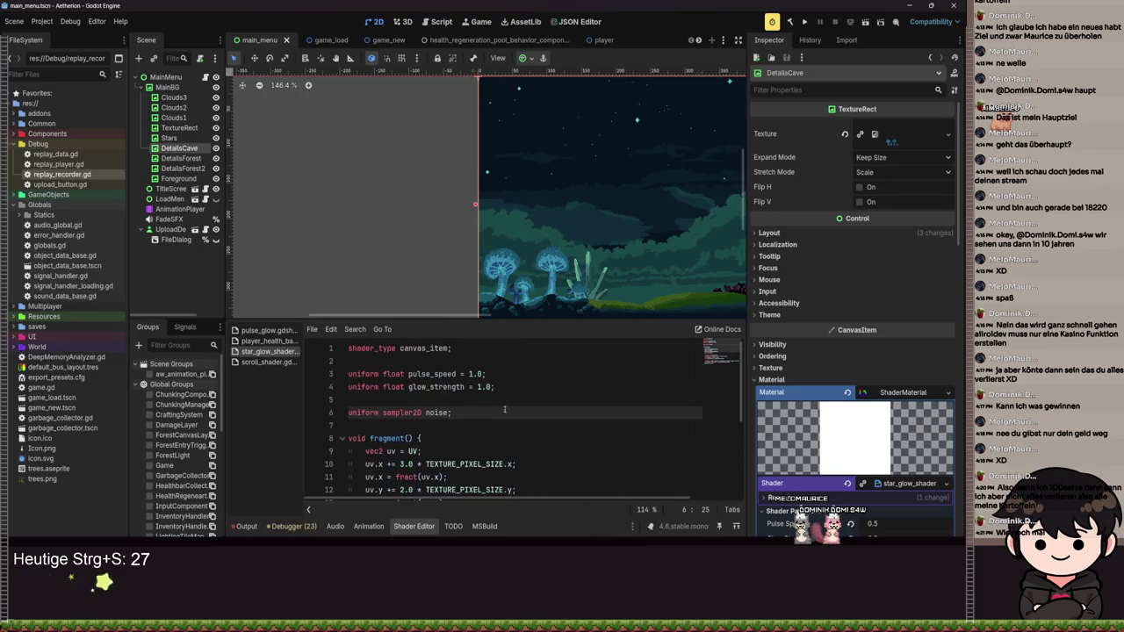
- Add 'uniform float block_size = 0.1;' as line 5 below glow_strength and save
{"action": "left_click", "coordinate": [515, 387]}
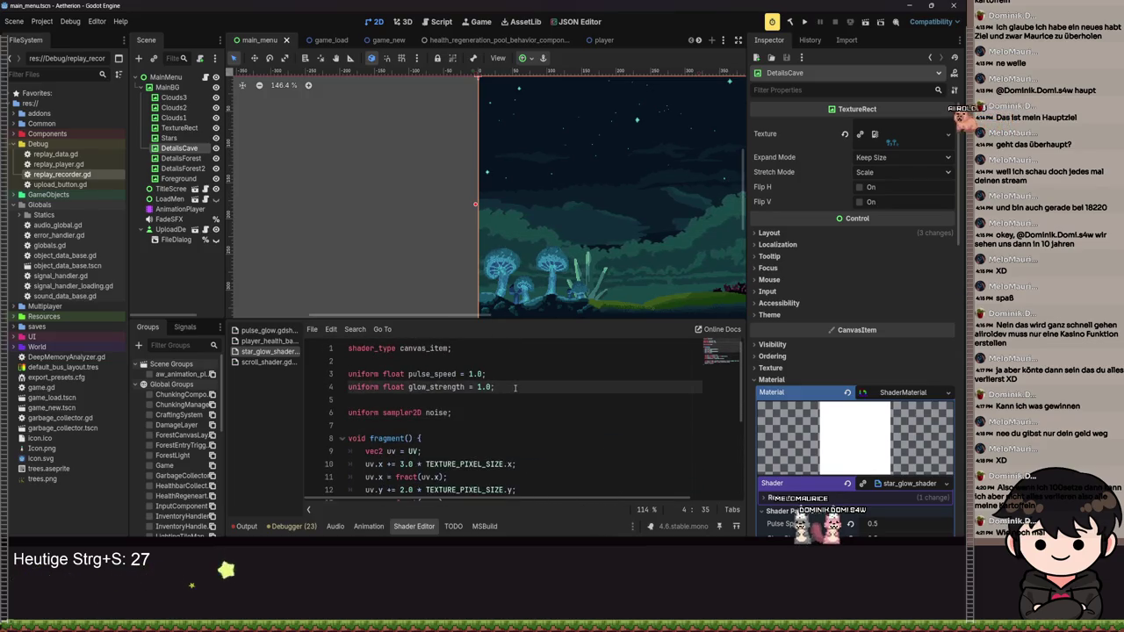
{"action": "key", "text": "Return"}
{"action": "key", "text": "BackSpace"}
{"action": "type", "text": "unif"}
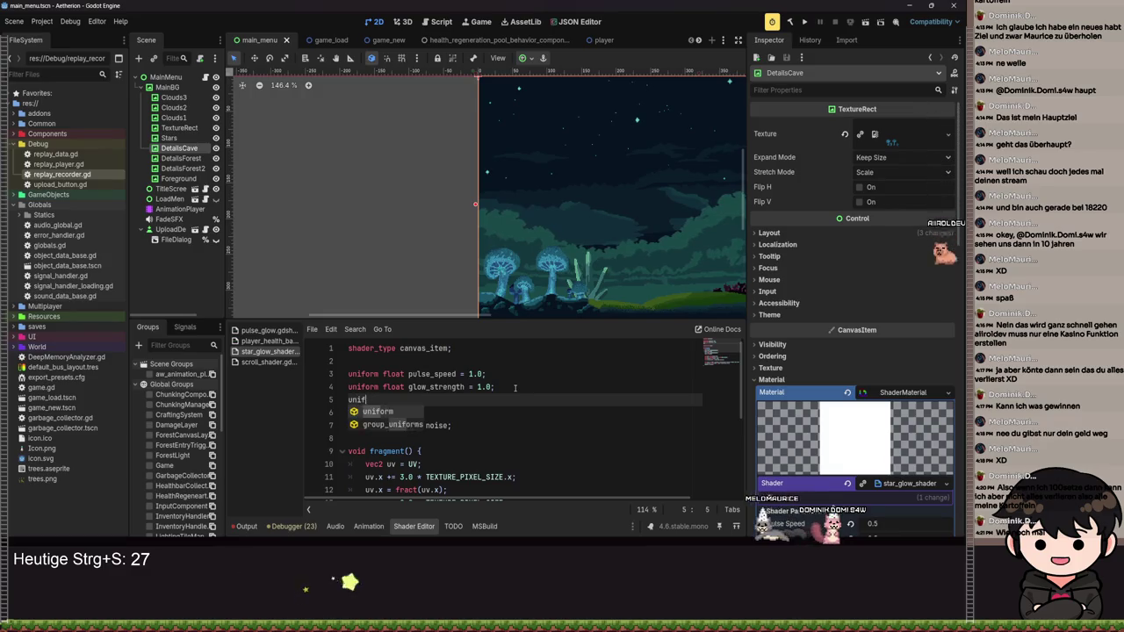
{"action": "type", "text": "or"}
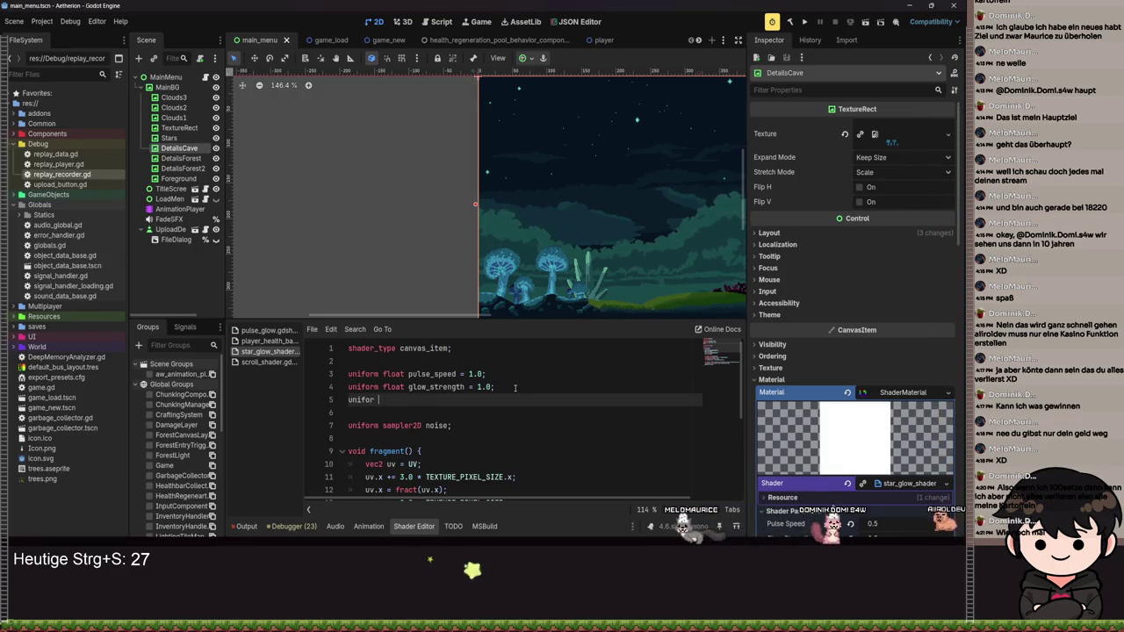
{"action": "type", "text": "m float "}
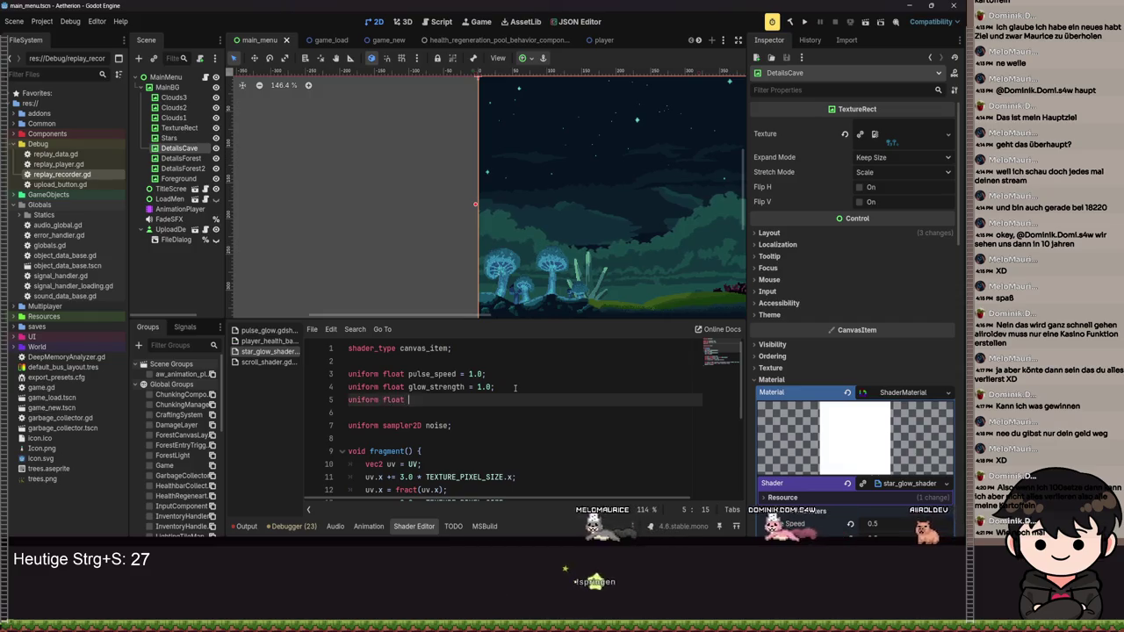
{"action": "type", "text": "block_size "}
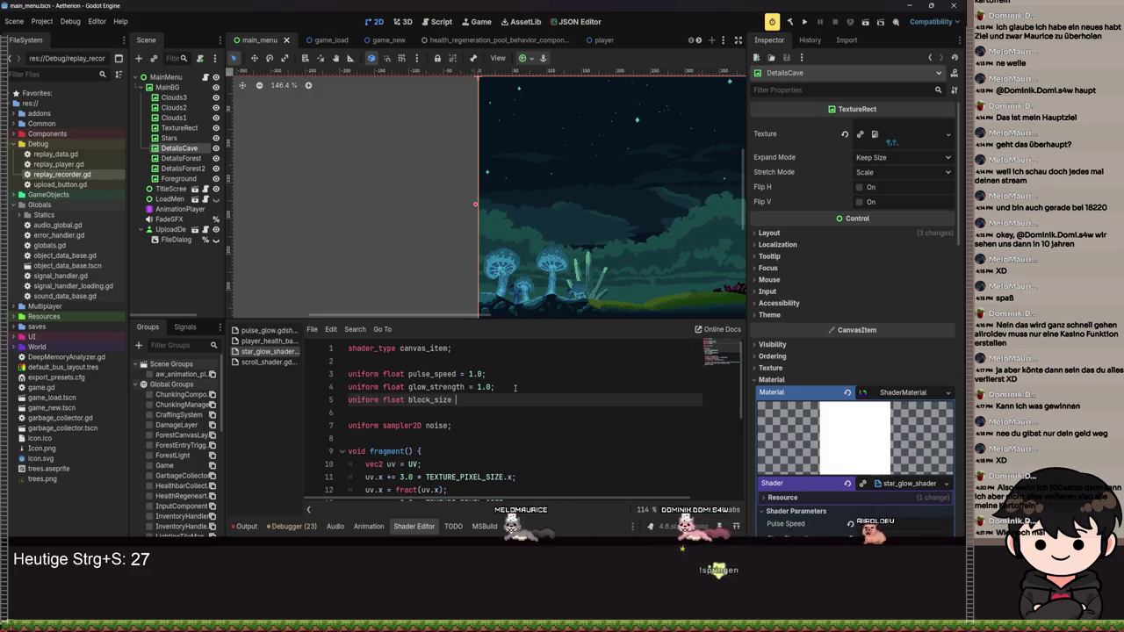
{"action": "type", "text": "= 0.1;"}
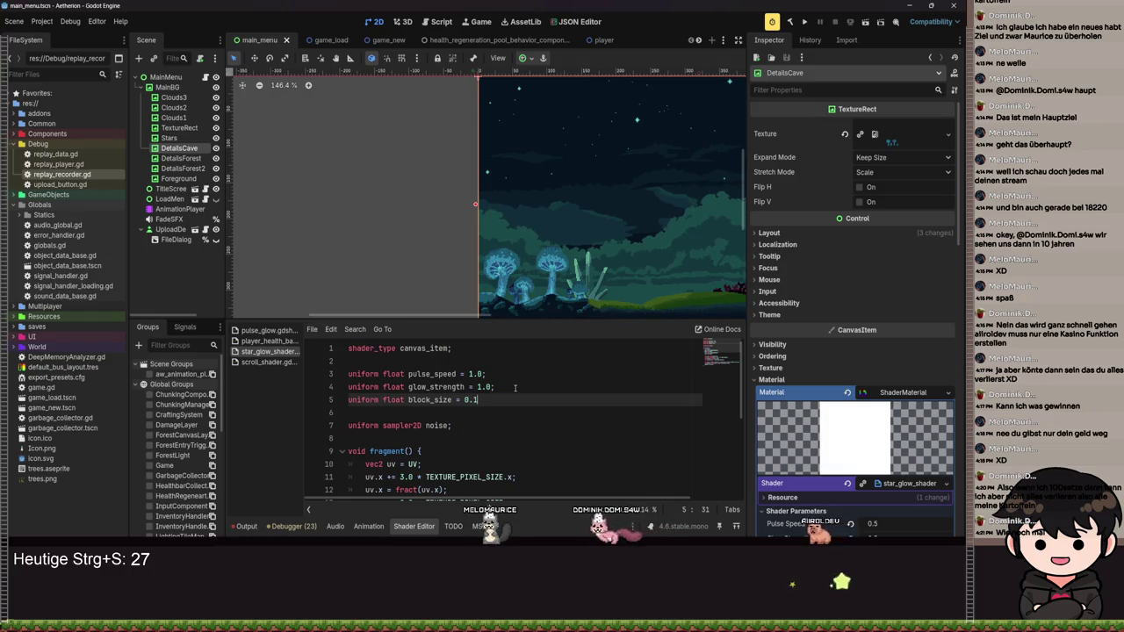
{"action": "key", "text": "ctrl+s"}
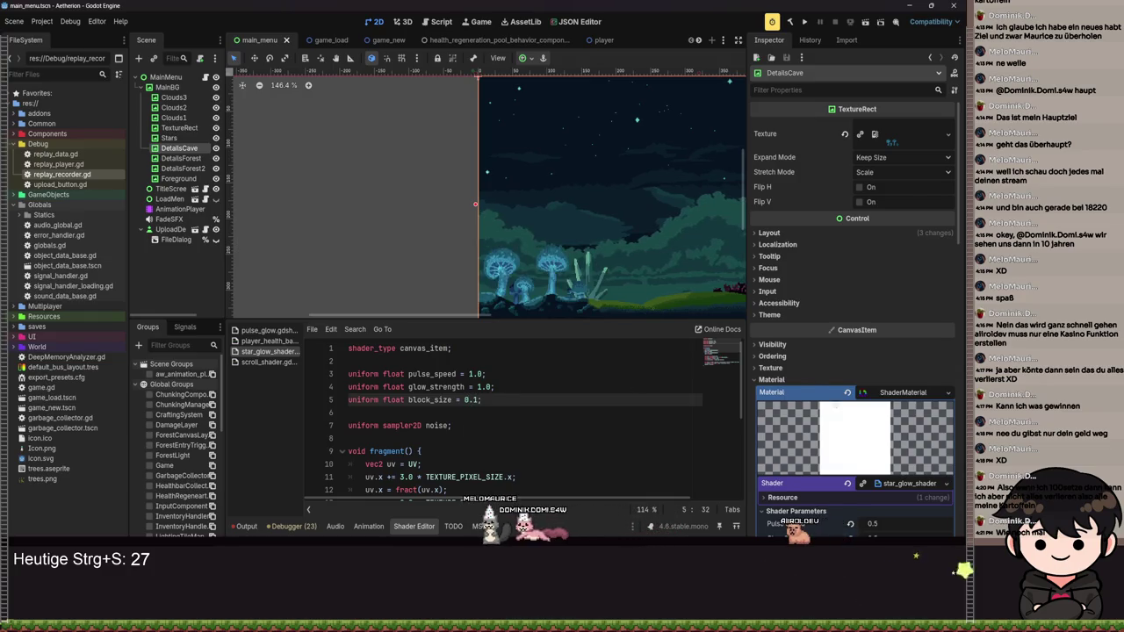
- Collapse the noise texture's settings in the Inspector and select the old uv offset lines
{"action": "scroll", "coordinate": [825, 338], "scroll_direction": "down", "scroll_amount": 4}
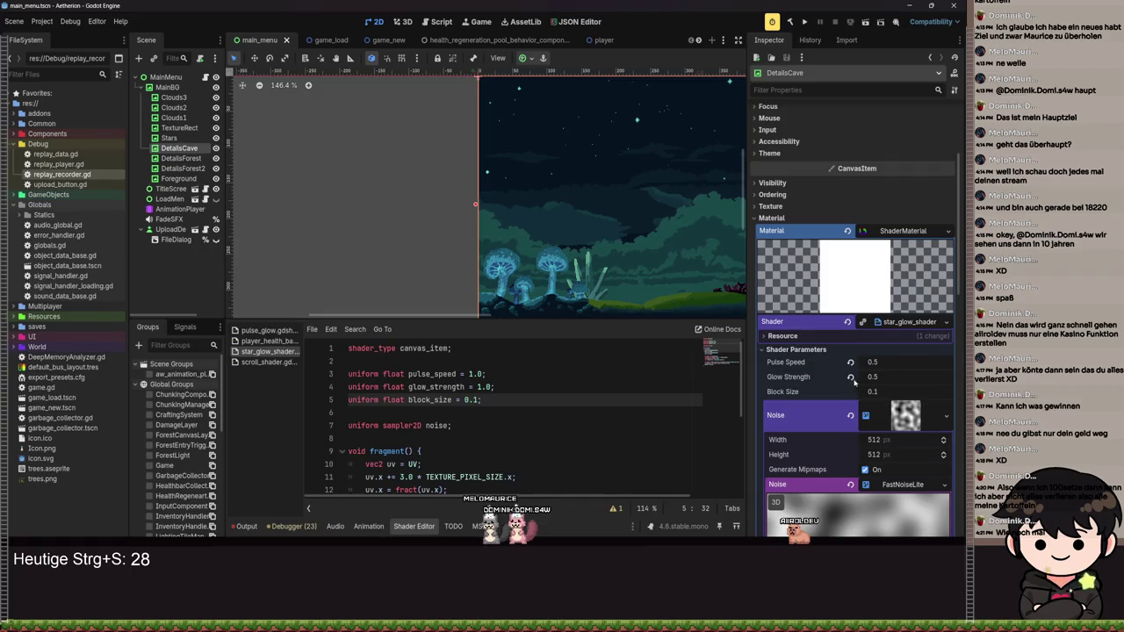
{"action": "left_click", "coordinate": [891, 411]}
{"action": "scroll", "coordinate": [509, 254], "scroll_direction": "down", "scroll_amount": 1}
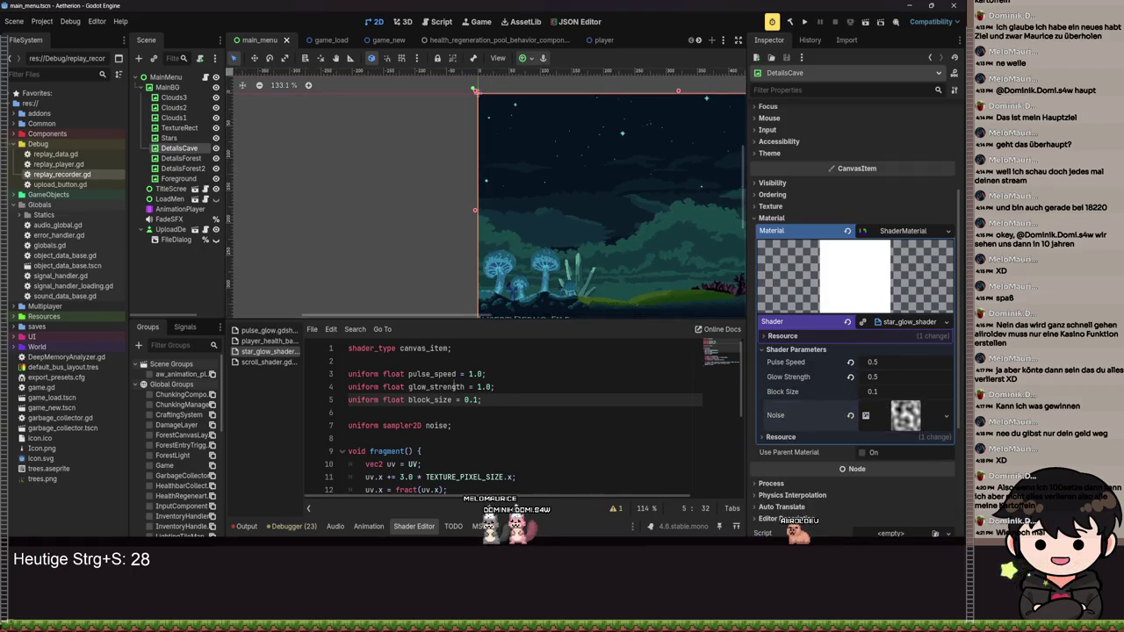
{"action": "scroll", "coordinate": [527, 413], "scroll_direction": "down", "scroll_amount": 3}
{"action": "scroll", "coordinate": [565, 281], "scroll_direction": "down", "scroll_amount": 2}
{"action": "scroll", "coordinate": [454, 390], "scroll_direction": "up", "scroll_amount": 2}
{"action": "scroll", "coordinate": [454, 391], "scroll_direction": "down", "scroll_amount": 2}
{"action": "scroll", "coordinate": [454, 390], "scroll_direction": "up", "scroll_amount": 1}
{"action": "left_click_drag", "start_coordinate": [349, 386], "coordinate": [450, 438]}
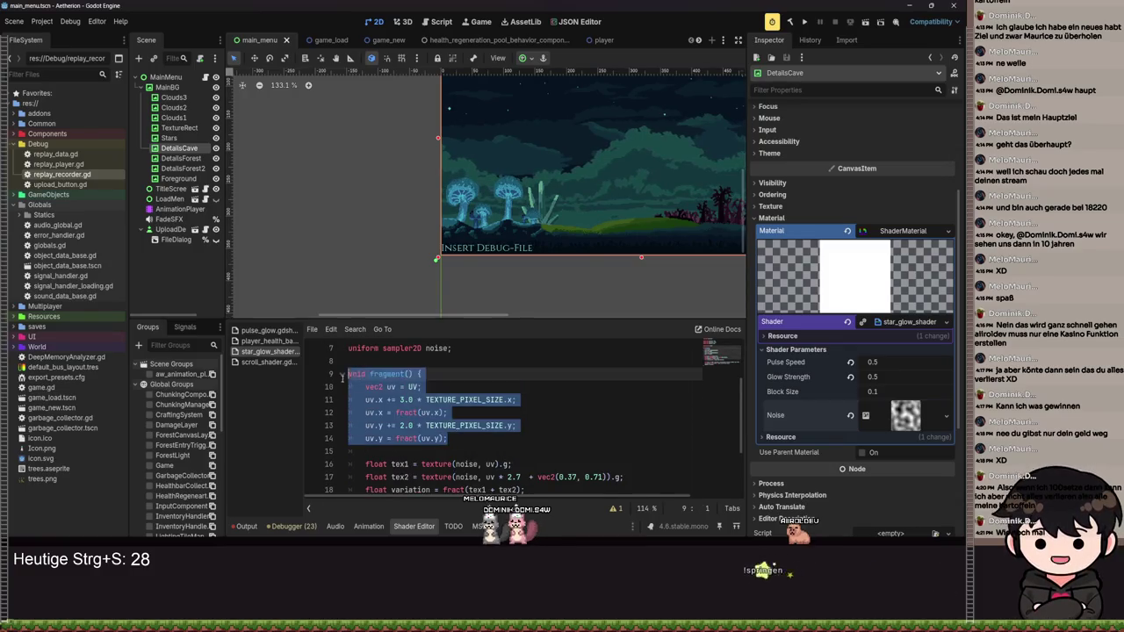
- Delete the old uv offset, noise sampling and variation lines from fragment() and save
{"action": "key", "text": "BackSpace"}
{"action": "key", "text": "BackSpace"}
{"action": "left_click_drag", "start_coordinate": [424, 367], "coordinate": [585, 431]}
{"action": "key", "text": "BackSpace"}
{"action": "key", "text": "ctrl+s"}
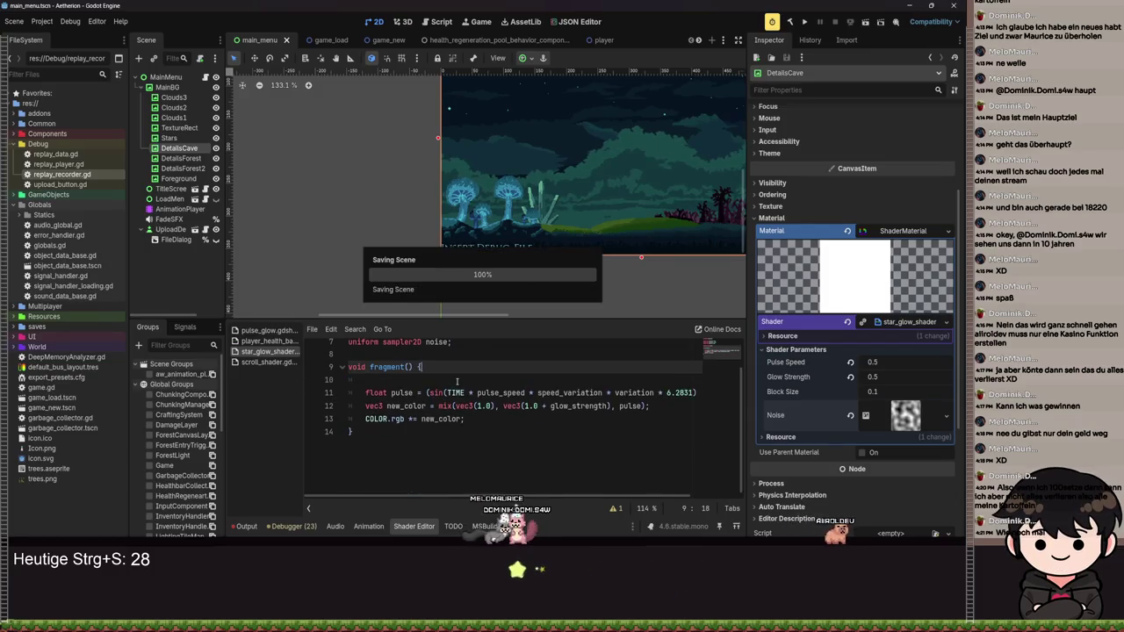
- Write 'vec2 block = floor(UV / block_size)' at the top of fragment() and save
{"action": "key", "text": "Return"}
{"action": "key", "text": "Return"}
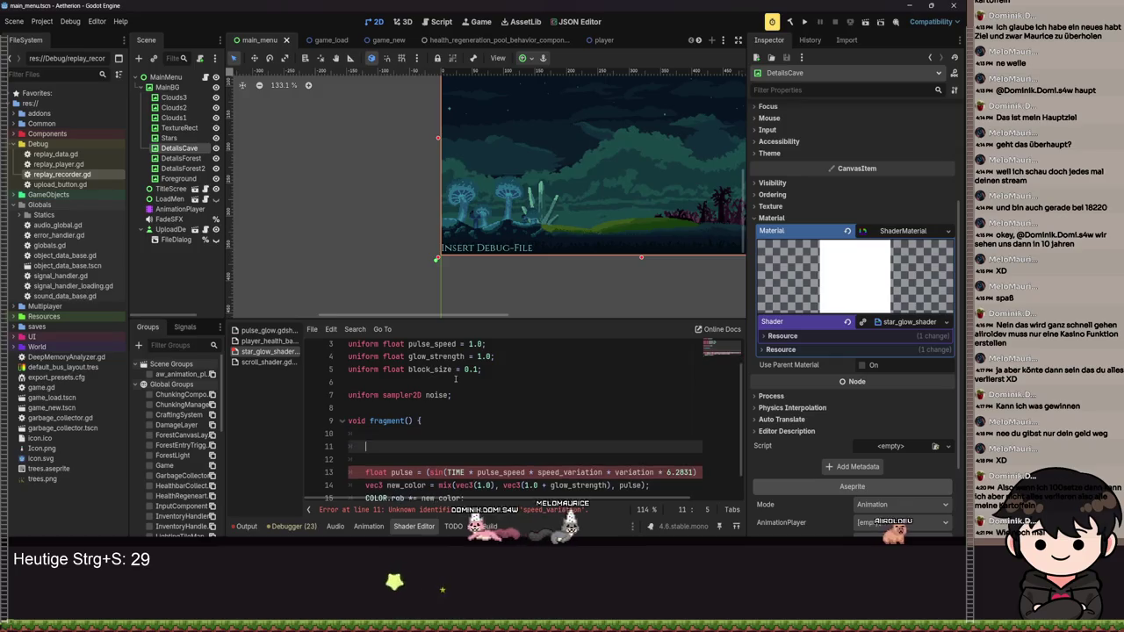
{"action": "type", "text": "vavec2 block = "}
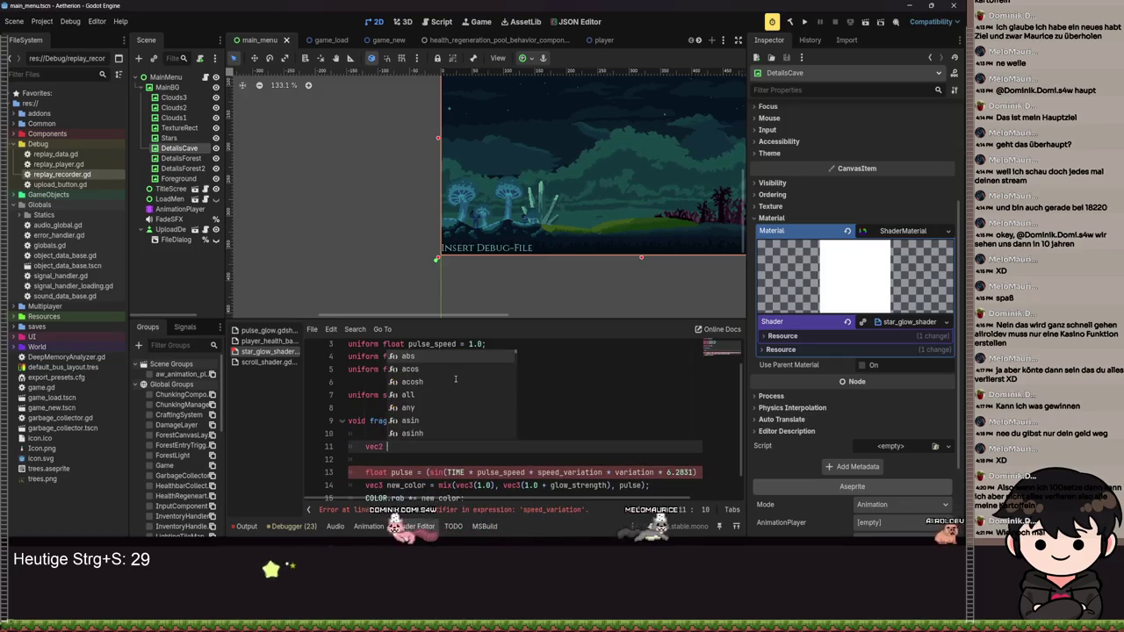
{"action": "type", "text": "f"}
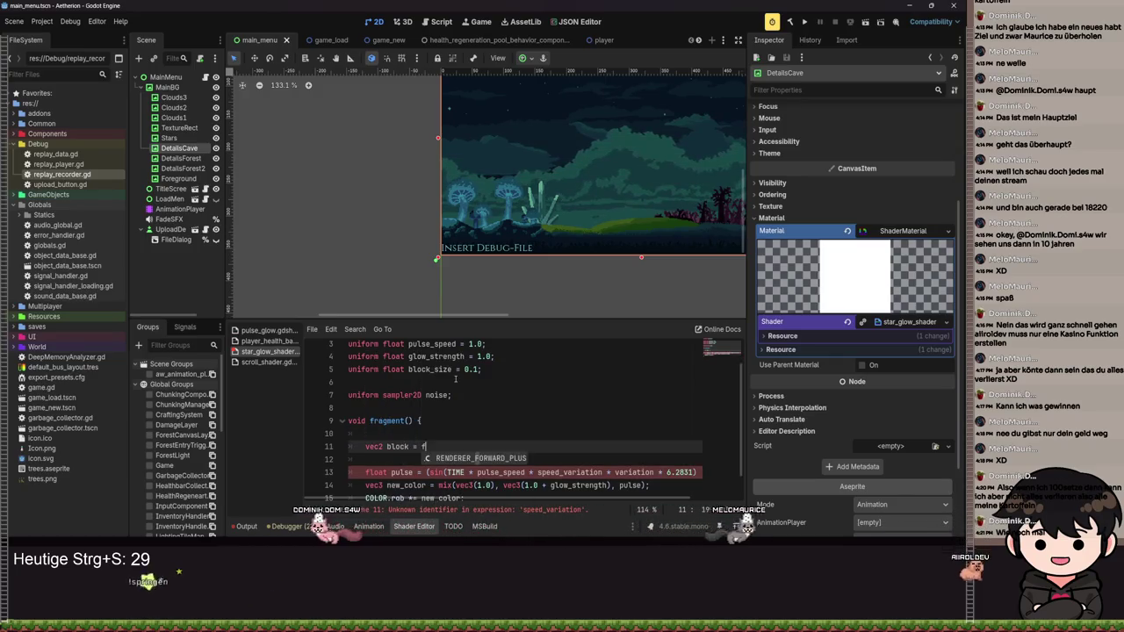
{"action": "type", "text": "loor(uv / "}
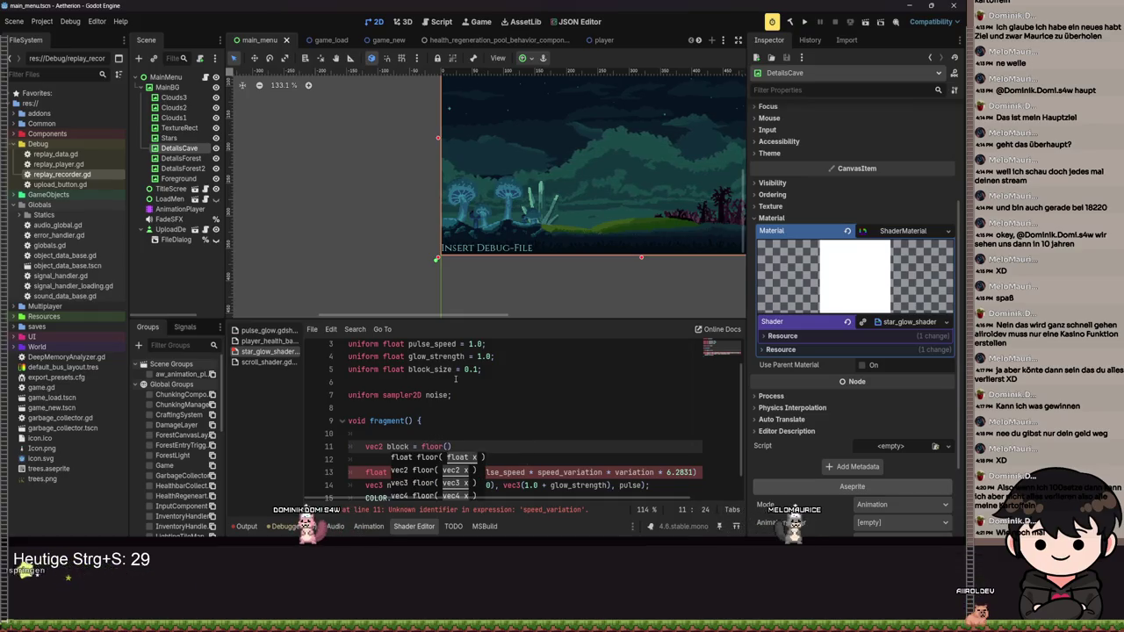
{"action": "type", "text": "block_size"}
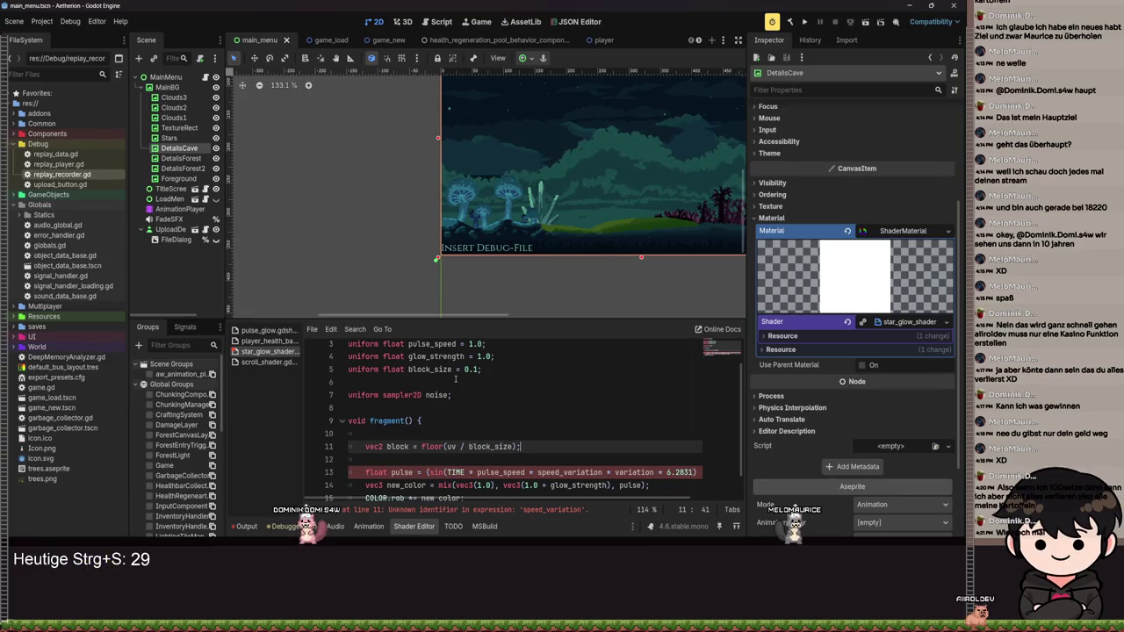
{"action": "key", "text": "ctrl+s"}
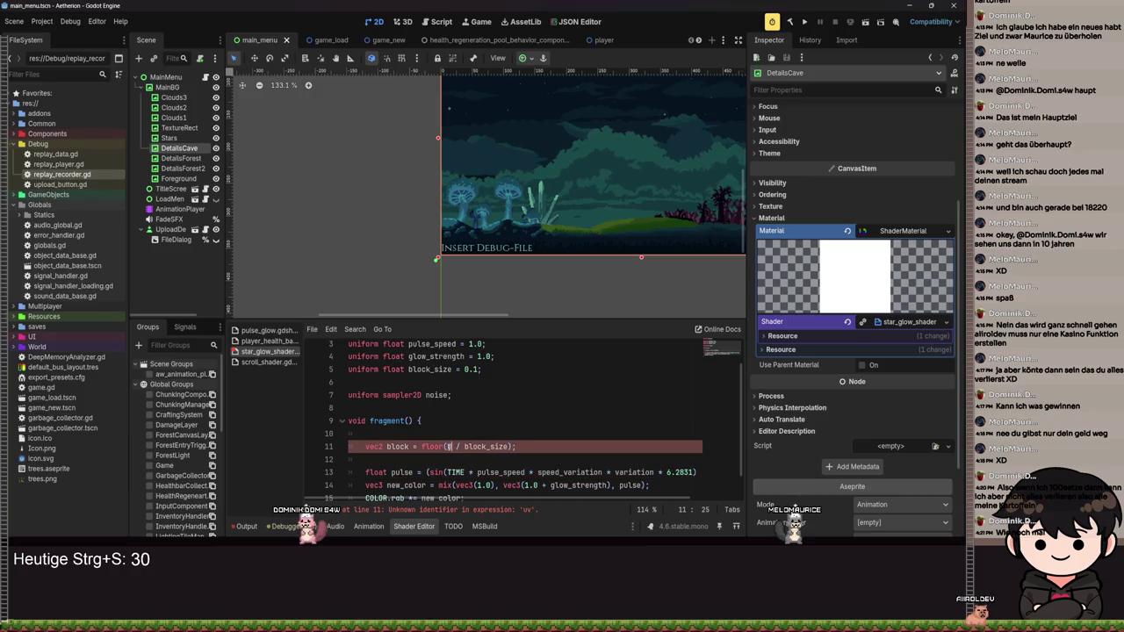
{"action": "type", "text": "UV"}
{"action": "left_click", "coordinate": [654, 421]}
{"action": "key", "text": "ctrl+s"}
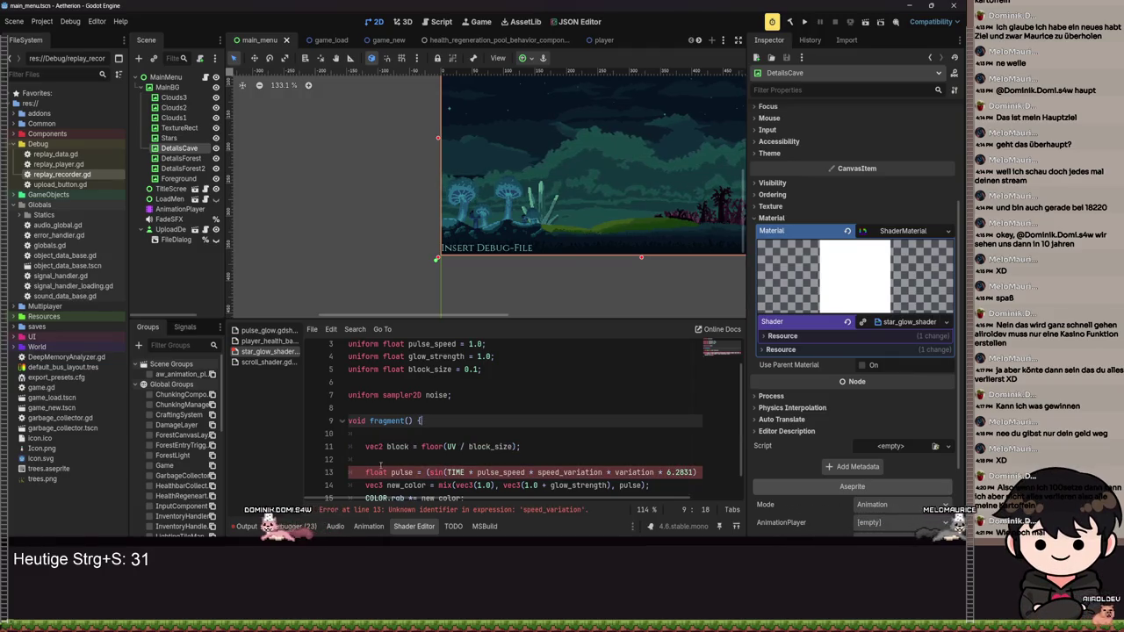
{"action": "left_click", "coordinate": [380, 459]}
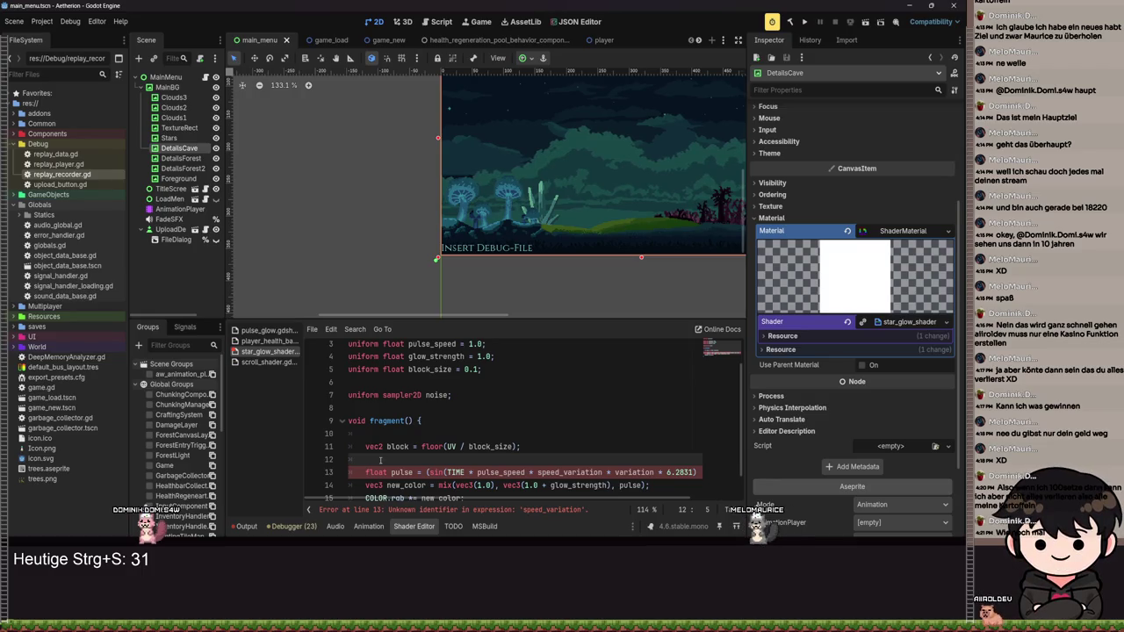
- Start a float declaration on line 12, then briefly run the game to test the shader
{"action": "type", "text": "float"}
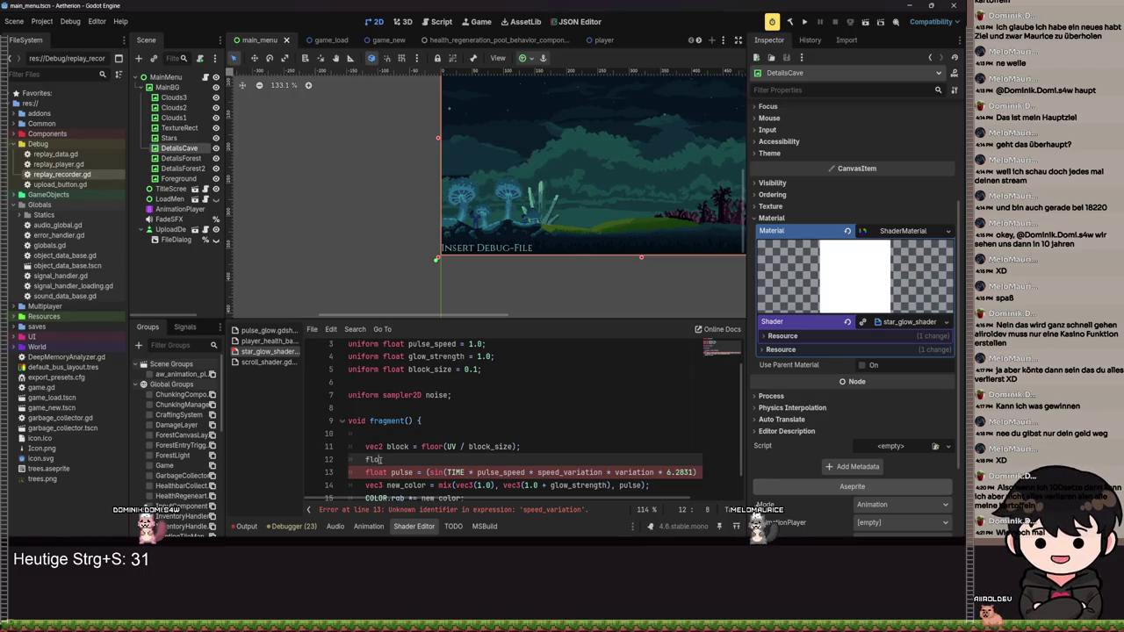
{"action": "key", "text": "F5"}
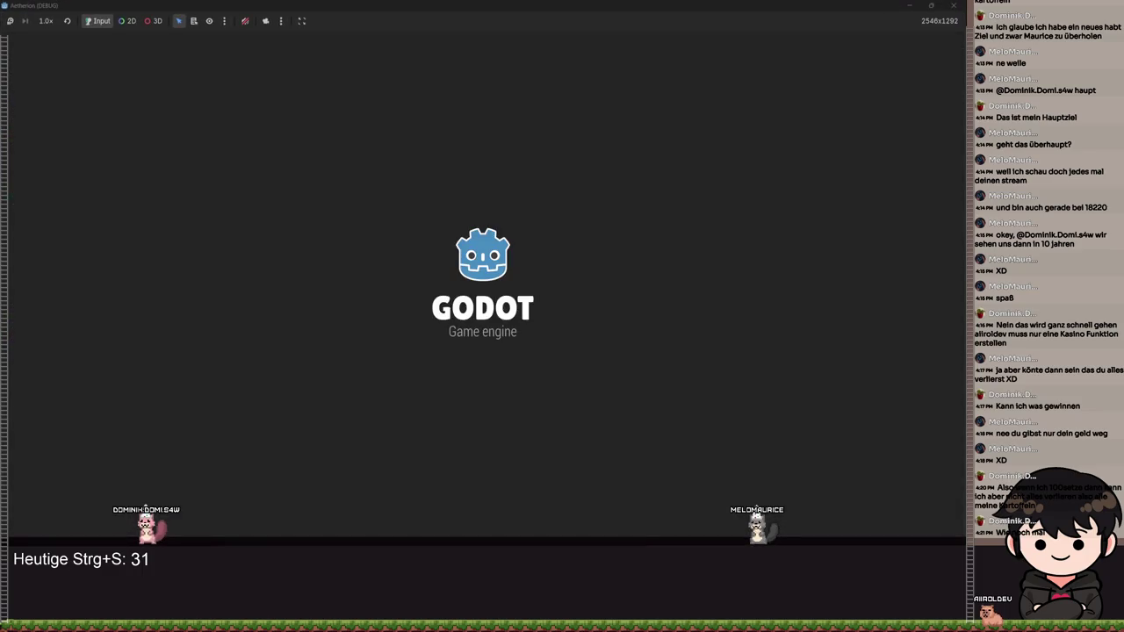
{"action": "key", "text": "alt+F4"}
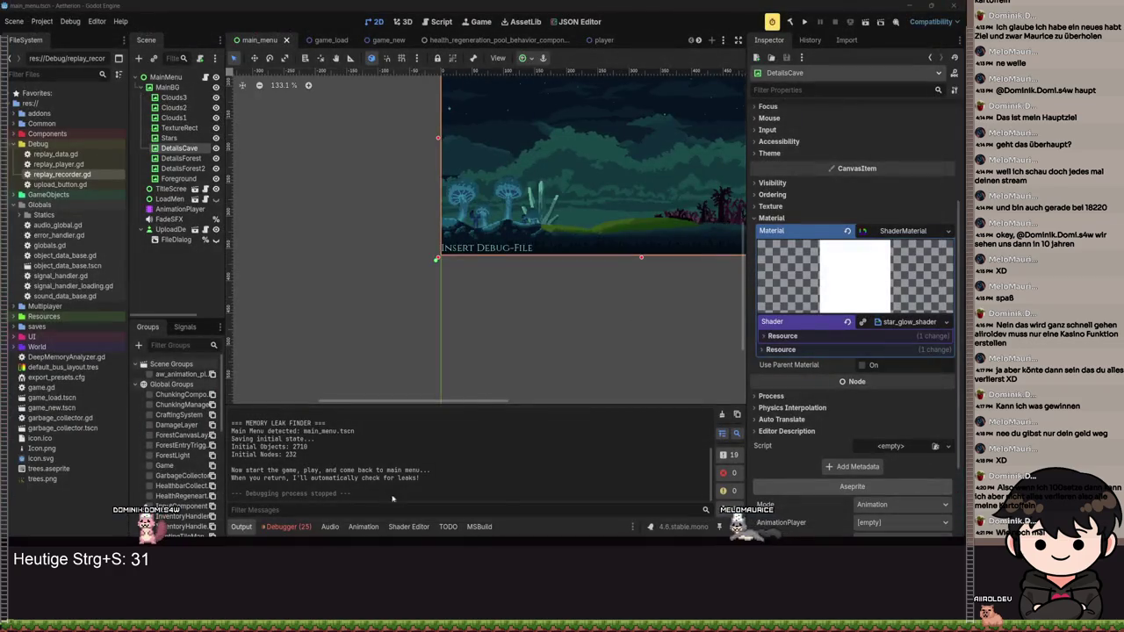
- Replace line 12 with the fract(sin(dot(block, vec2(...)))) phase hash and fix its indentation
{"action": "left_click", "coordinate": [408, 526]}
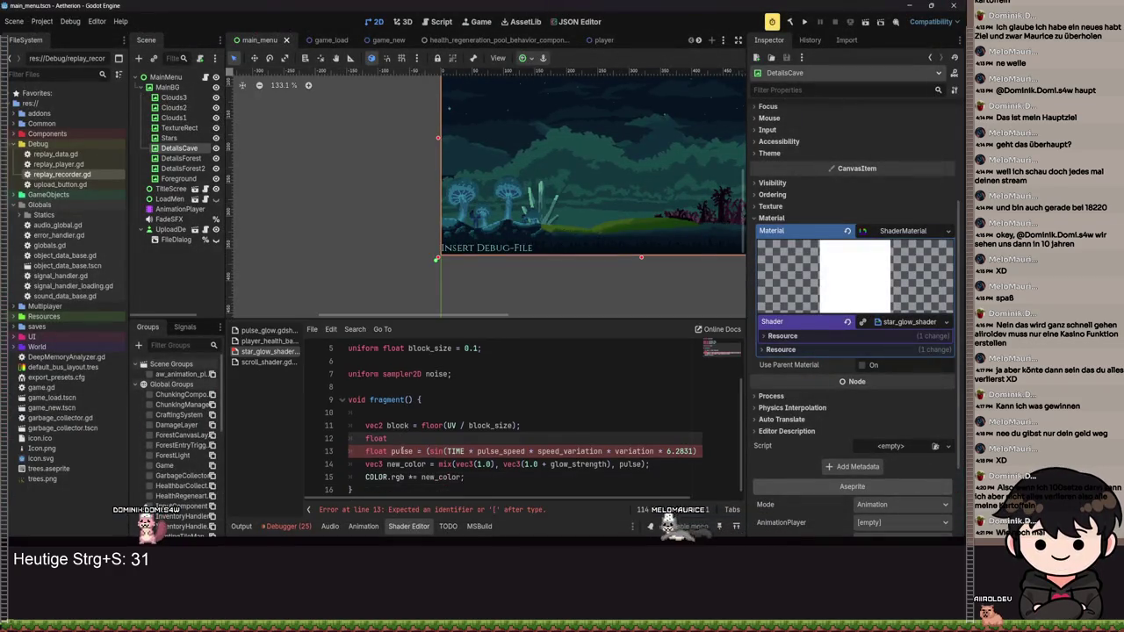
{"action": "double_click", "coordinate": [375, 438]}
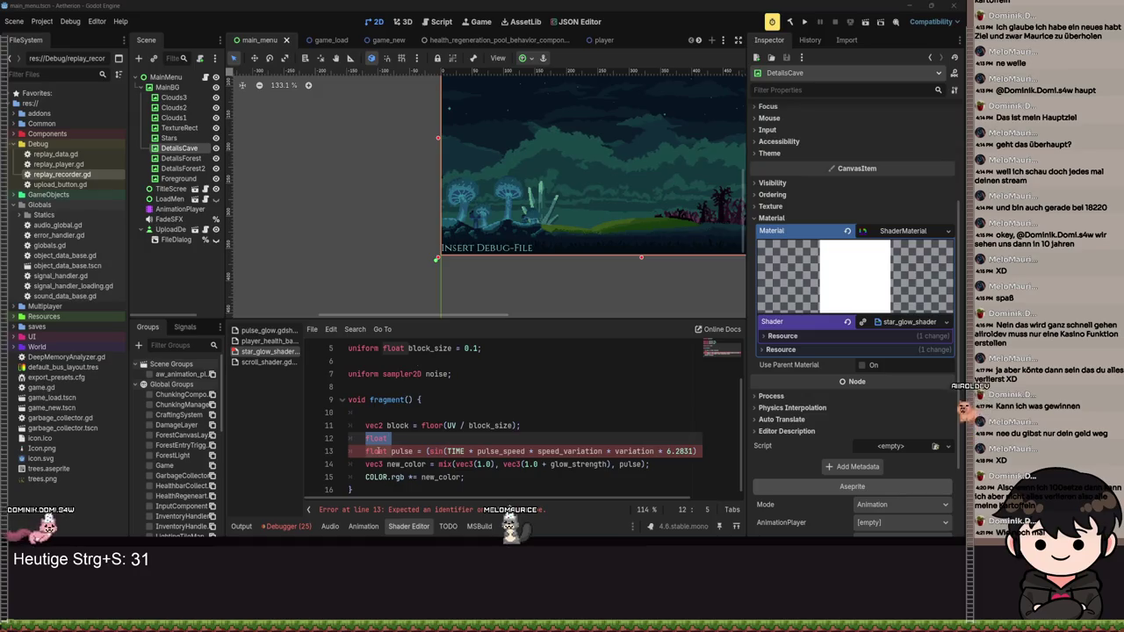
{"action": "key", "text": "ctrl+v"}
{"action": "left_click", "coordinate": [376, 439]}
{"action": "key", "text": "BackSpace"}
{"action": "key", "text": "BackSpace"}
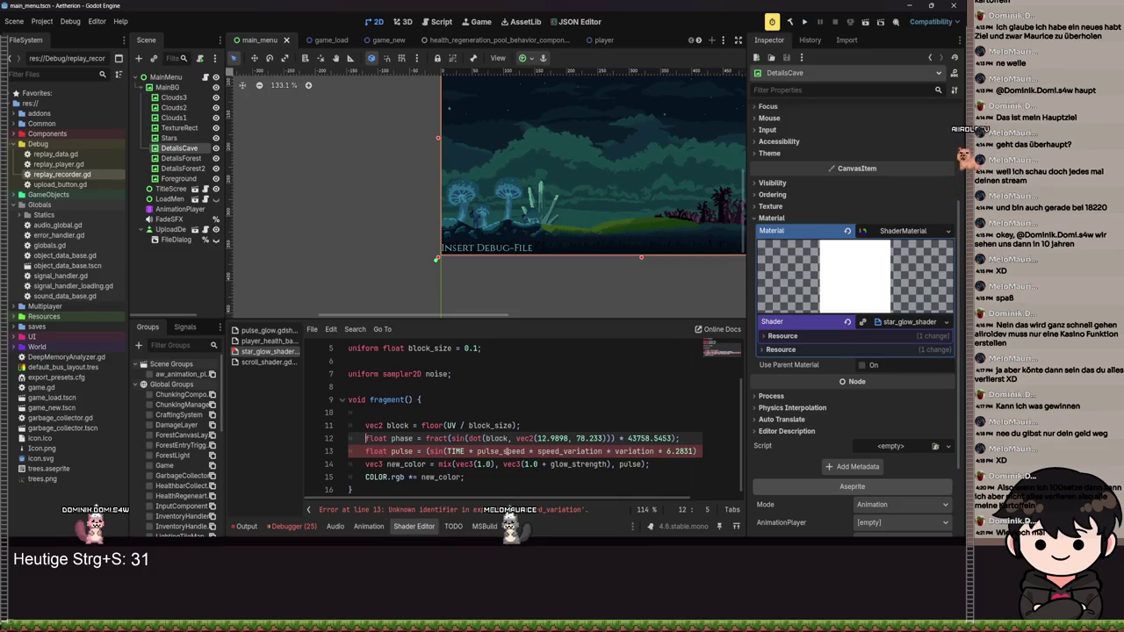
- Make line 13 read sin(TIME * pulse_speed + phase) * 0.5 + 0.5 and save the shader
{"action": "left_click", "coordinate": [428, 452]}
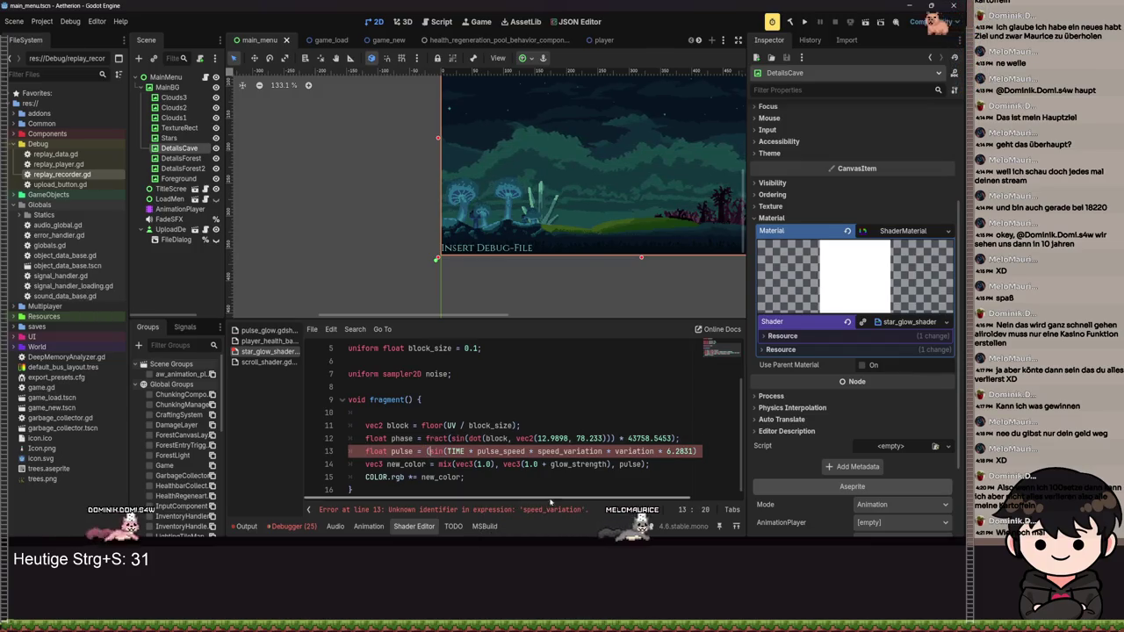
{"action": "key", "text": "End"}
{"action": "type", "text": "* 0.5 + 0."}
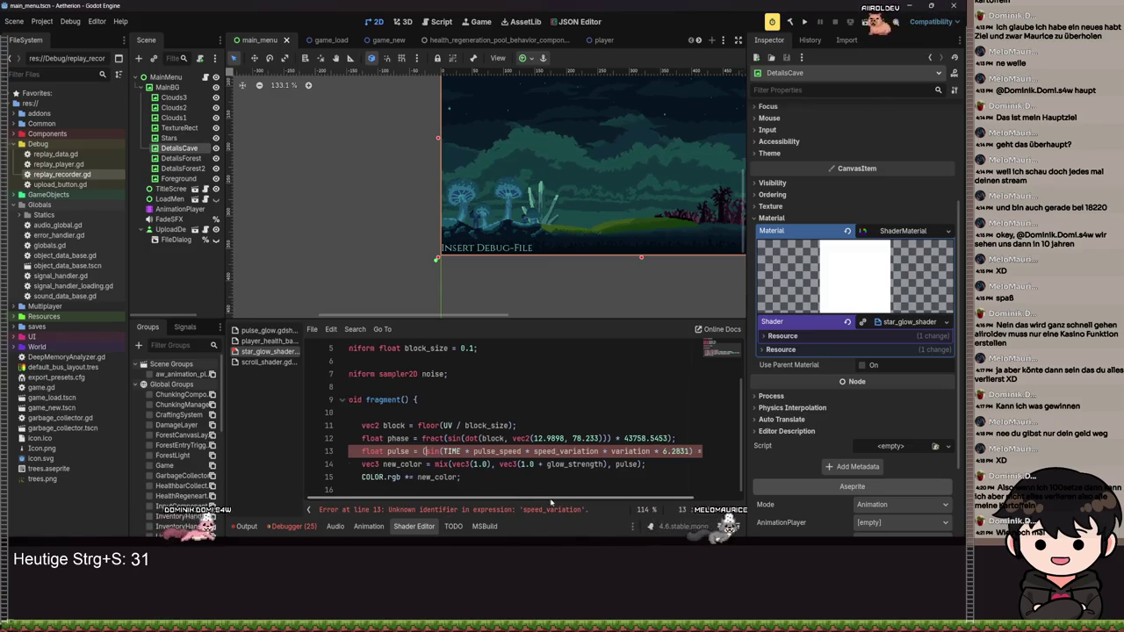
{"action": "key", "text": "BackSpace"}
{"action": "key", "text": "BackSpace"}
{"action": "key", "text": "BackSpace"}
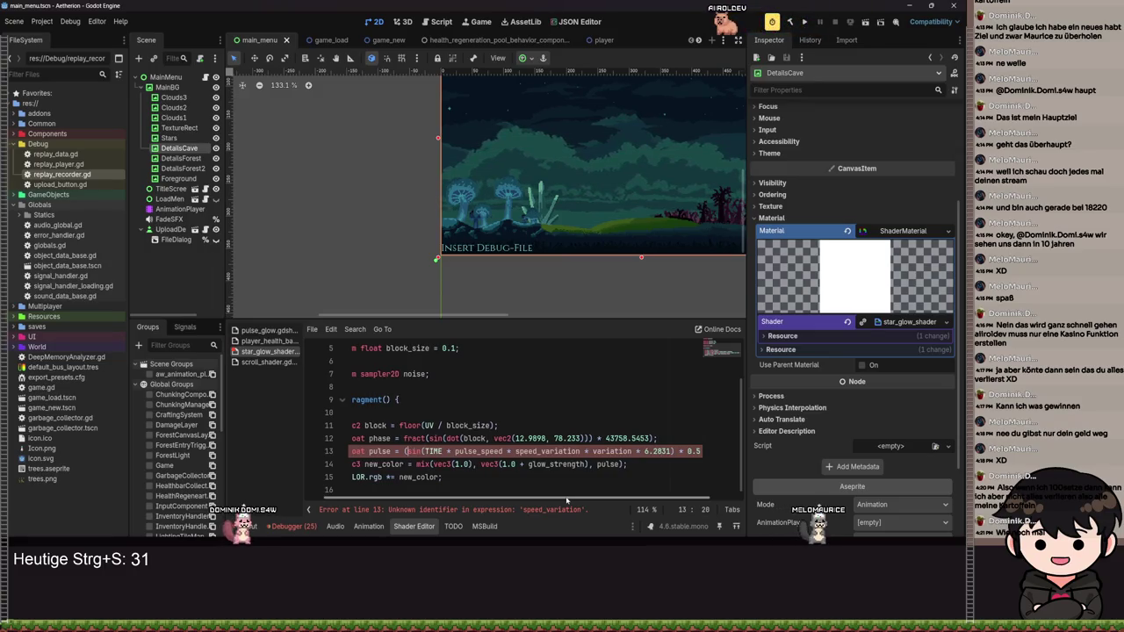
{"action": "left_click_drag", "start_coordinate": [566, 499], "coordinate": [539, 497]}
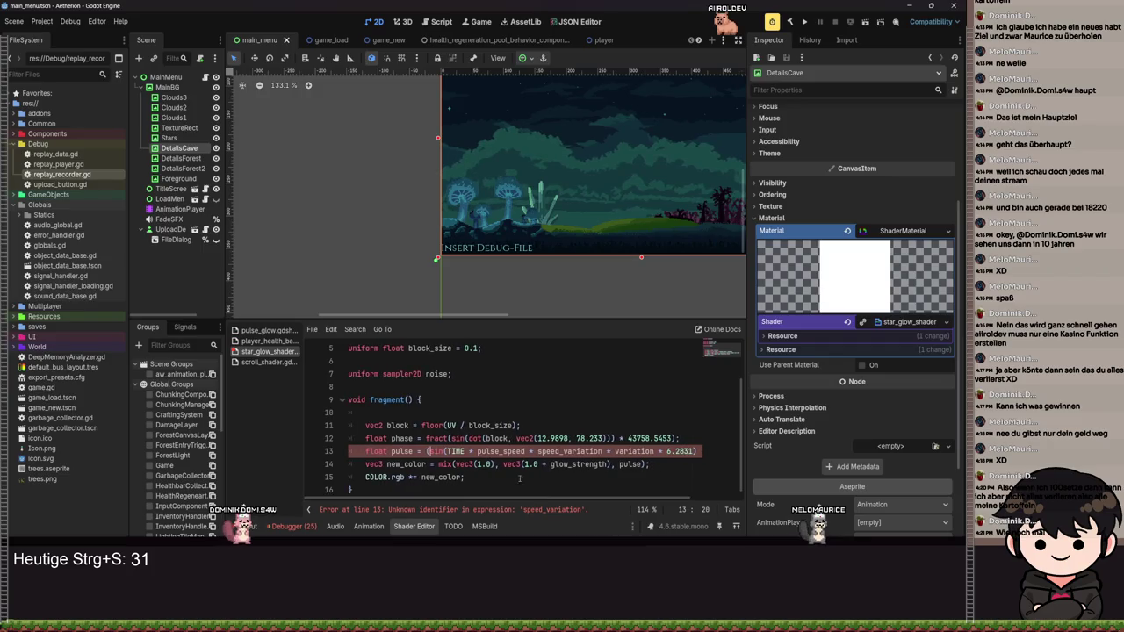
{"action": "scroll", "coordinate": [526, 474], "scroll_direction": "up", "scroll_amount": 2}
{"action": "scroll", "coordinate": [509, 439], "scroll_direction": "down", "scroll_amount": 2}
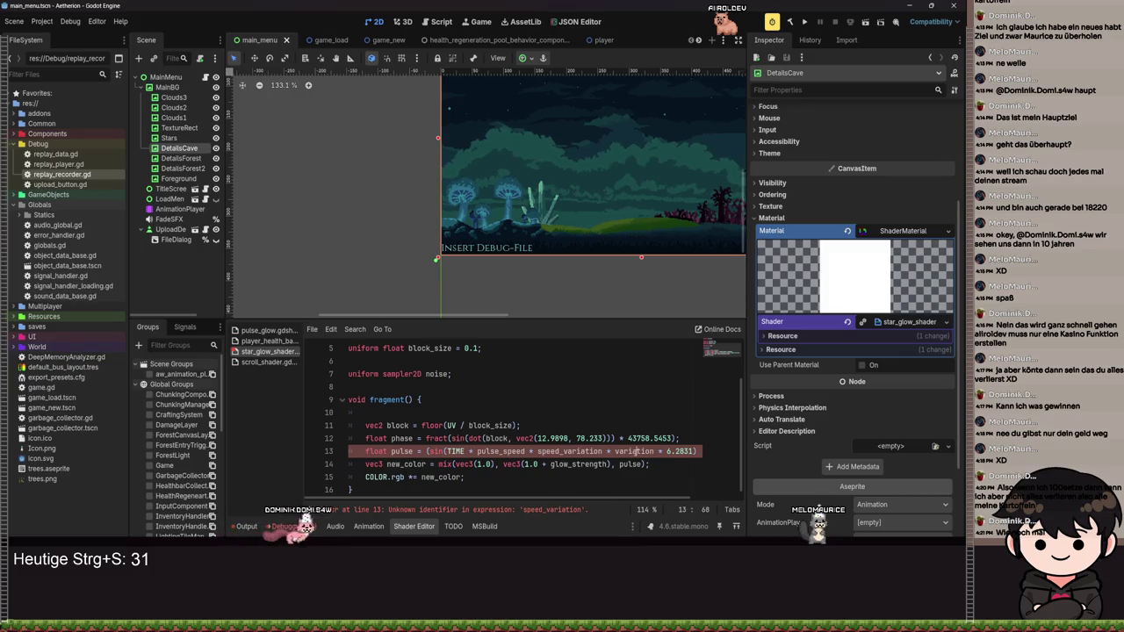
{"action": "key", "text": "ctrl+z"}
{"action": "key", "text": "ctrl+z"}
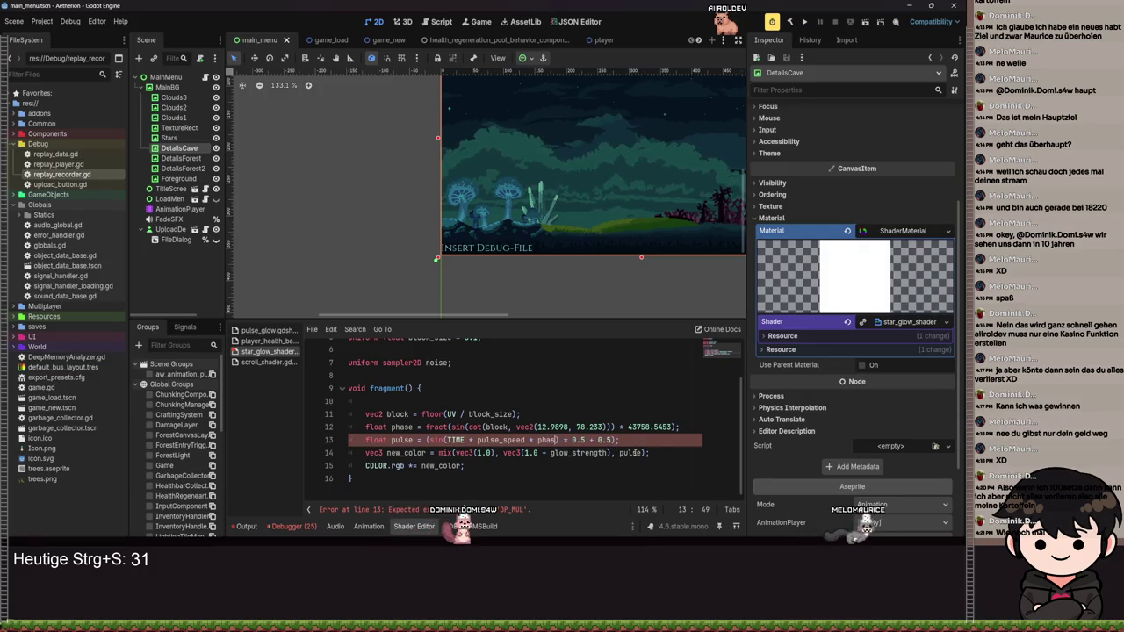
{"action": "key", "text": "ctrl+s"}
{"action": "type", "text": "e"}
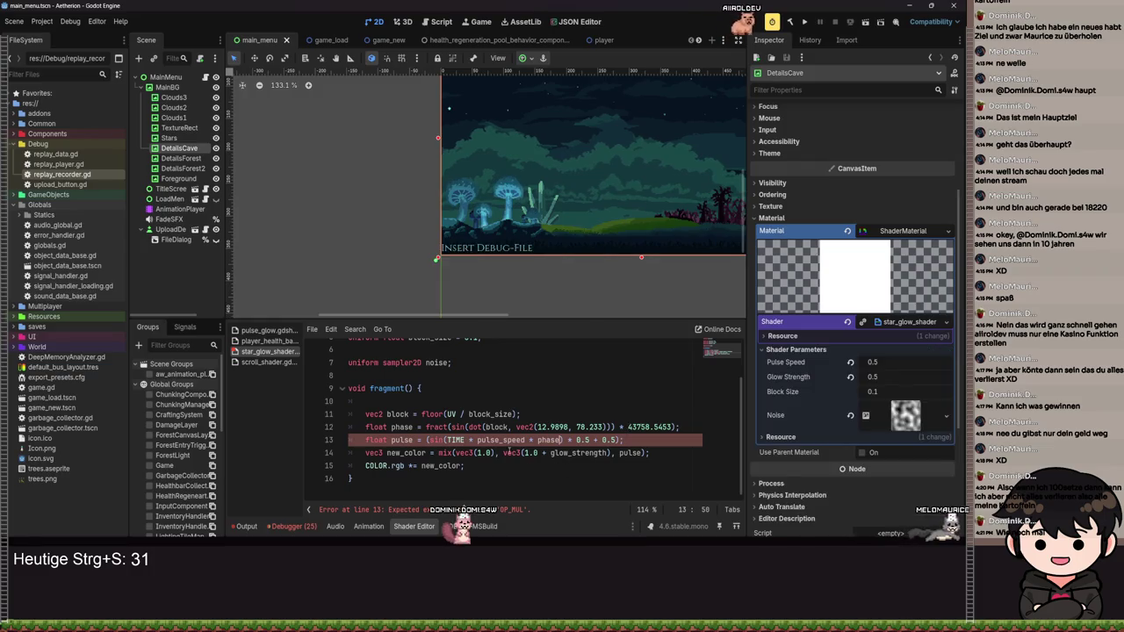
{"action": "key", "text": "ctrl+s"}
{"action": "type", "text": "+"}
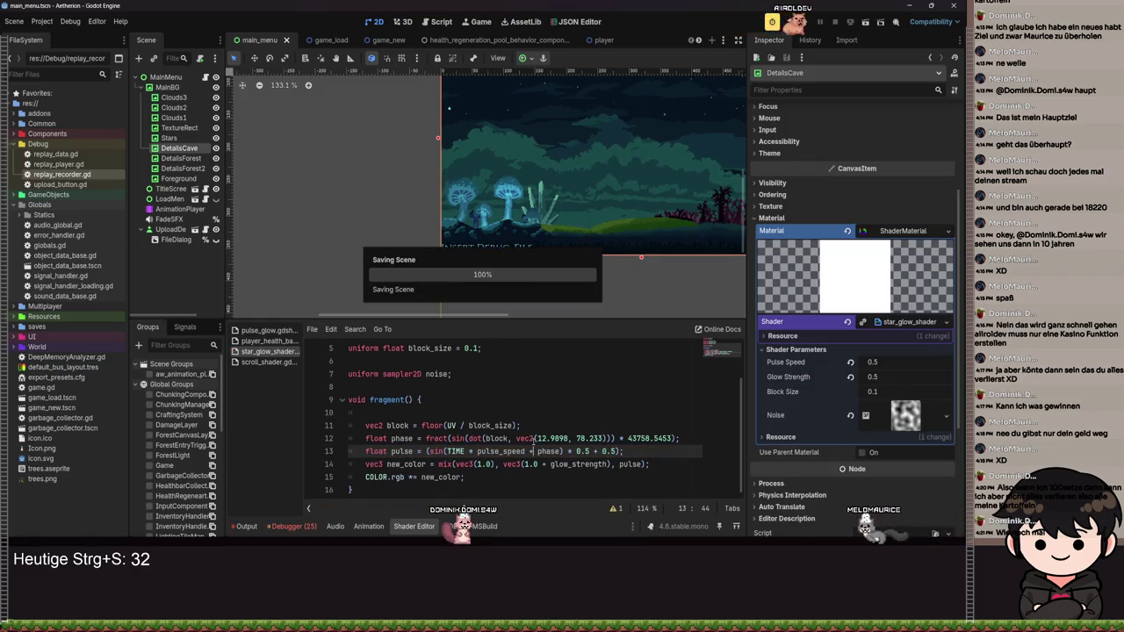
- Reset Pulse Speed to 3.675, raise Glow Strength to 1.14 and clear the Noise texture
{"action": "scroll", "coordinate": [549, 242], "scroll_direction": "up", "scroll_amount": 3}
{"action": "scroll", "coordinate": [514, 225], "scroll_direction": "up", "scroll_amount": 6}
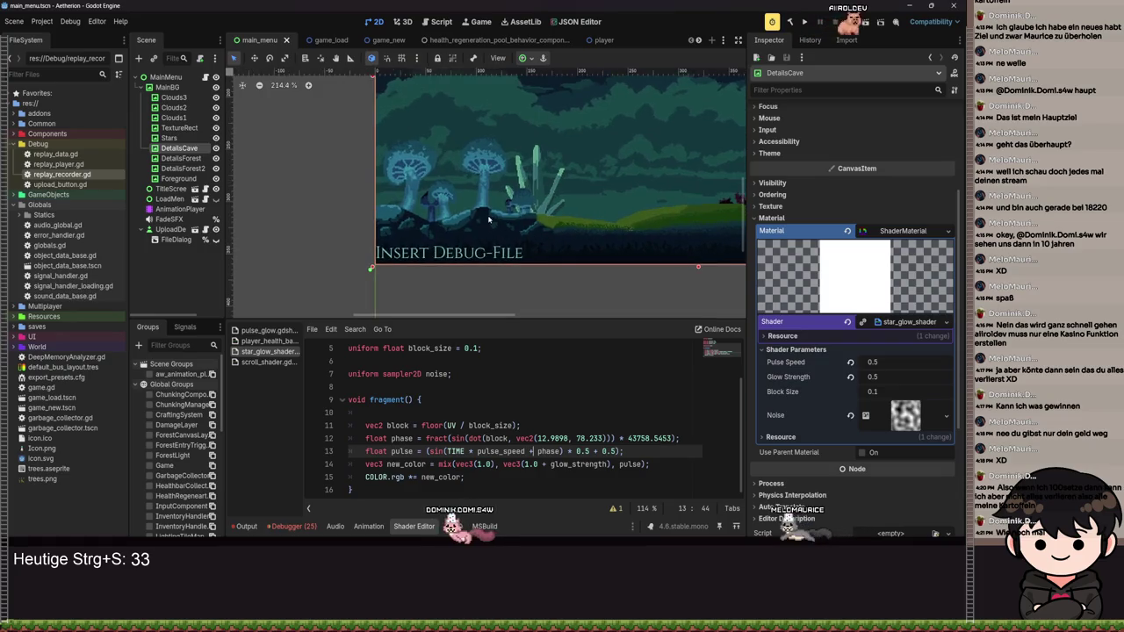
{"action": "left_click", "coordinate": [849, 362]}
{"action": "left_click_drag", "start_coordinate": [869, 376], "coordinate": [886, 361]}
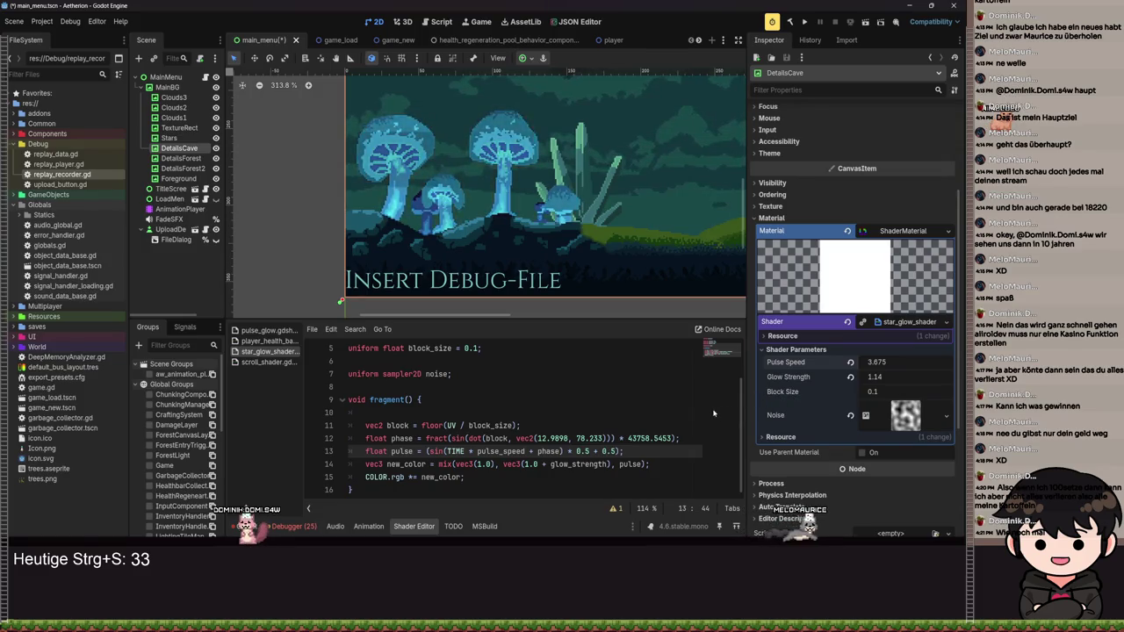
{"action": "left_click", "coordinate": [849, 415]}
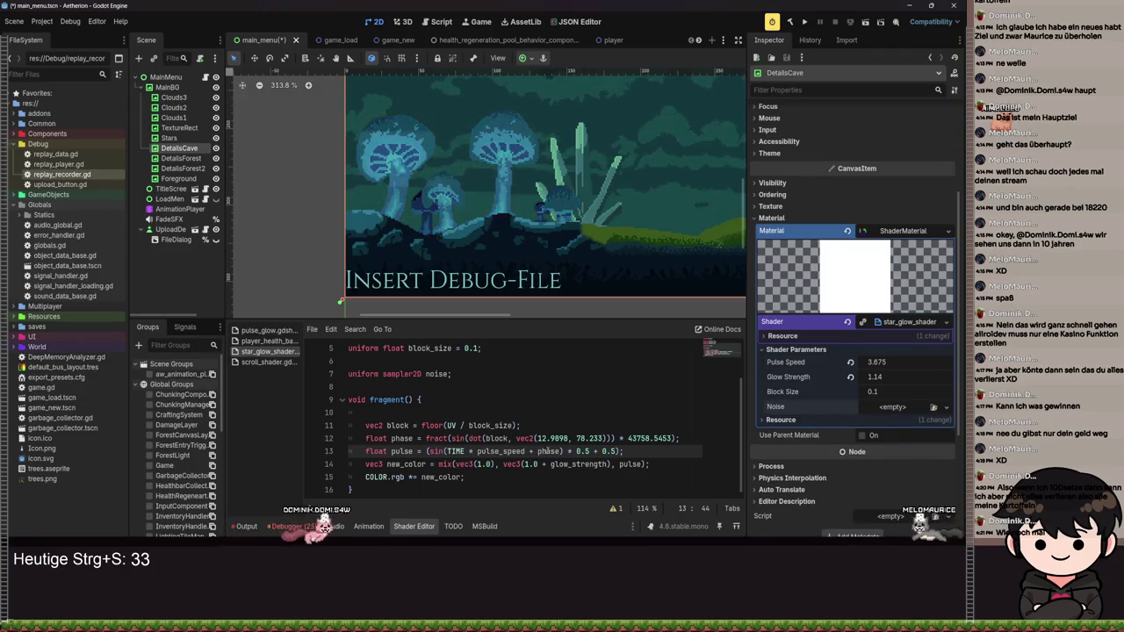
- Multiply phase by 6.2831 in the line 13 pulse formula and save
{"action": "left_click", "coordinate": [558, 450]}
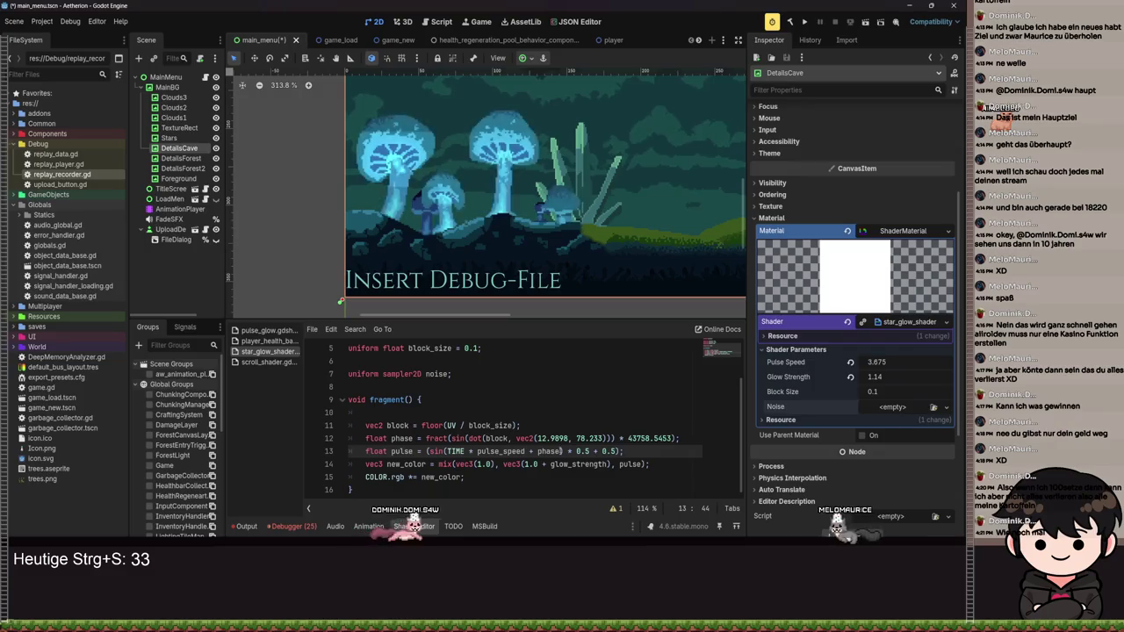
{"action": "type", "text": "* "}
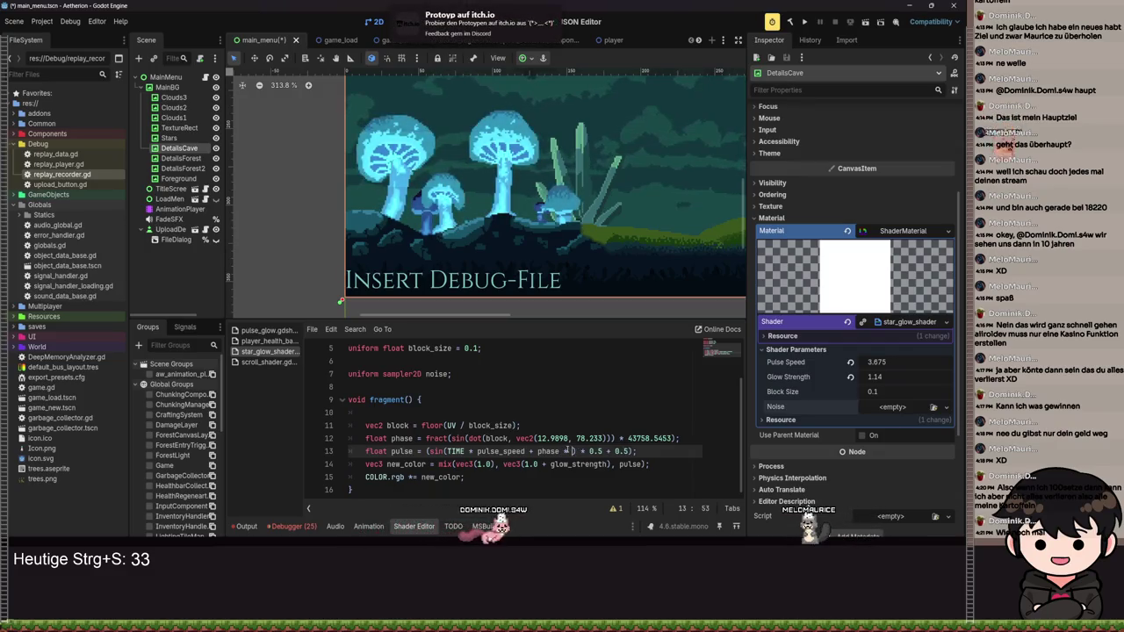
{"action": "type", "text": "6.283"}
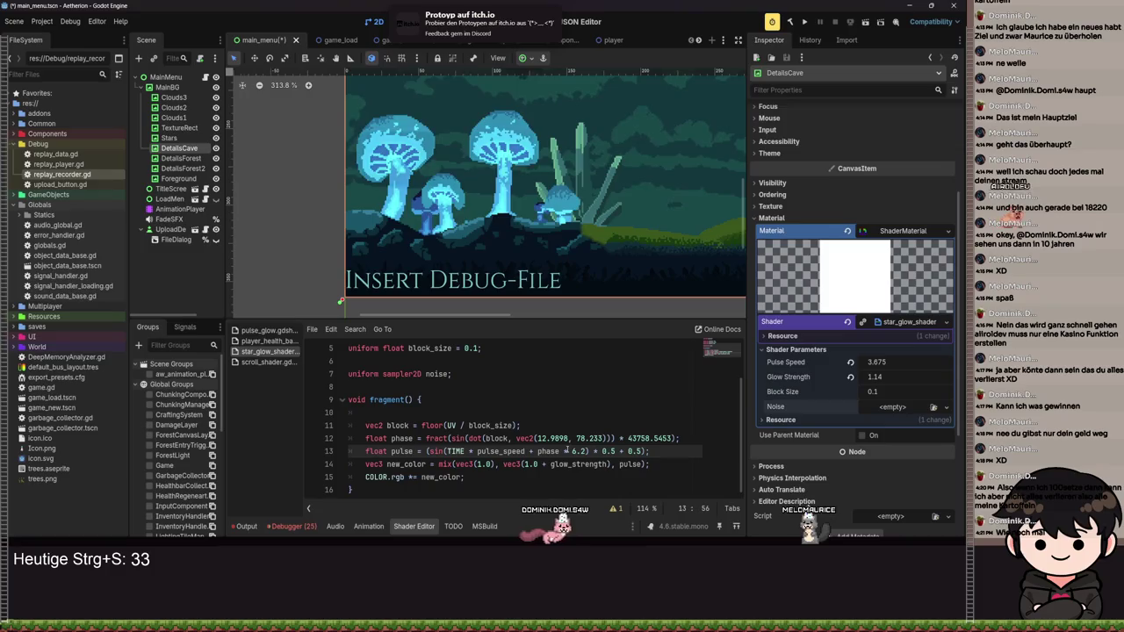
{"action": "type", "text": "1"}
{"action": "key", "text": "ctrl+s"}
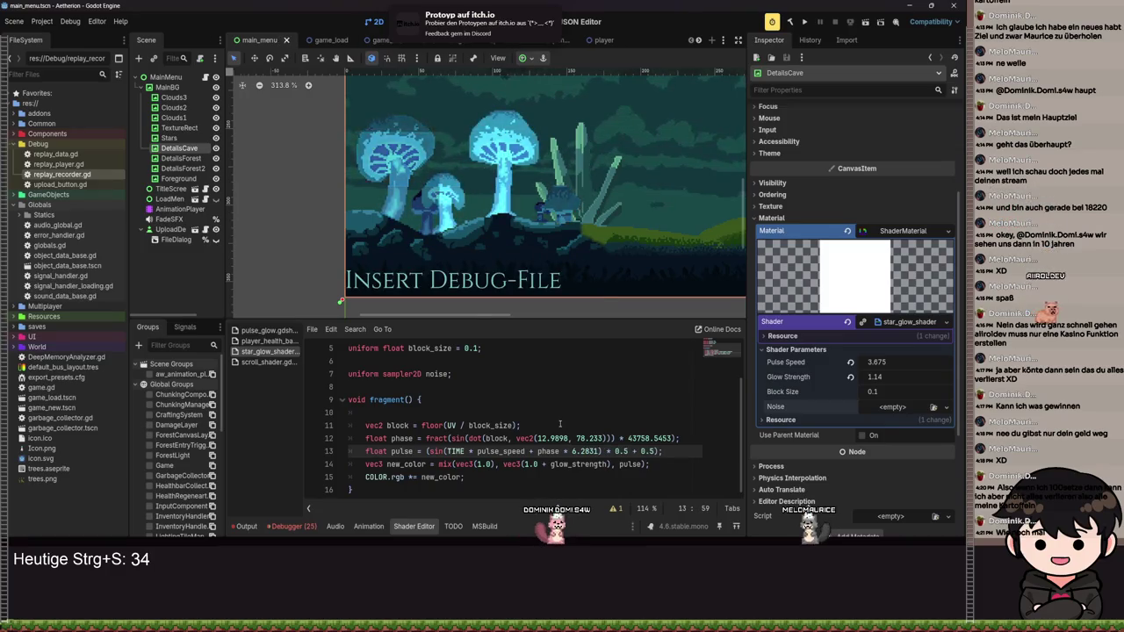
- Tune Block Size to 0.185 while watching the glow preview
{"action": "left_click_drag", "start_coordinate": [872, 392], "coordinate": [882, 392]}
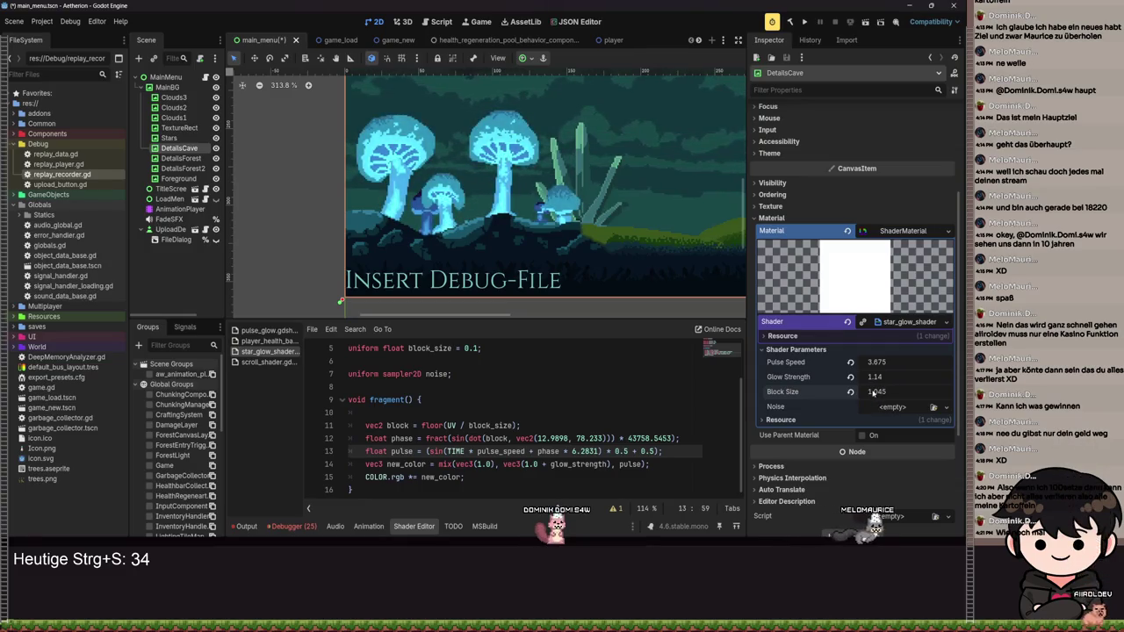
{"action": "left_click_drag", "start_coordinate": [874, 392], "coordinate": [873, 393]}
{"action": "left_click_drag", "start_coordinate": [872, 393], "coordinate": [863, 392]}
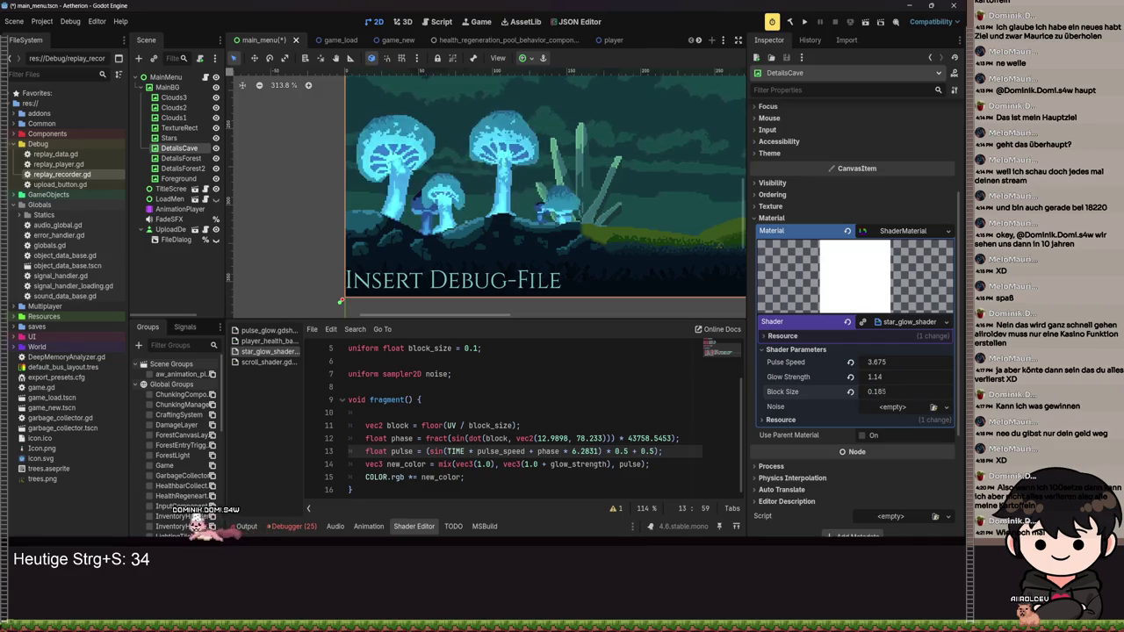
- Change the block_size uniform's type from float to vec2 and select its 0.1 default
{"action": "scroll", "coordinate": [521, 457], "scroll_direction": "up", "scroll_amount": 2}
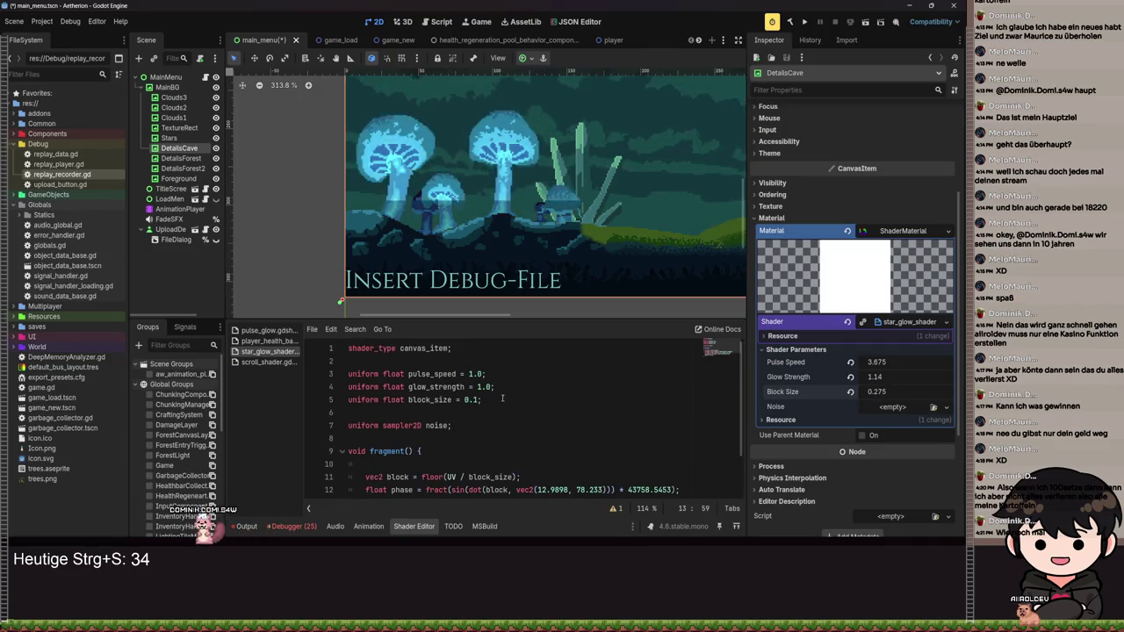
{"action": "double_click", "coordinate": [384, 399]}
{"action": "type", "text": "vec2"}
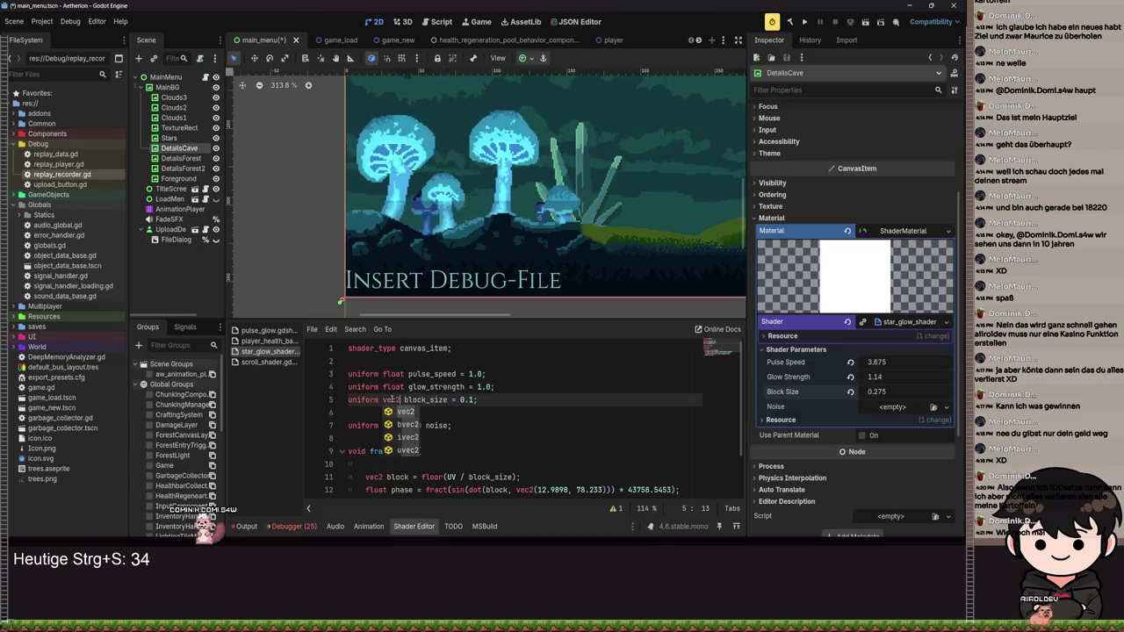
{"action": "left_click_drag", "start_coordinate": [471, 399], "coordinate": [459, 400]}
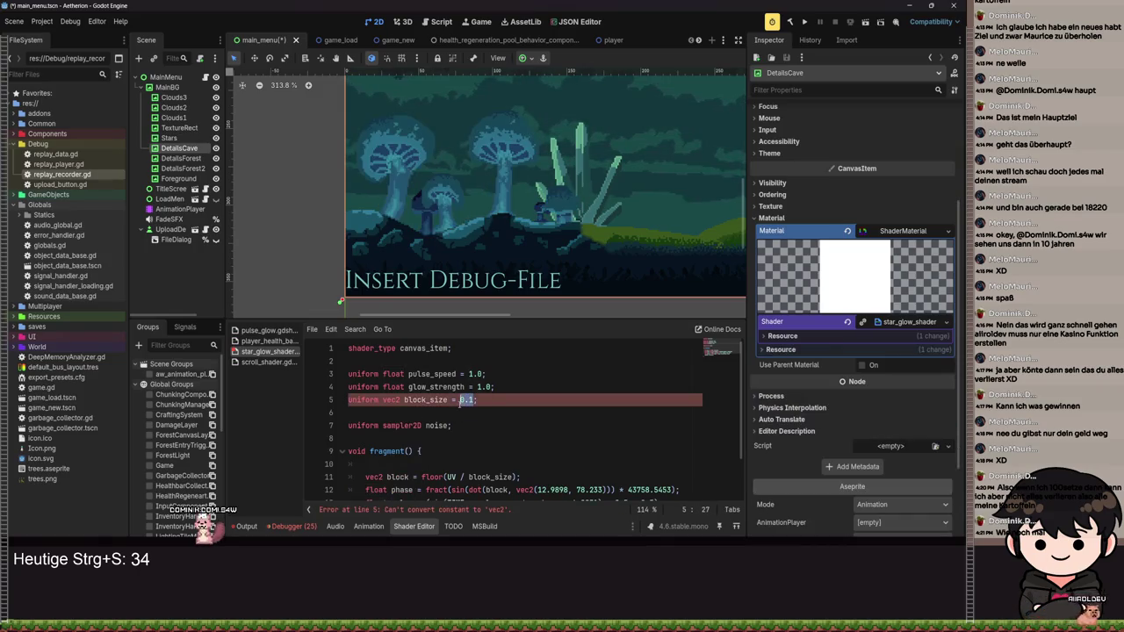
{"action": "key", "text": "ctrl+s"}
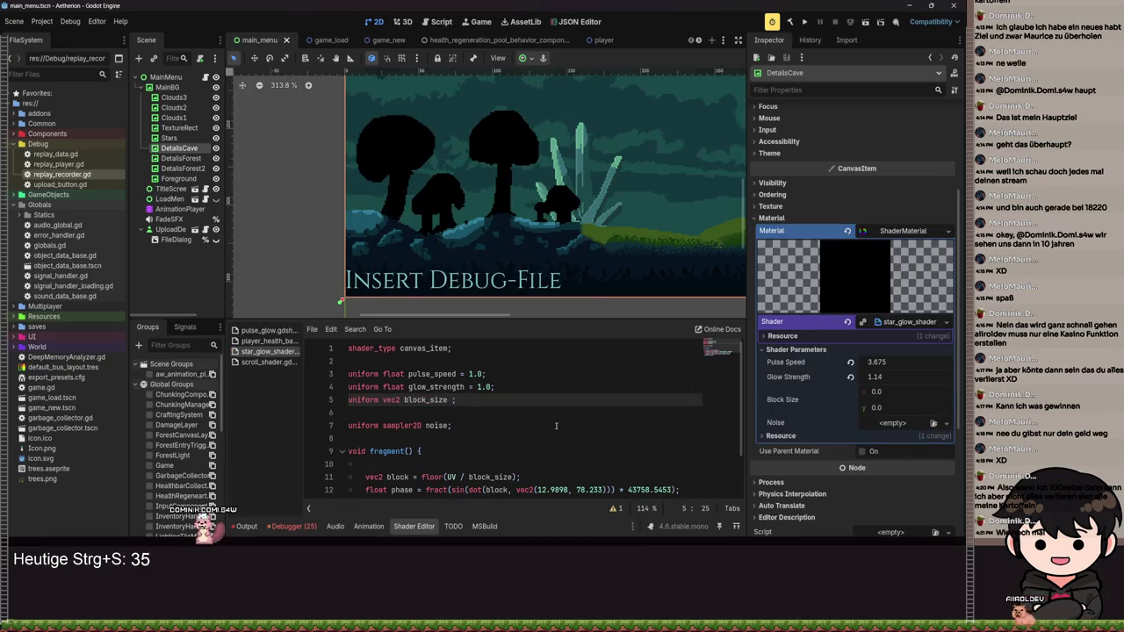
- Set block_size's default to vec2(1.0, 1.0), save, and revert Block Size in the Inspector
{"action": "type", "text": "= vec2(1,1"}
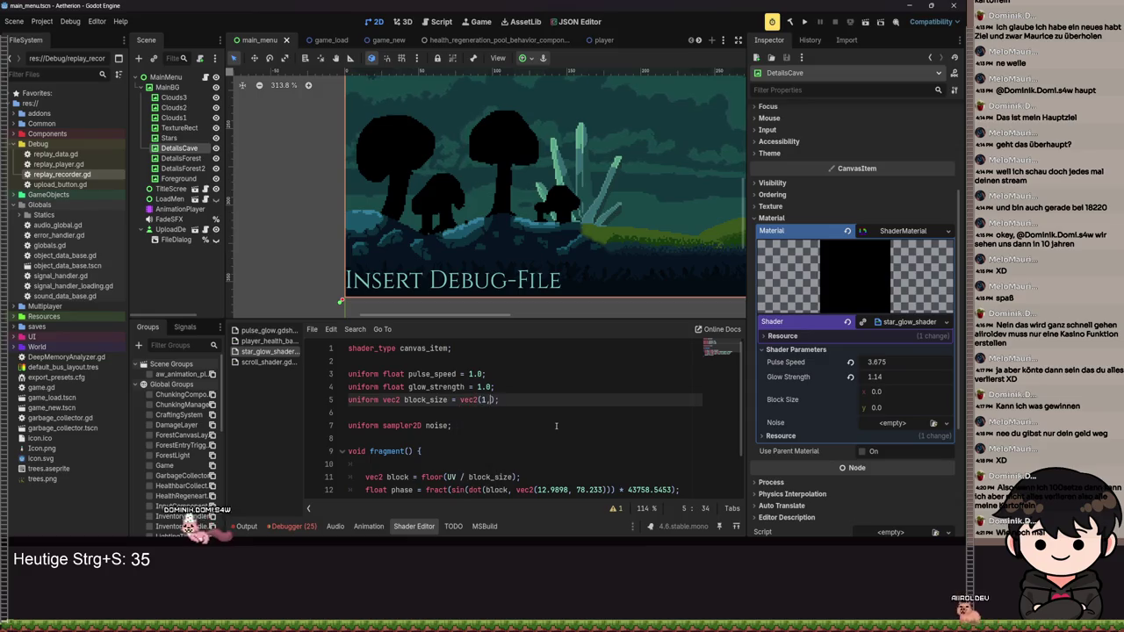
{"action": "key", "text": "Left"}
{"action": "type", "text": ".0"}
{"action": "key", "text": "Right"}
{"action": "key", "text": "Right"}
{"action": "type", "text": ".0"}
{"action": "key", "text": "ctrl+s"}
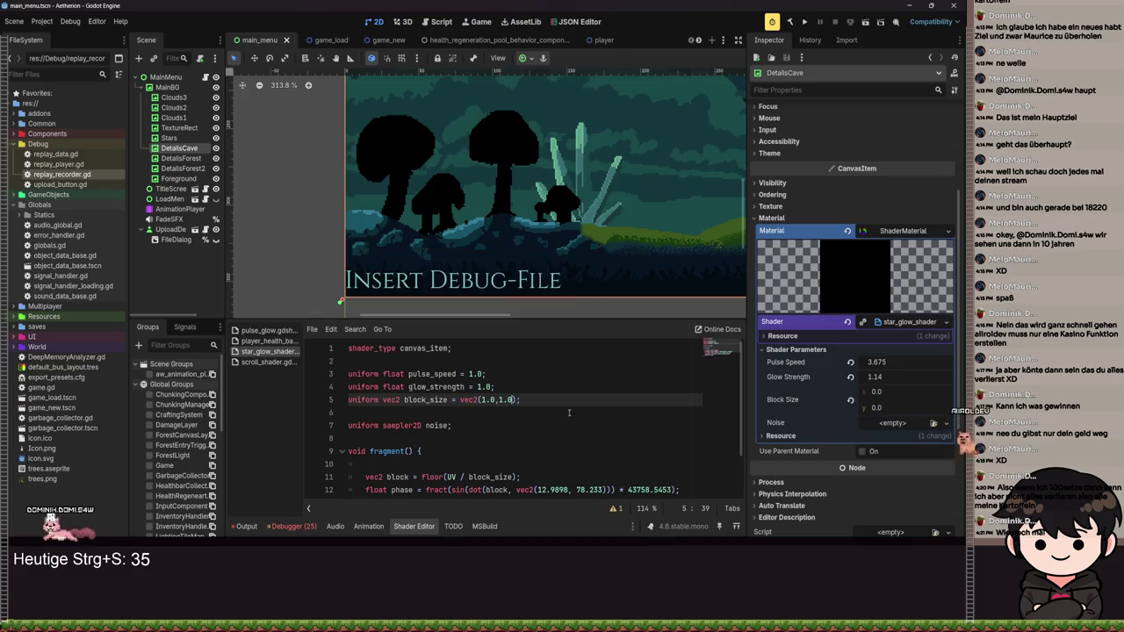
{"action": "left_click", "coordinate": [850, 402]}
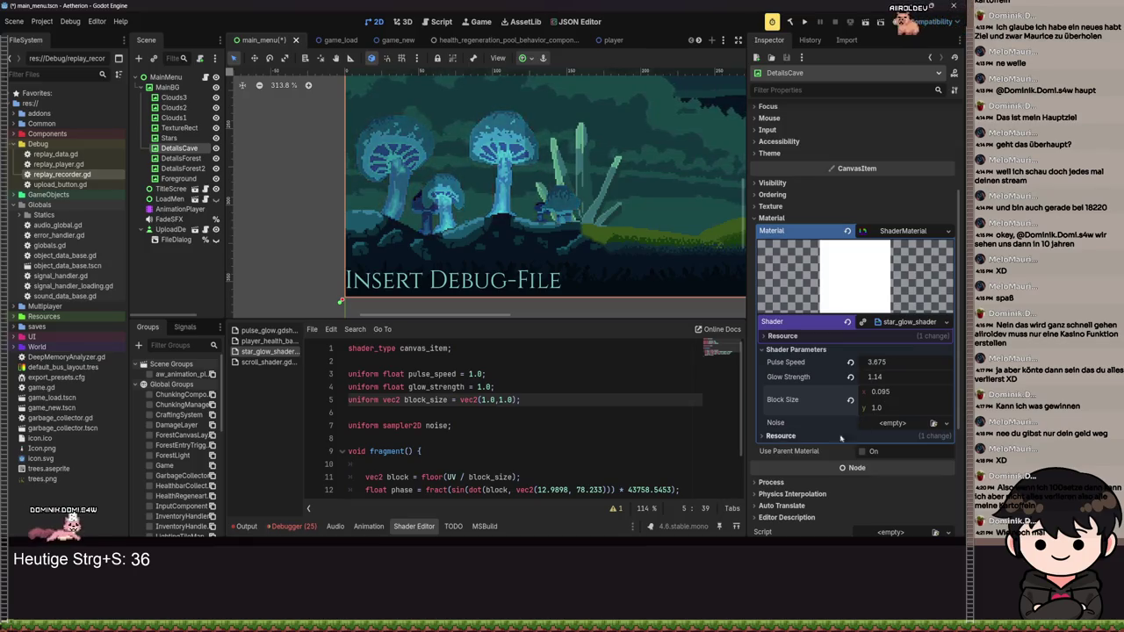
- Strip the extra parentheses around sin(...) on line 13, add a hash(vec2 p) helper above fragment(), and save
{"action": "scroll", "coordinate": [585, 413], "scroll_direction": "down", "scroll_amount": 2}
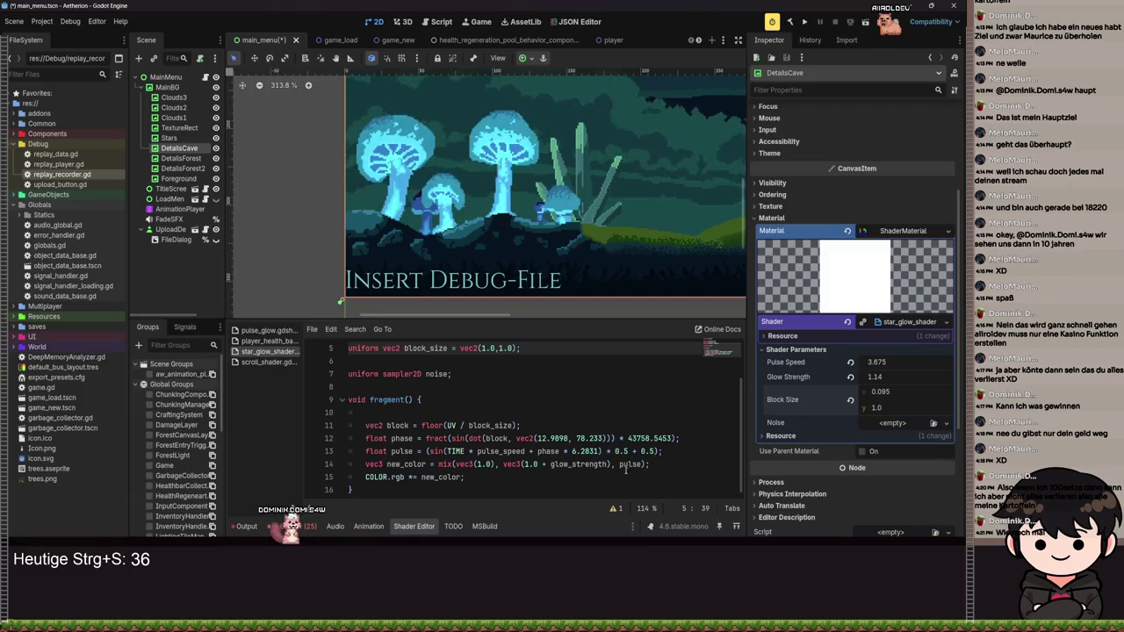
{"action": "left_click", "coordinate": [426, 452]}
{"action": "key", "text": "ctrl+End"}
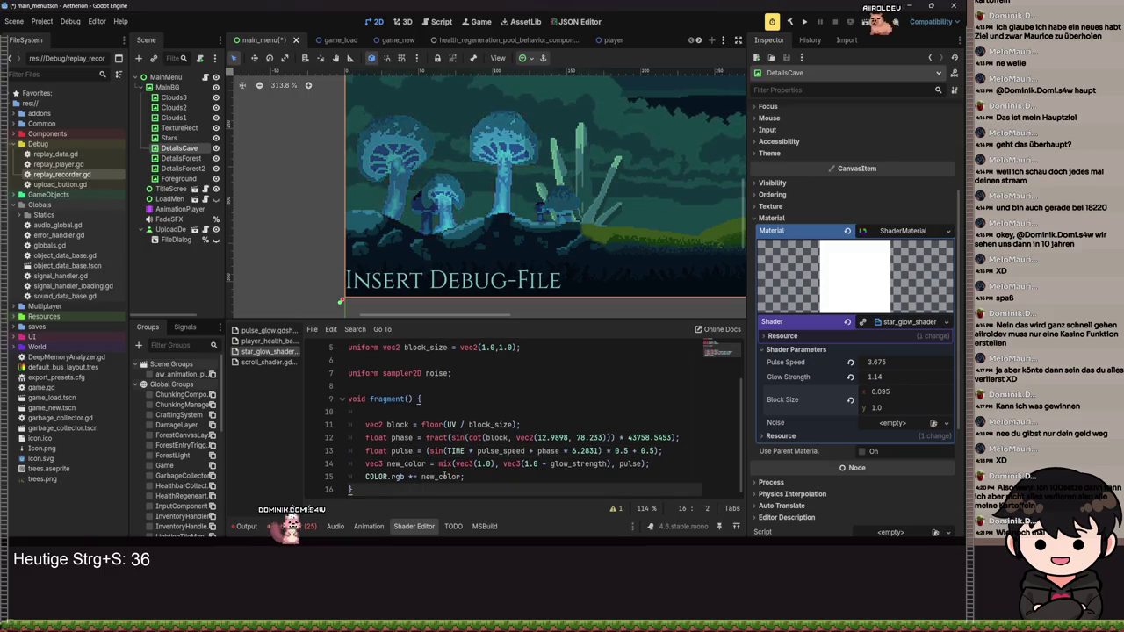
{"action": "left_click", "coordinate": [428, 451]}
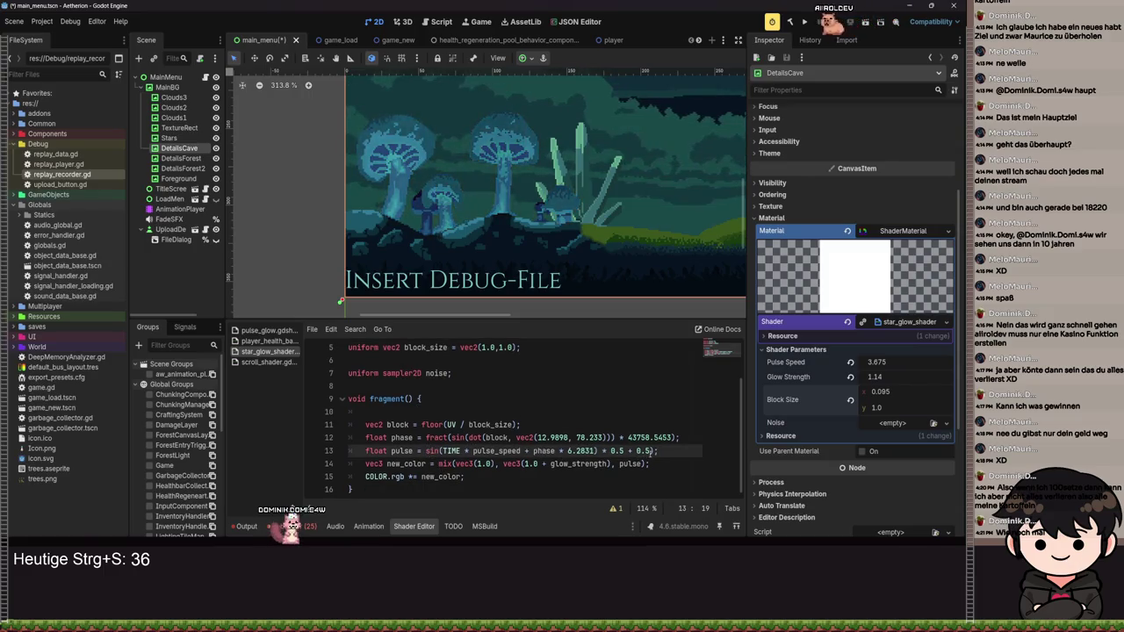
{"action": "key", "text": "ctrl+s"}
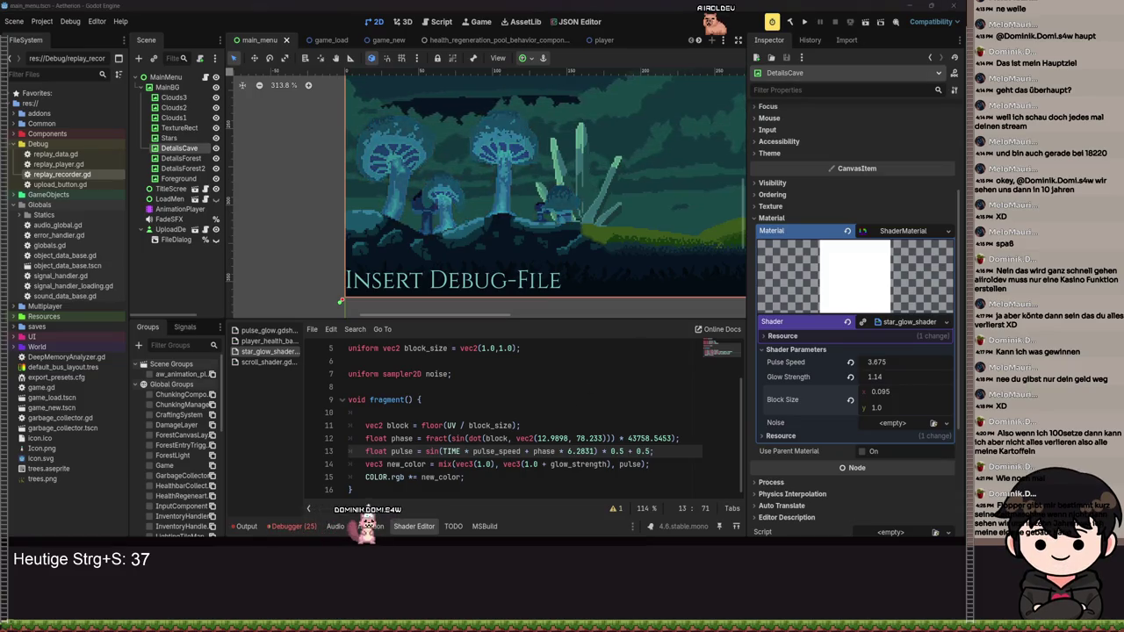
{"action": "key", "text": "ctrl+z"}
{"action": "key", "text": "ctrl+z"}
{"action": "key", "text": "ctrl+z"}
{"action": "key", "text": "ctrl+s"}
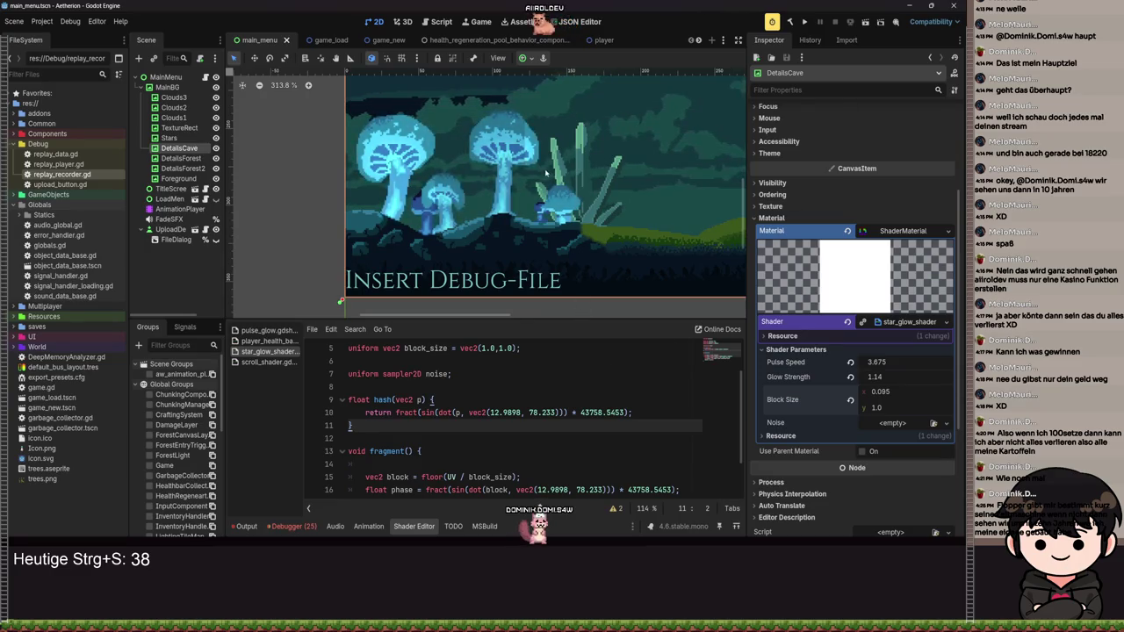
- Scroll down to fragment() and place the caret after the vec2 block calculation
{"action": "scroll", "coordinate": [447, 197], "scroll_direction": "down", "scroll_amount": 1}
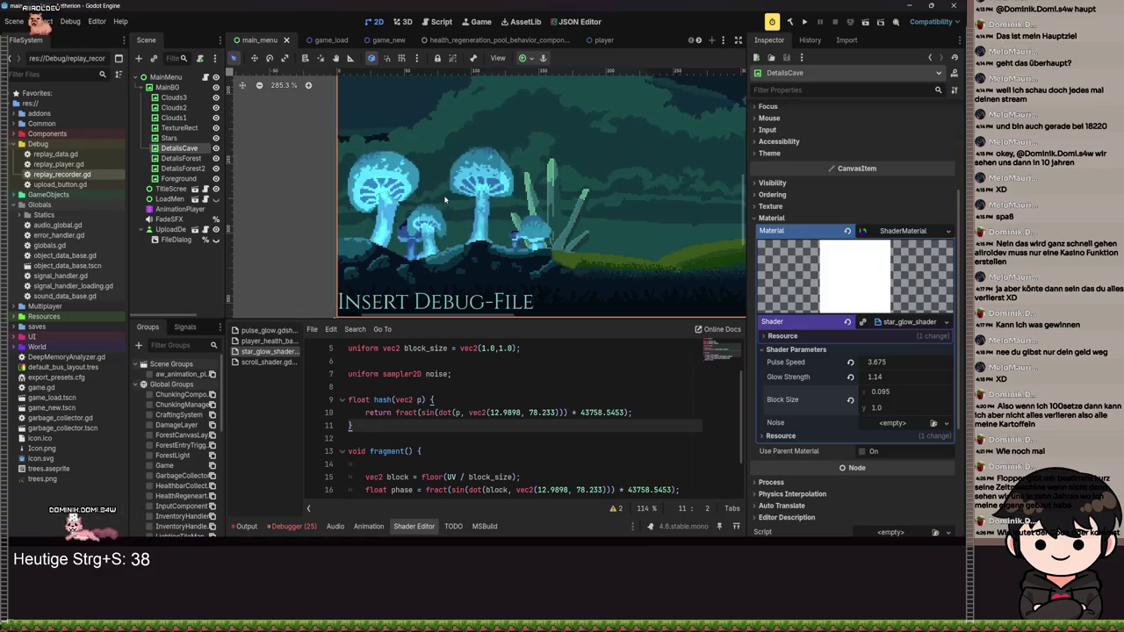
{"action": "scroll", "coordinate": [473, 402], "scroll_direction": "down", "scroll_amount": 2}
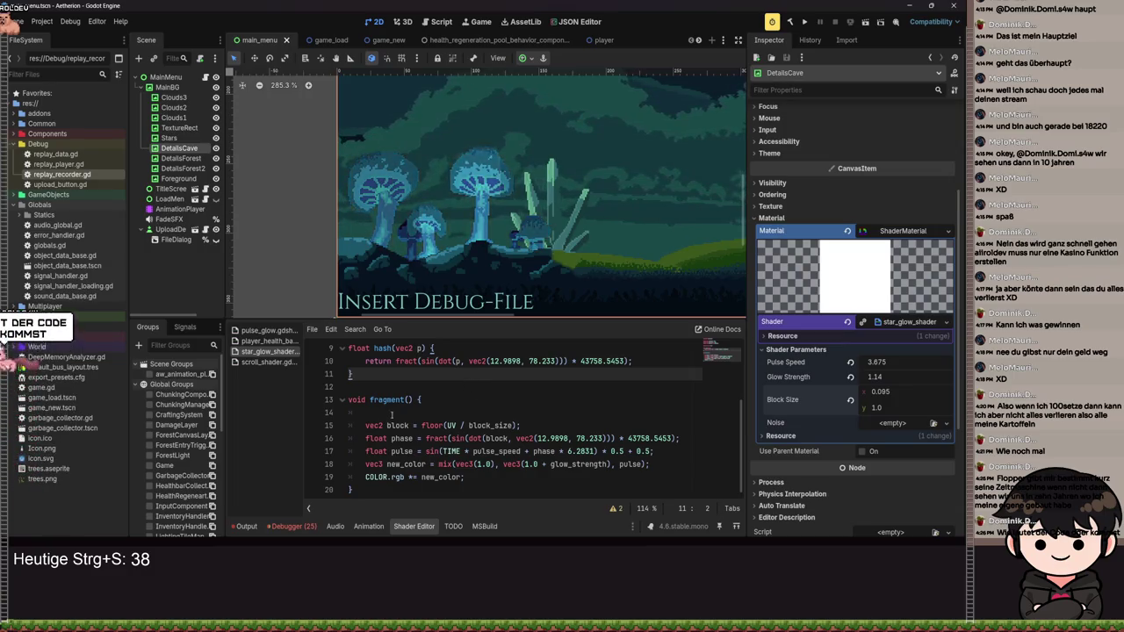
{"action": "left_click", "coordinate": [530, 425]}
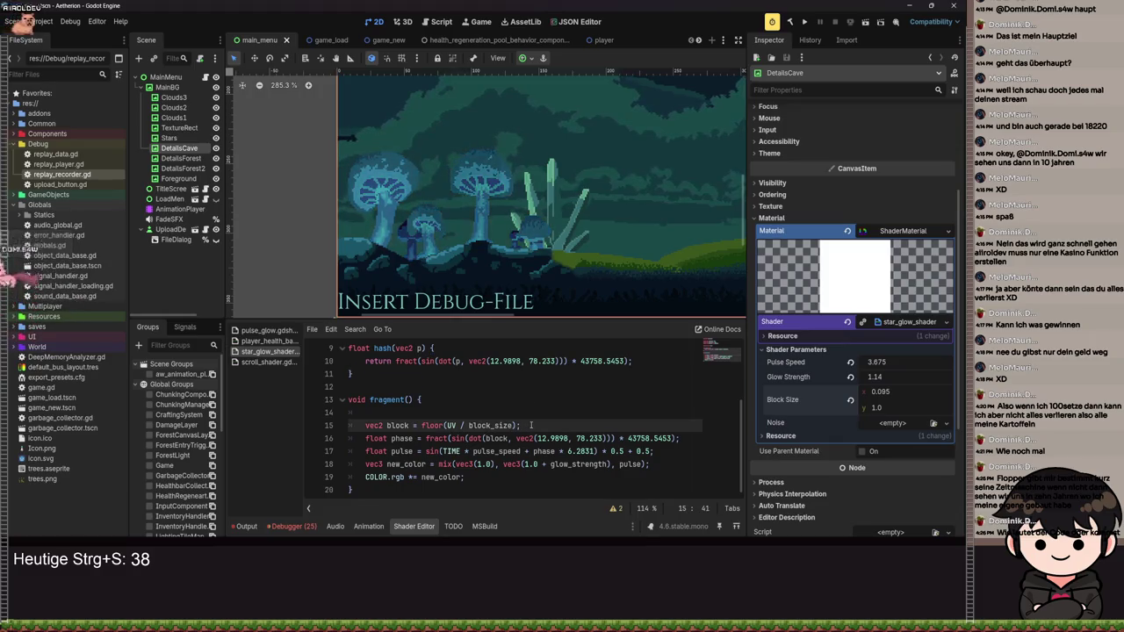
- Insert two empty lines below the vec2 block calculation
{"action": "key", "text": "Return"}
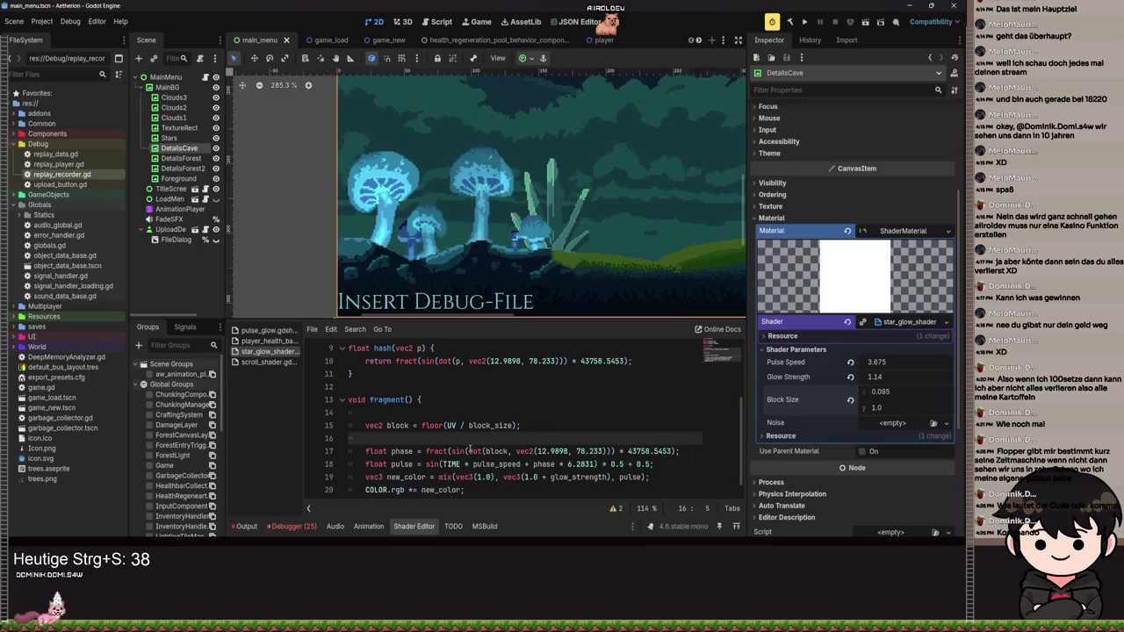
{"action": "key", "text": "Return"}
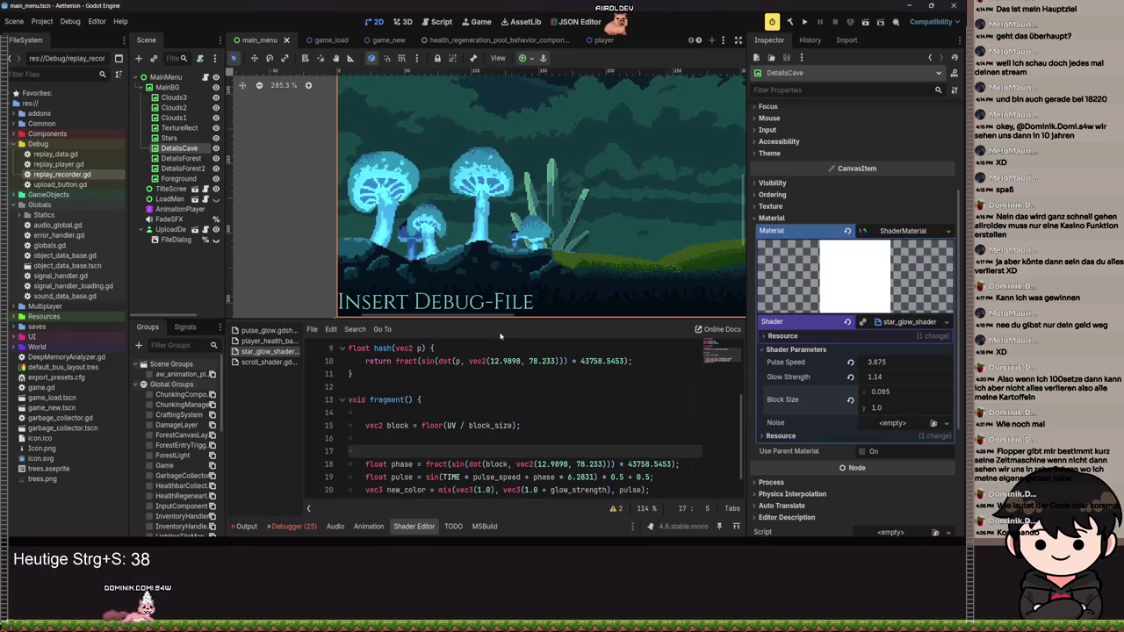
- Declare the first corner hash, float p00 = hash(block)
{"action": "key", "text": "Return"}
{"action": "key", "text": "Up"}
{"action": "type", "text": "floa"}
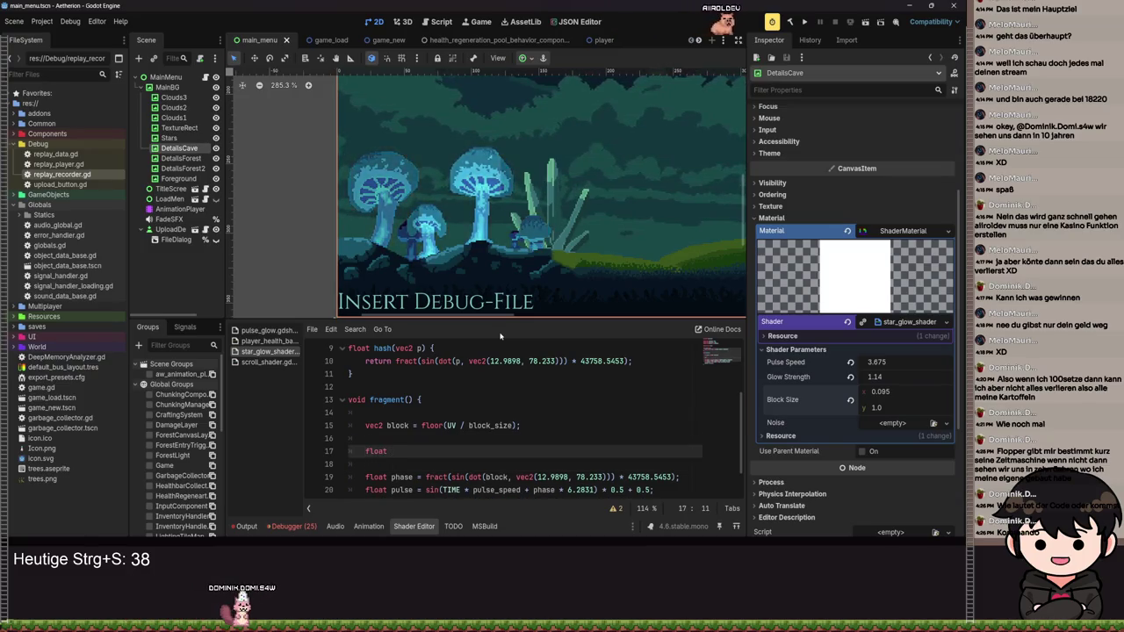
{"action": "type", "text": "00"}
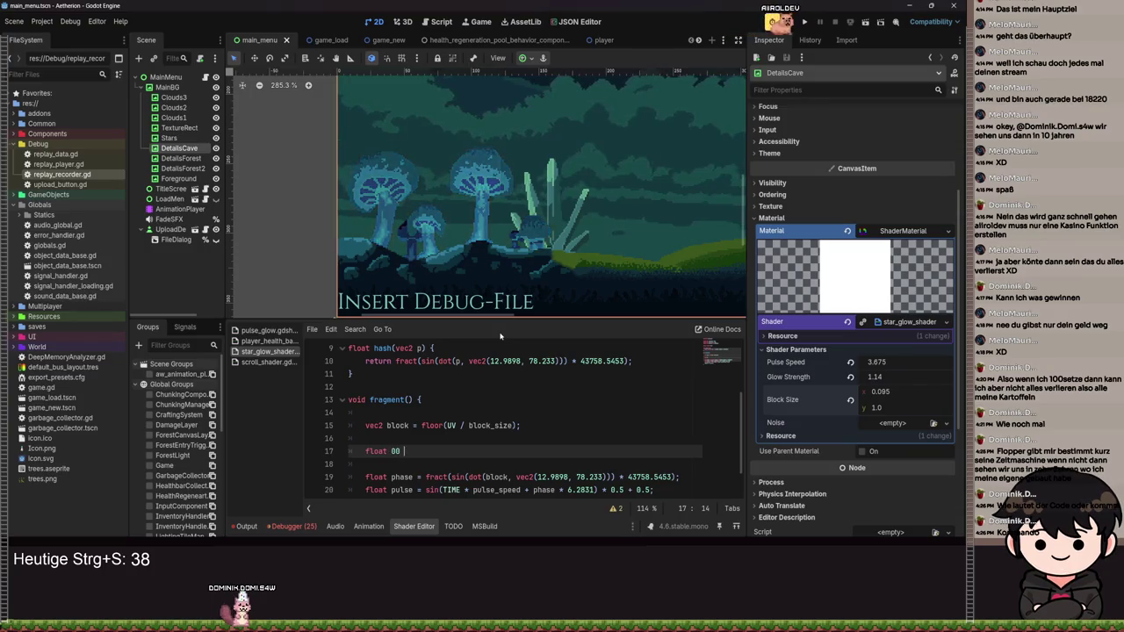
{"action": "type", "text": " = "}
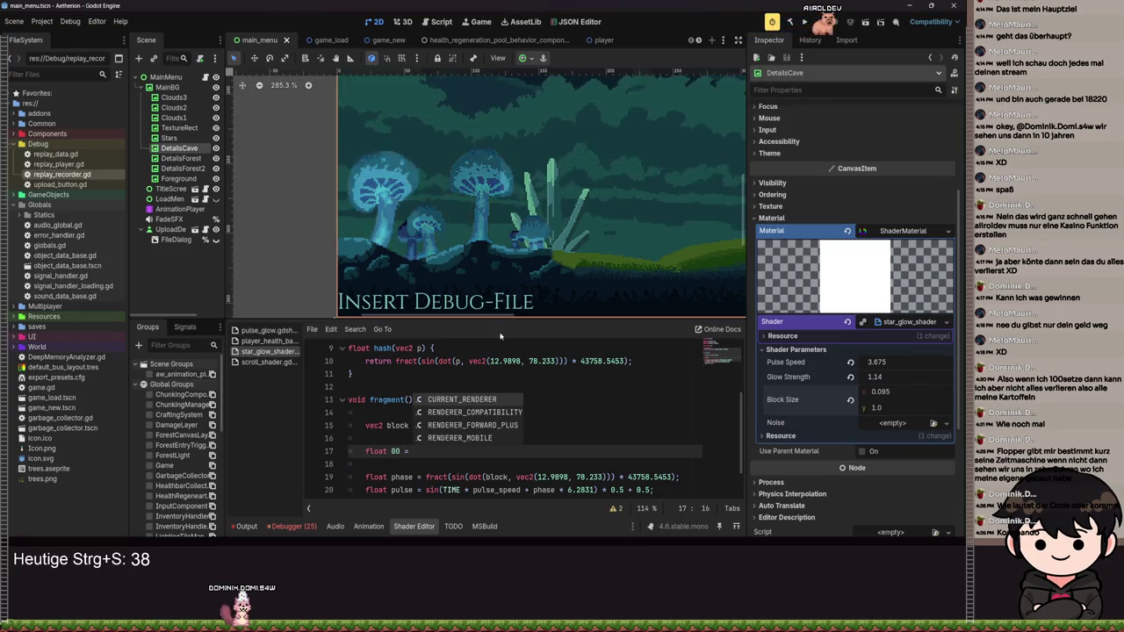
{"action": "type", "text": "h"}
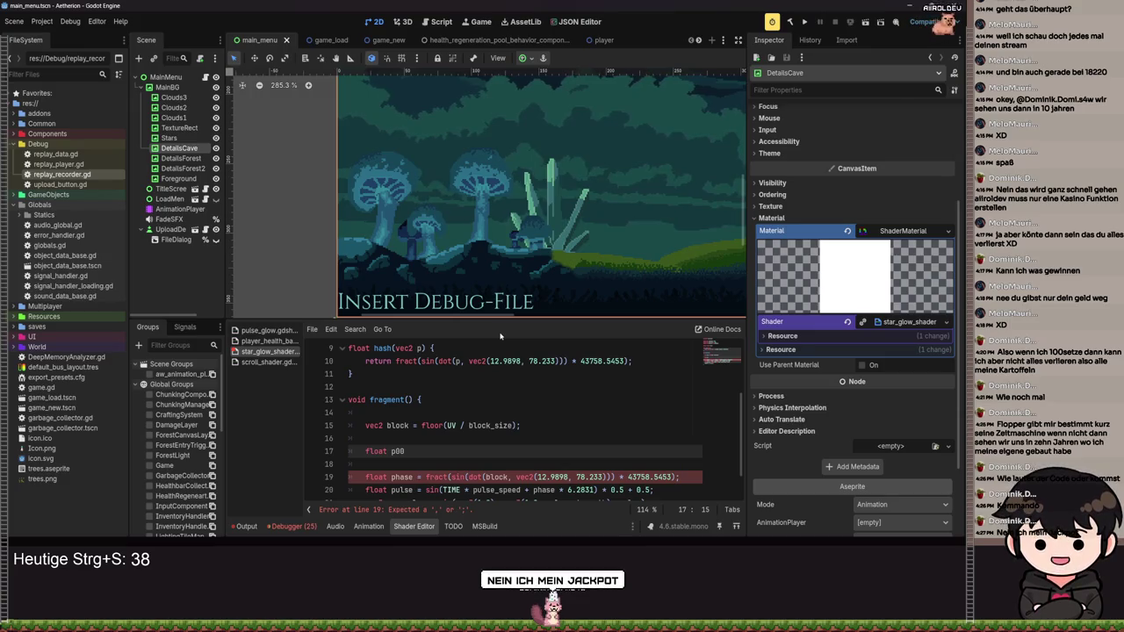
{"action": "type", "text": "= "}
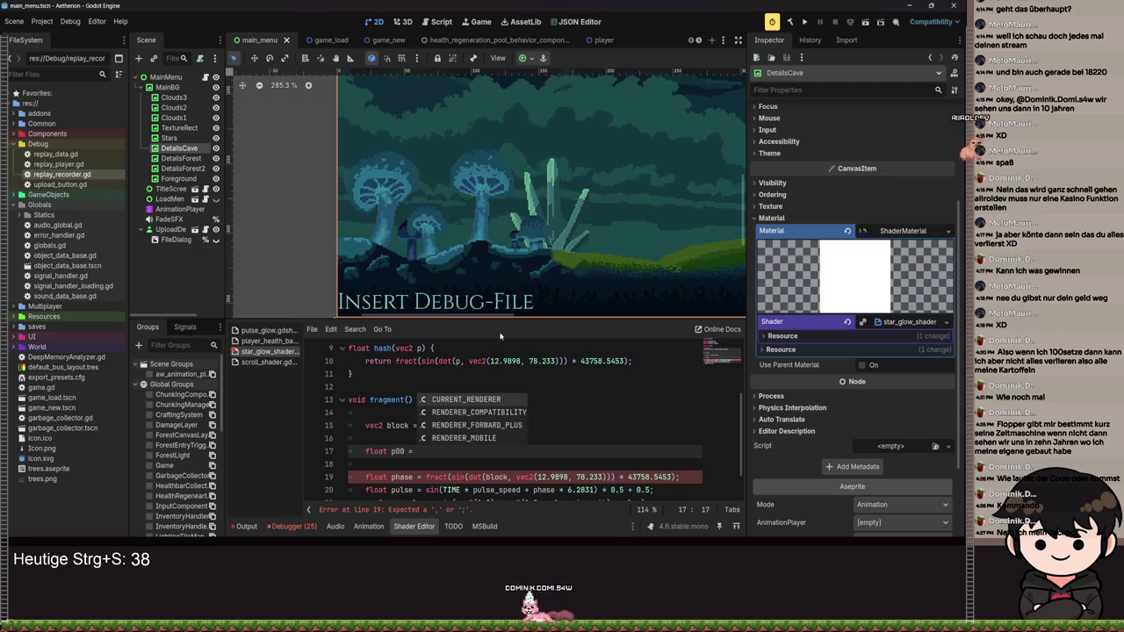
{"action": "type", "text": "hash("}
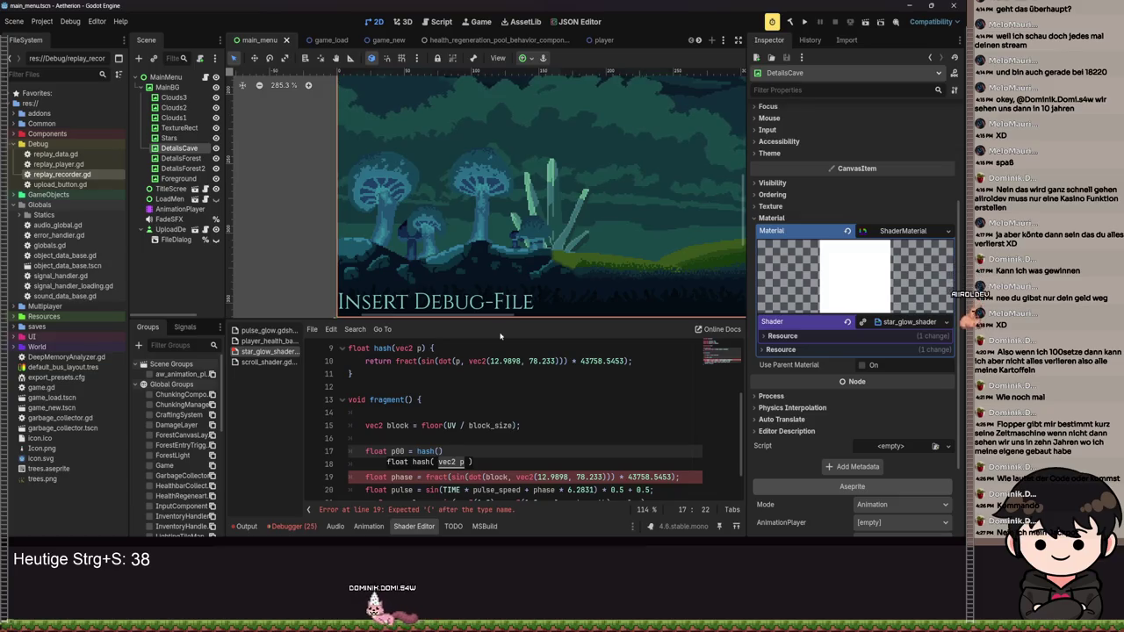
{"action": "type", "text": "UV)"}
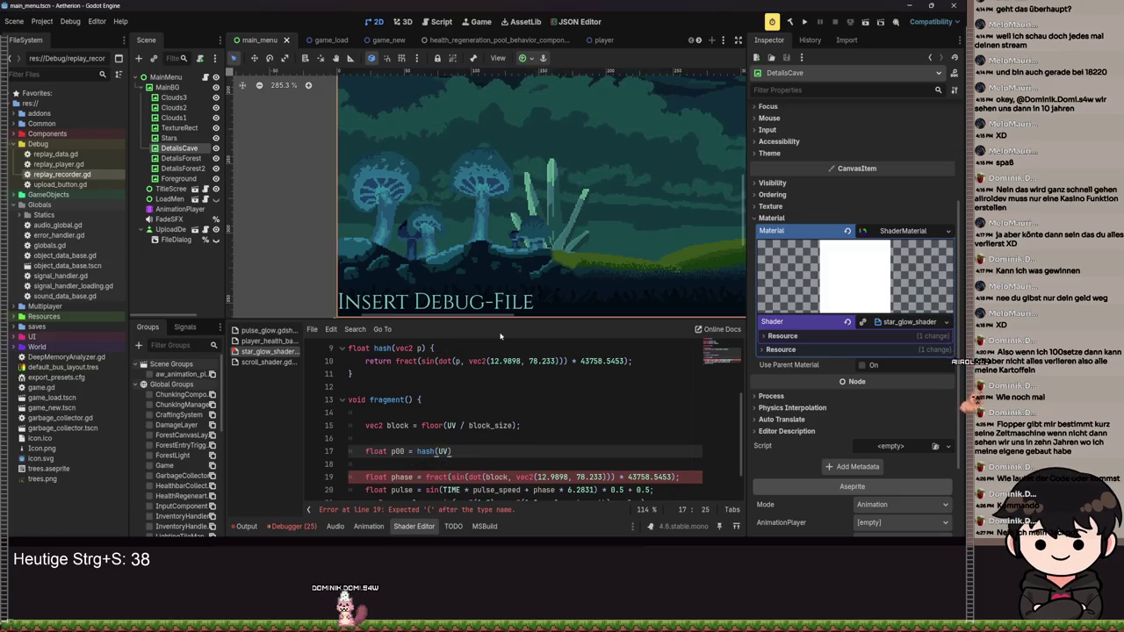
{"action": "type", "text": ";"}
{"action": "key", "text": "Return"}
{"action": "type", "text": "float p01 = hash"}
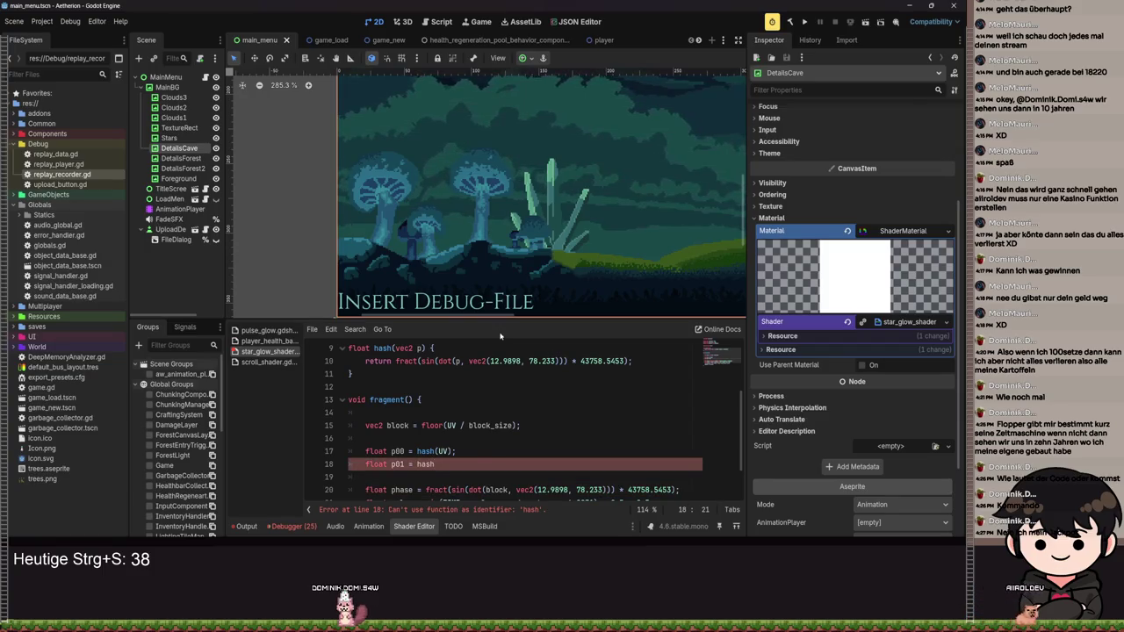
{"action": "left_click", "coordinate": [444, 451]}
{"action": "type", "text": "block"}
- Add float p01 = hash(block + vec2(1, 0)) and save
{"action": "key", "text": "Down"}
{"action": "type", "text": "(blo"}
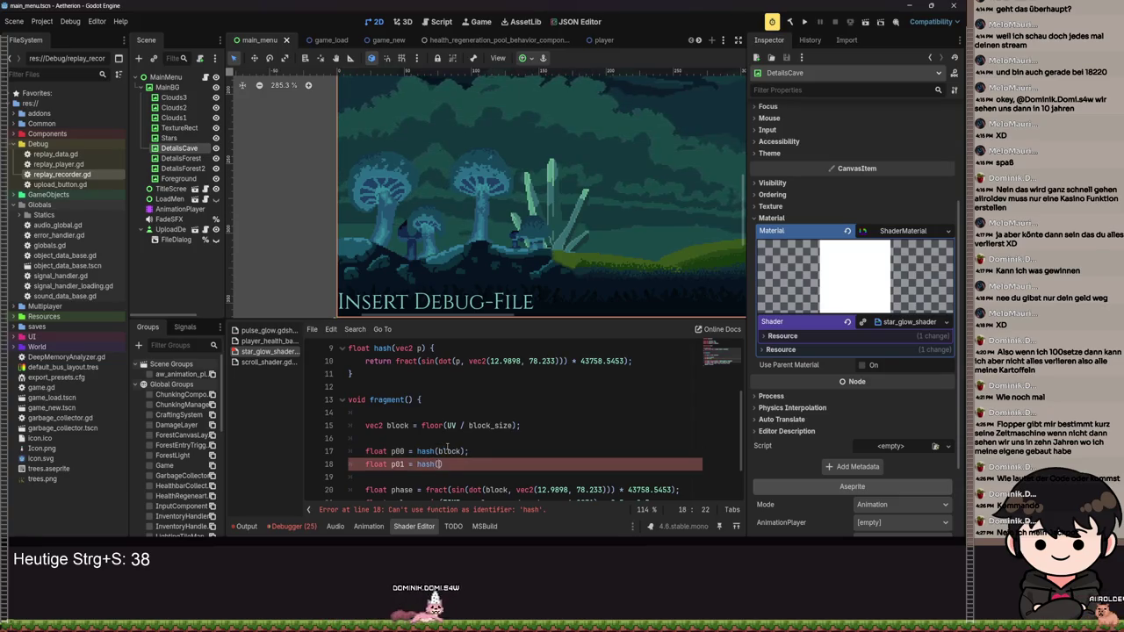
{"action": "type", "text": "ck"}
{"action": "type", "text": " + v"}
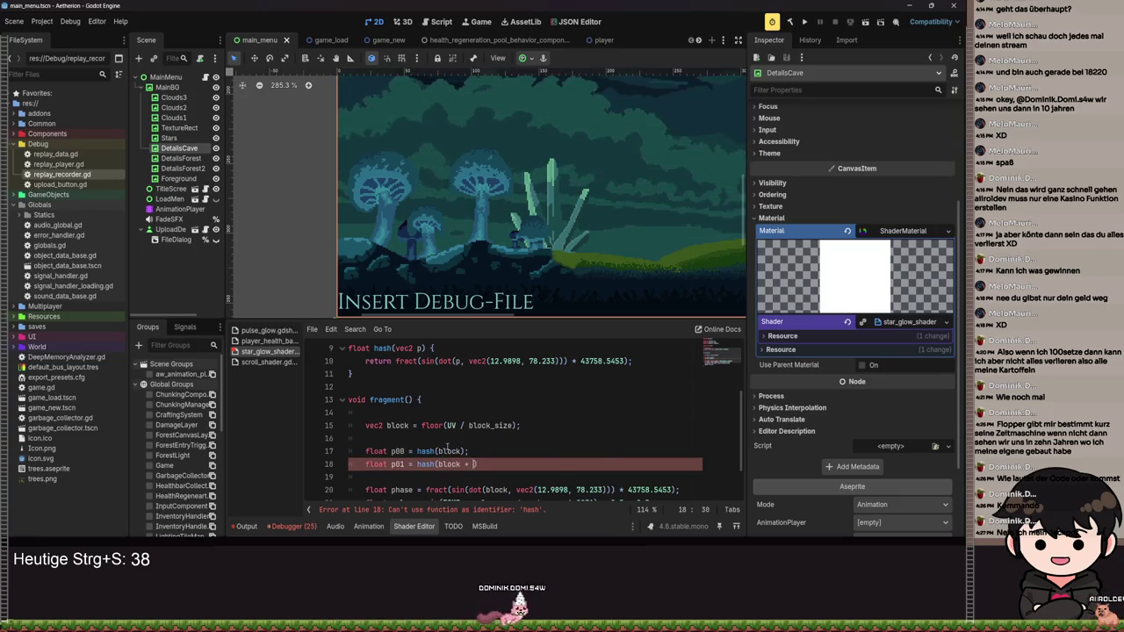
{"action": "type", "text": "ec2(1,"}
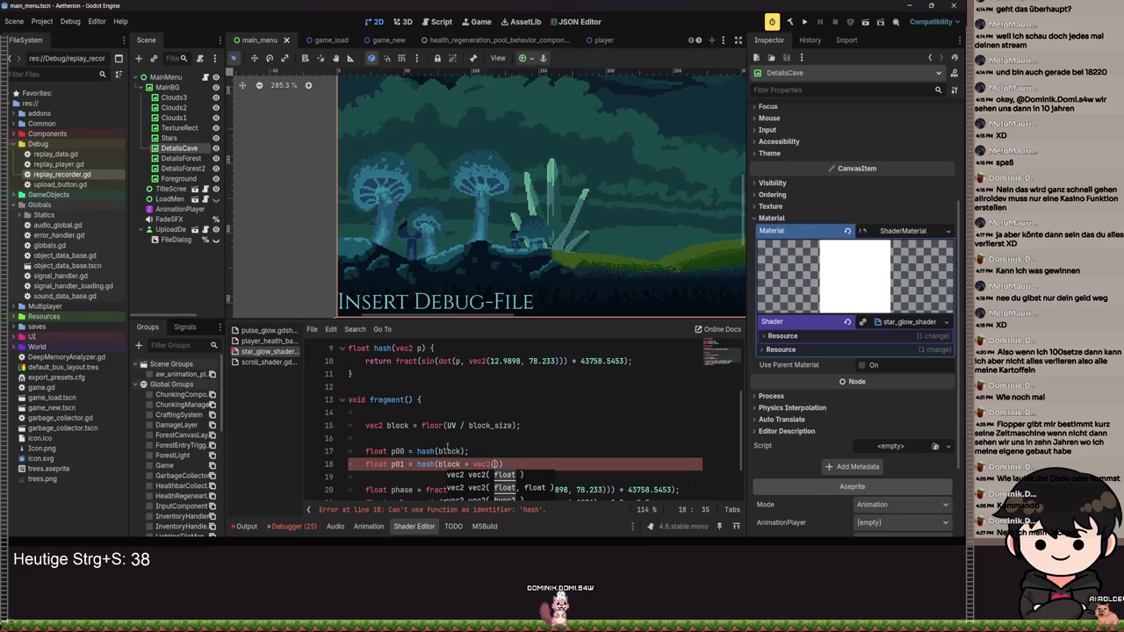
{"action": "type", "text": " 0"}
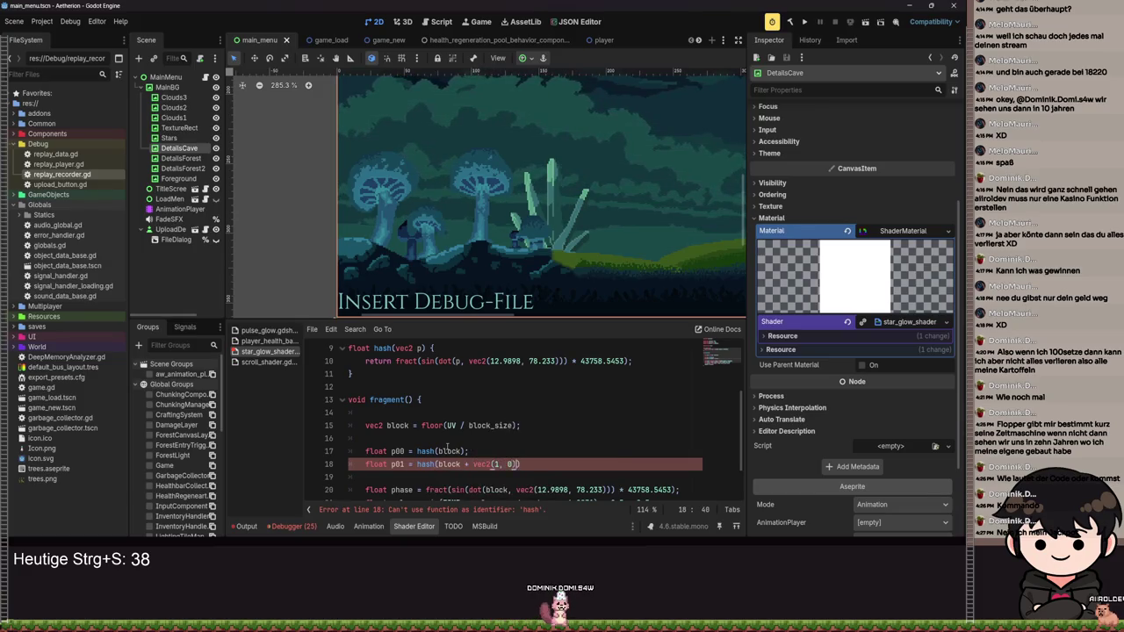
{"action": "key", "text": "Return"}
{"action": "type", "text": "float p"}
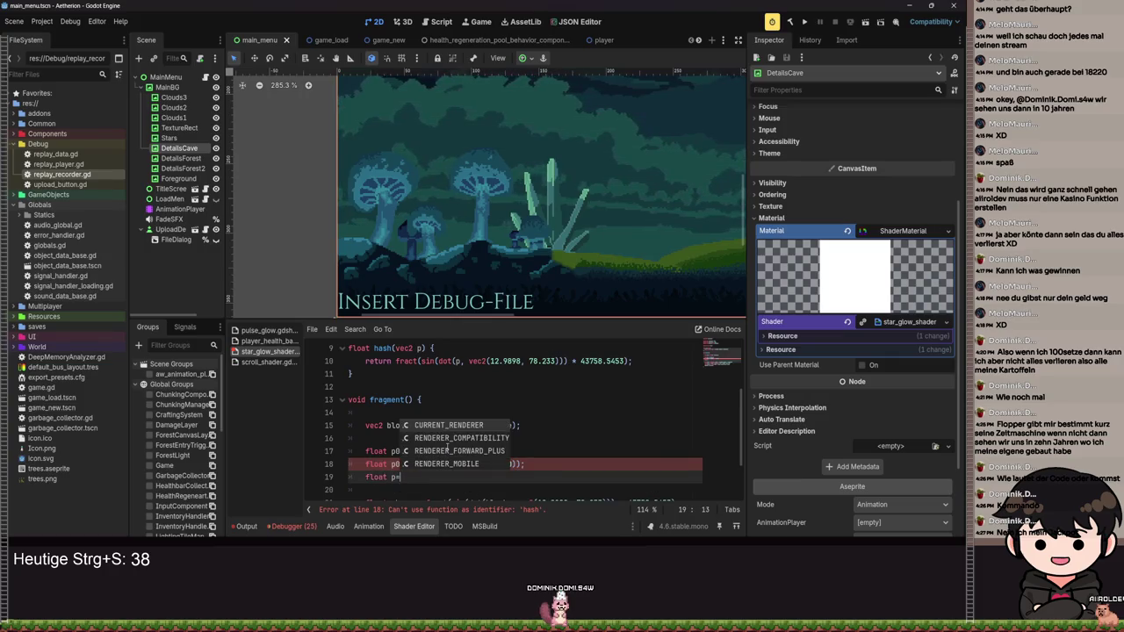
{"action": "type", "text": "0"}
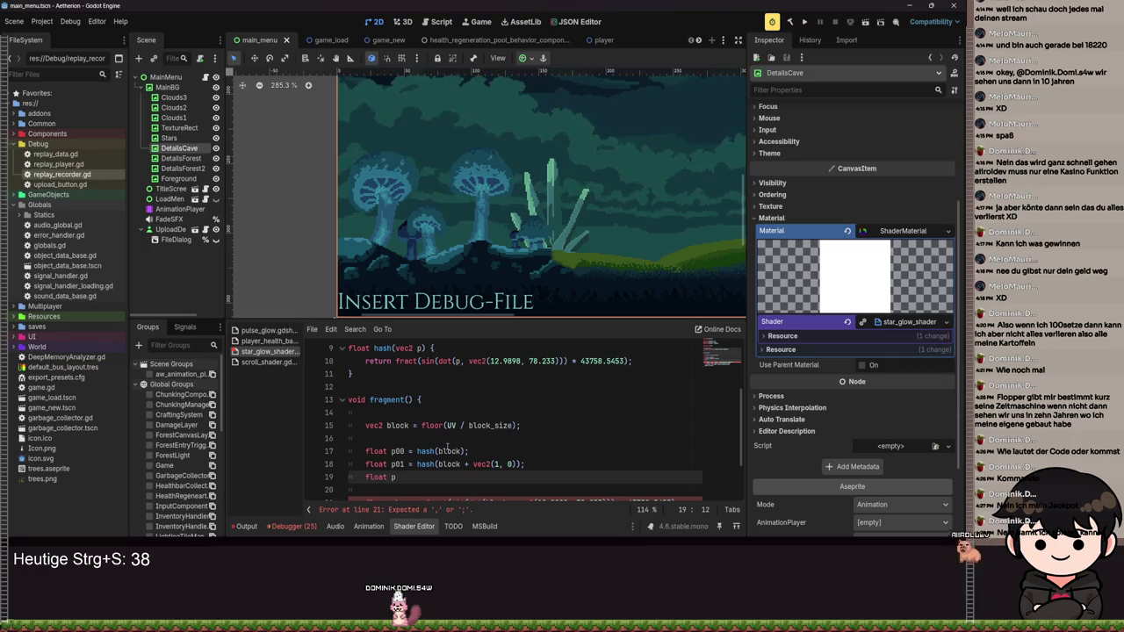
{"action": "key", "text": "Up"}
{"action": "key", "text": "Delete"}
{"action": "key", "text": "Delete"}
{"action": "type", "text": "10"}
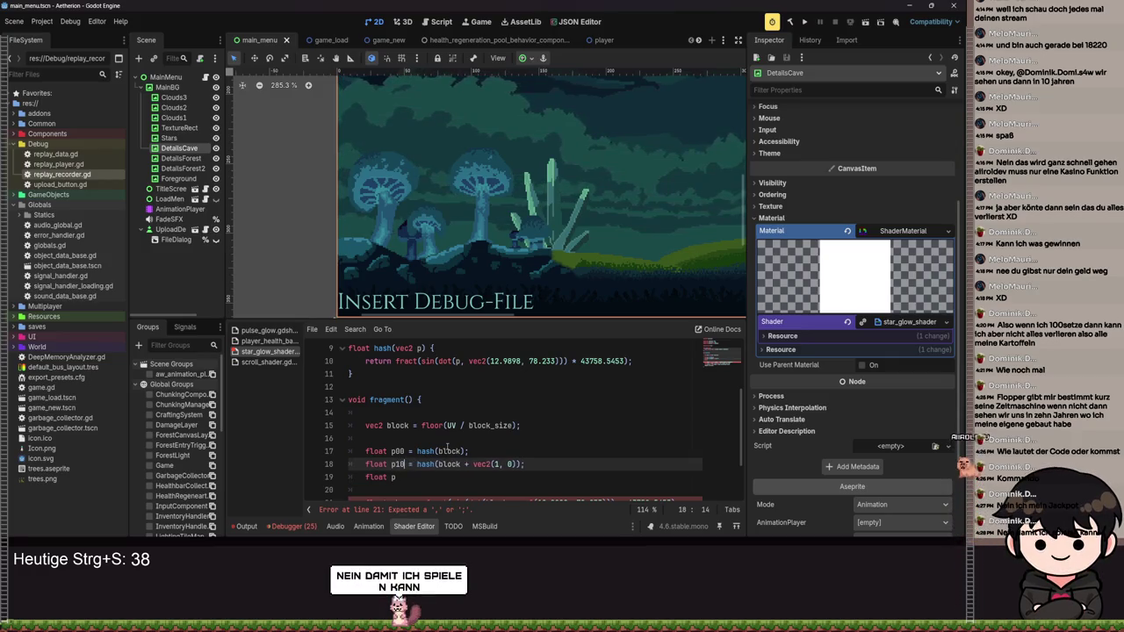
{"action": "key", "text": "ctrl+s"}
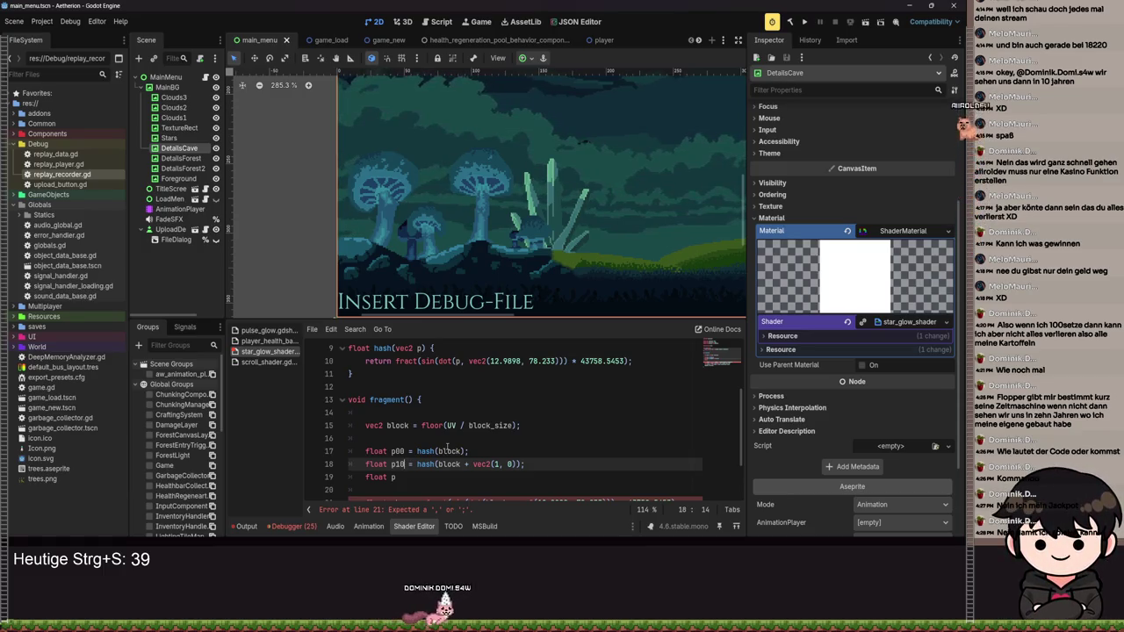
- Add p01 = hash(block + vec2(0, 1)) and p11 = hash(block + vec2(1, 1)), then save
{"action": "key", "text": "Down"}
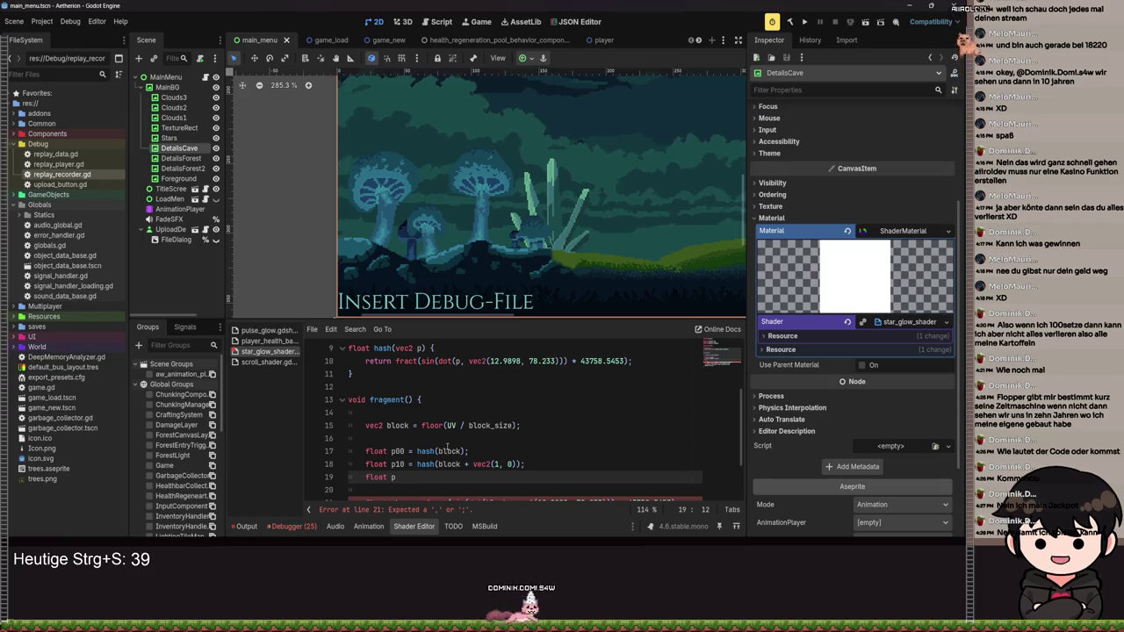
{"action": "type", "text": "01 = hash"}
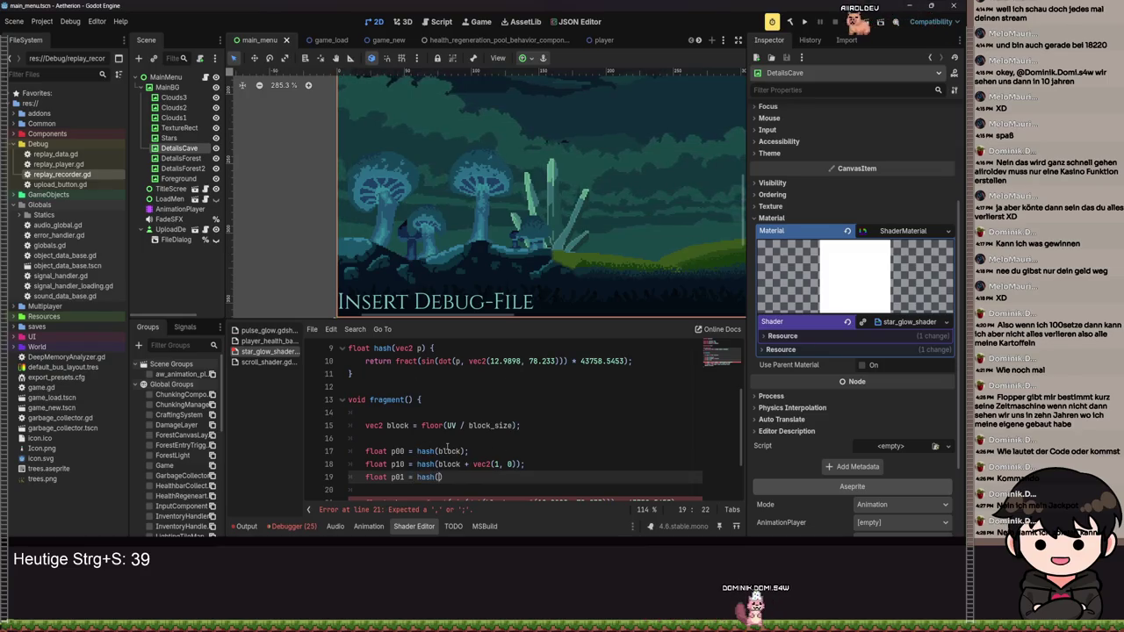
{"action": "type", "text": "(block"}
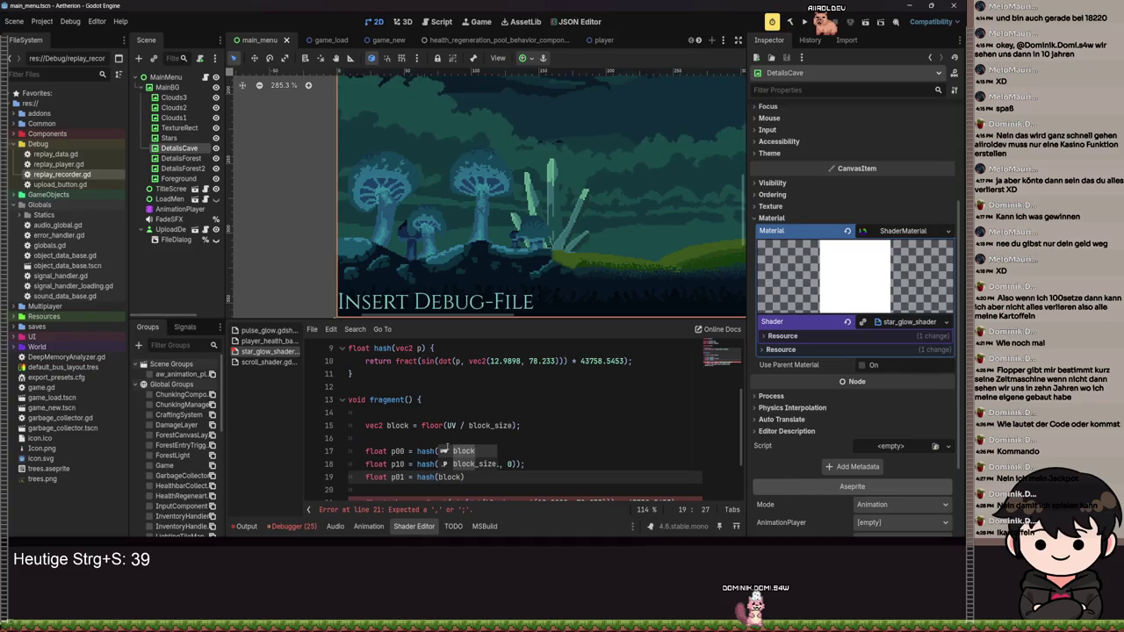
{"action": "type", "text": " + "}
{"action": "type", "text": "vec2(0, 1))"}
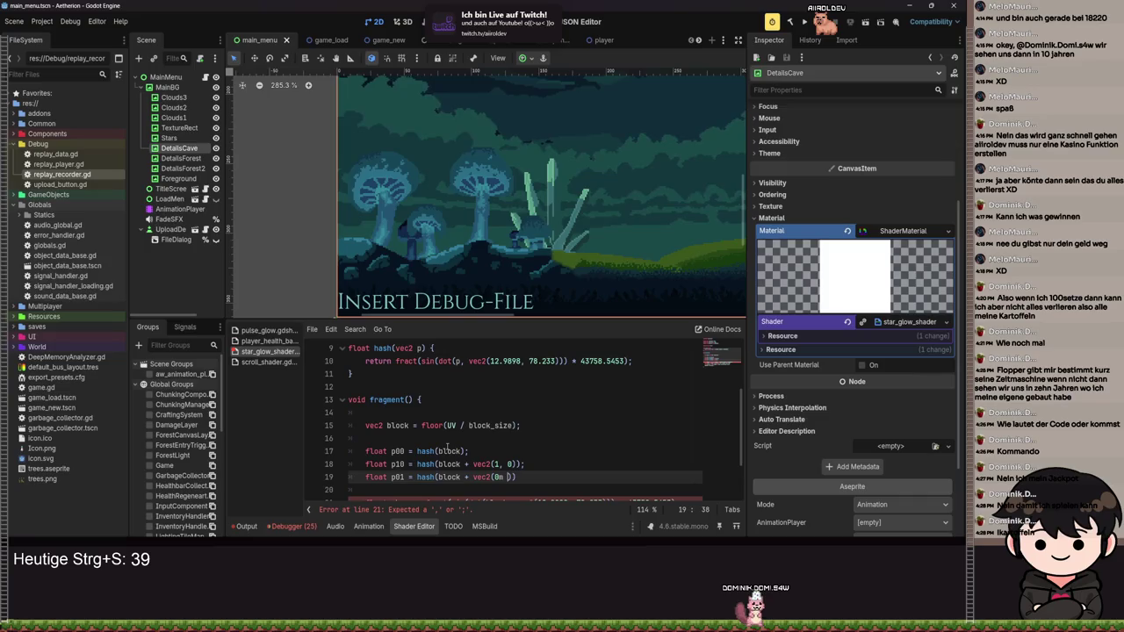
{"action": "type", "text": ";"}
{"action": "key", "text": "Return"}
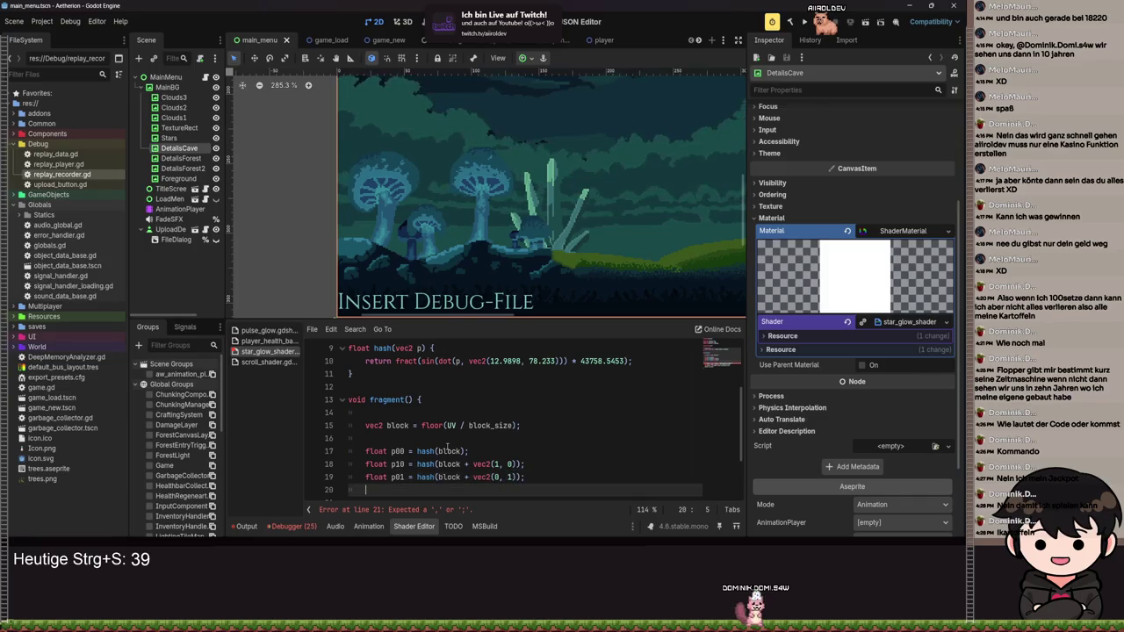
{"action": "type", "text": "floatp"}
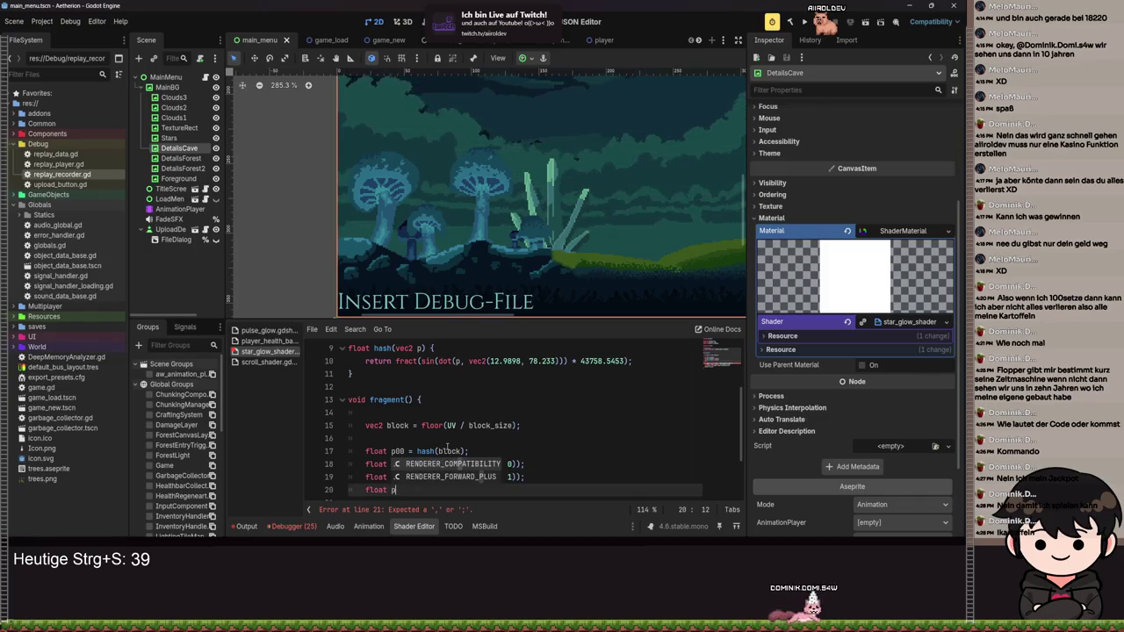
{"action": "type", "text": "11 "}
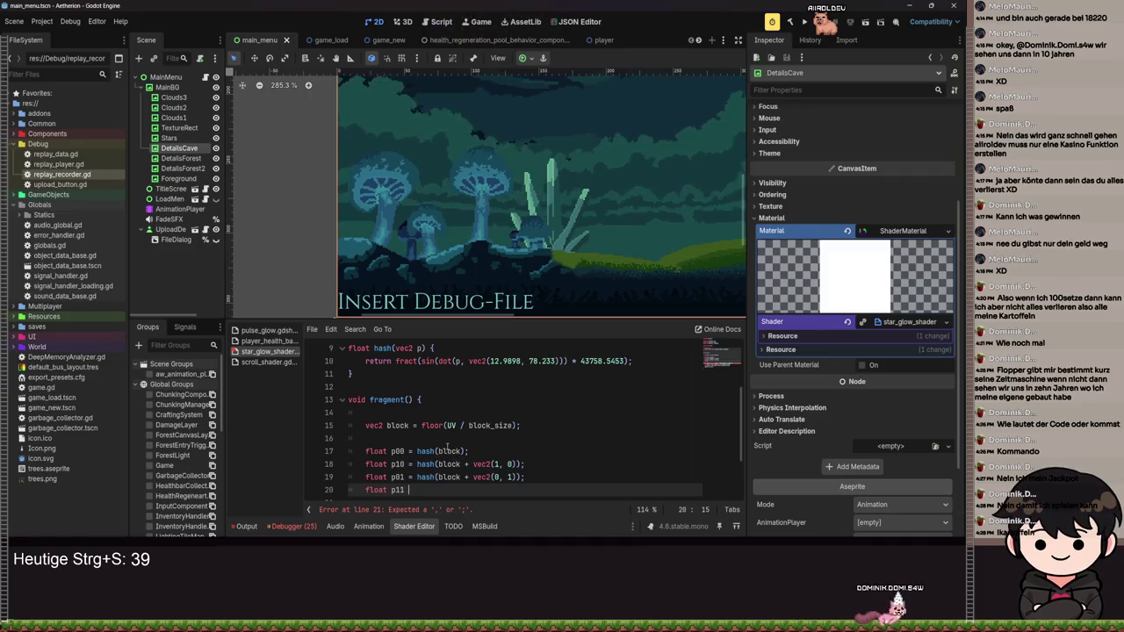
{"action": "type", "text": "= hash("}
{"action": "type", "text": "block + v"}
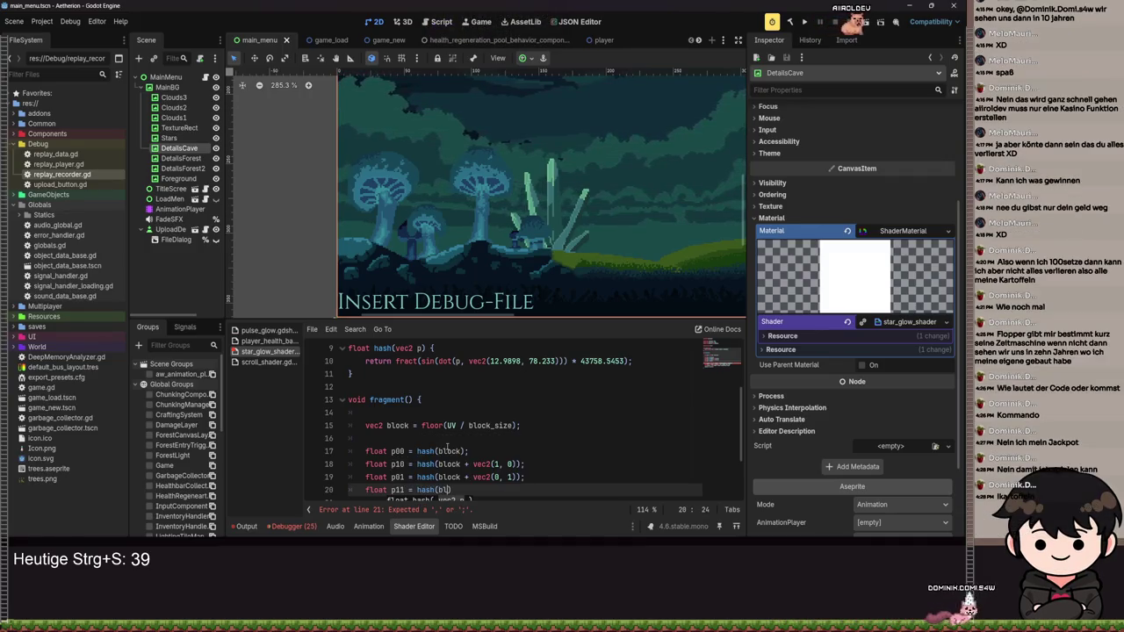
{"action": "type", "text": "ec2(1, 1"}
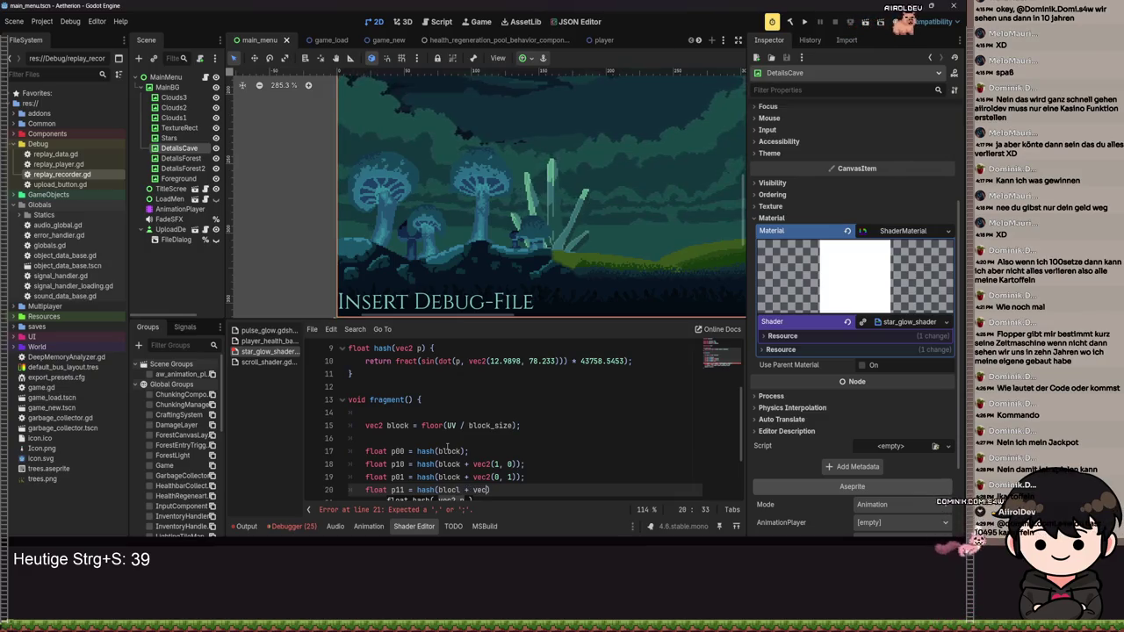
{"action": "type", "text": "));"}
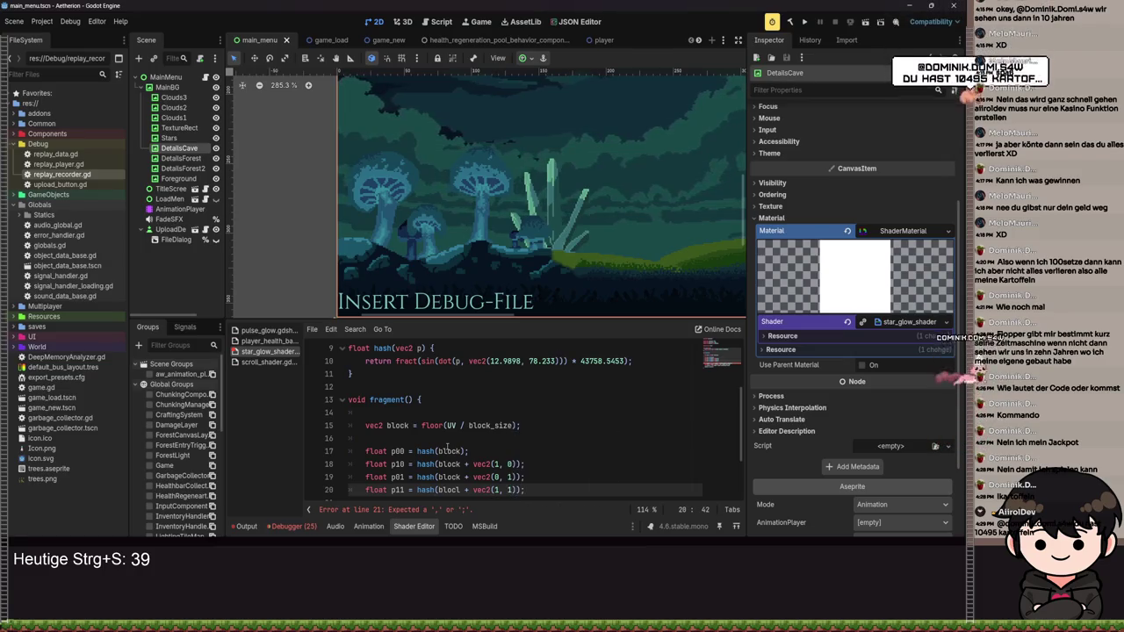
{"action": "key", "text": "ctrl+s"}
{"action": "scroll", "coordinate": [548, 430], "scroll_direction": "down", "scroll_amount": 2}
{"action": "key", "text": "ctrl+s"}
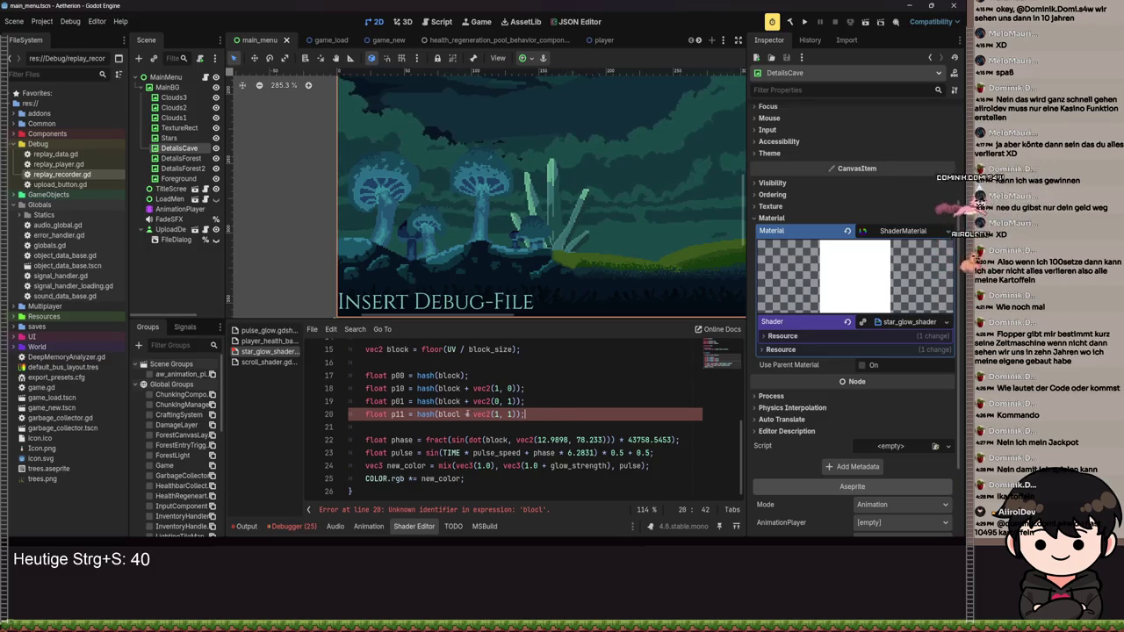
- Correct 'blocl' to 'block' in the p11 line and save
{"action": "left_click", "coordinate": [461, 413]}
{"action": "key", "text": "BackSpace"}
{"action": "type", "text": "k"}
{"action": "key", "text": "ctrl+s"}
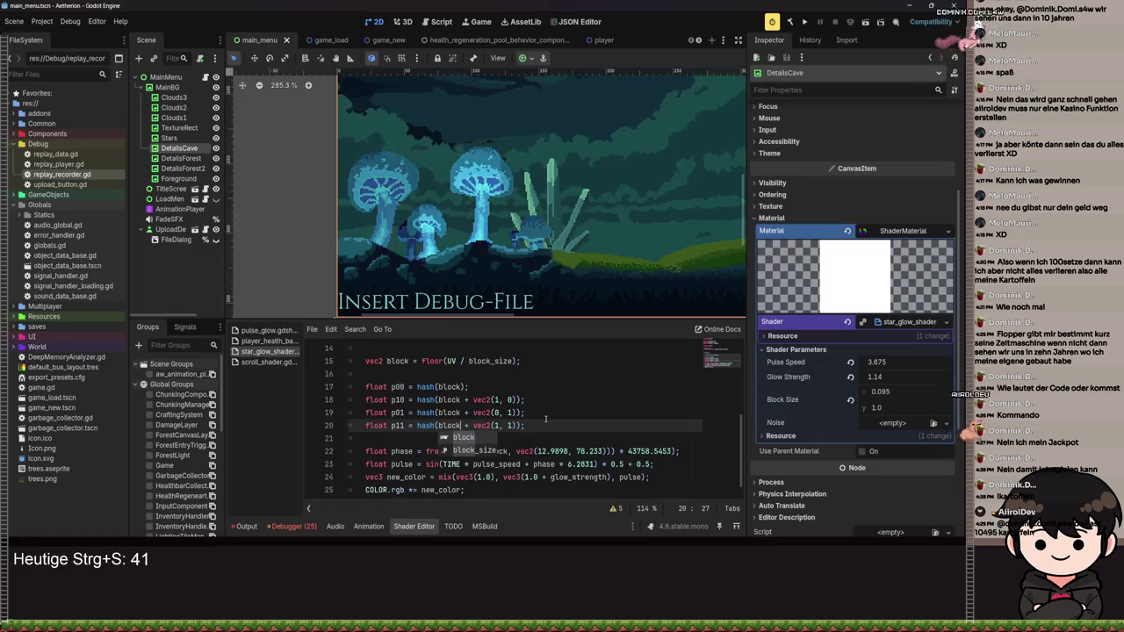
- Add blank lines below the four corner hashes
{"action": "key", "text": "Escape"}
{"action": "key", "text": "Return"}
{"action": "key", "text": "Return"}
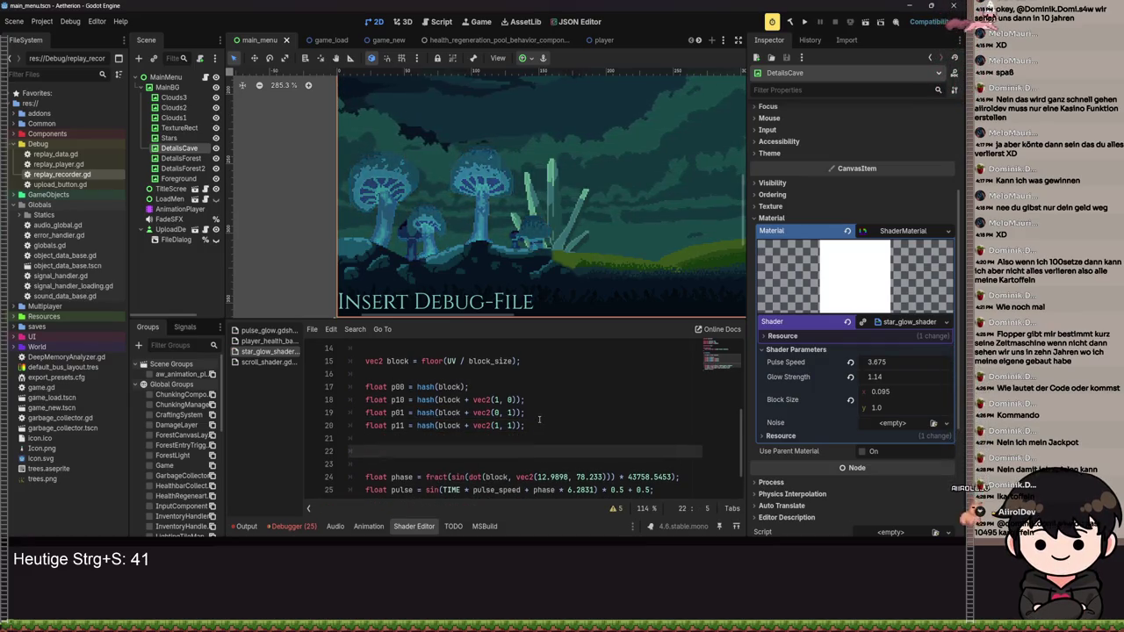
{"action": "scroll", "coordinate": [530, 419], "scroll_direction": "down", "scroll_amount": 1}
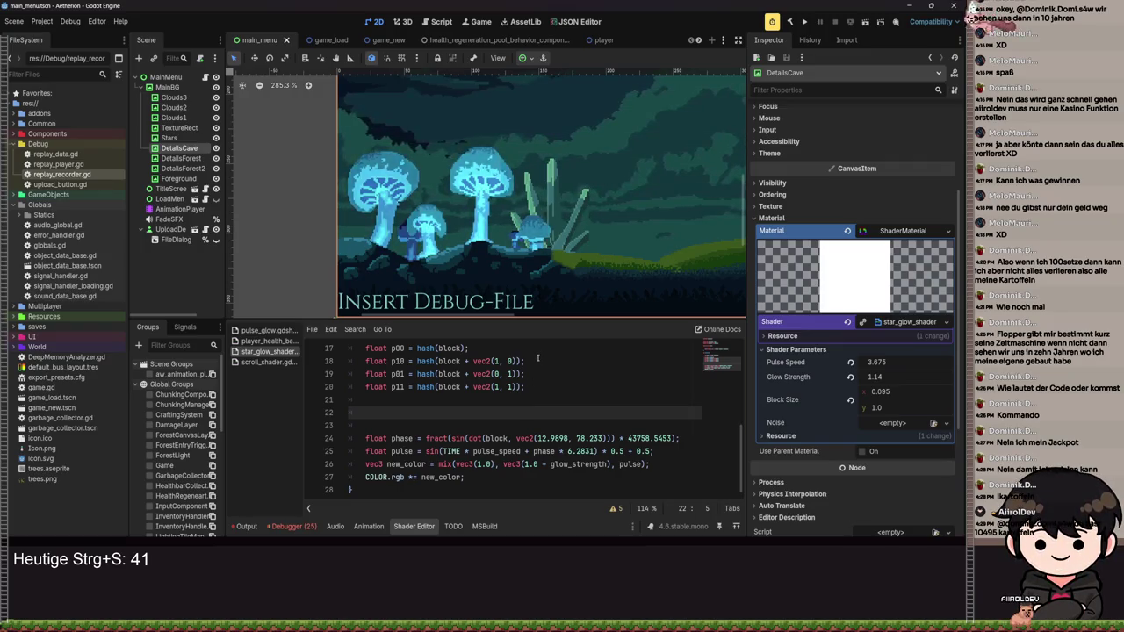
- Delete the old inline phase calculation and keep the new float declaration on line 22
{"action": "type", "text": "float"}
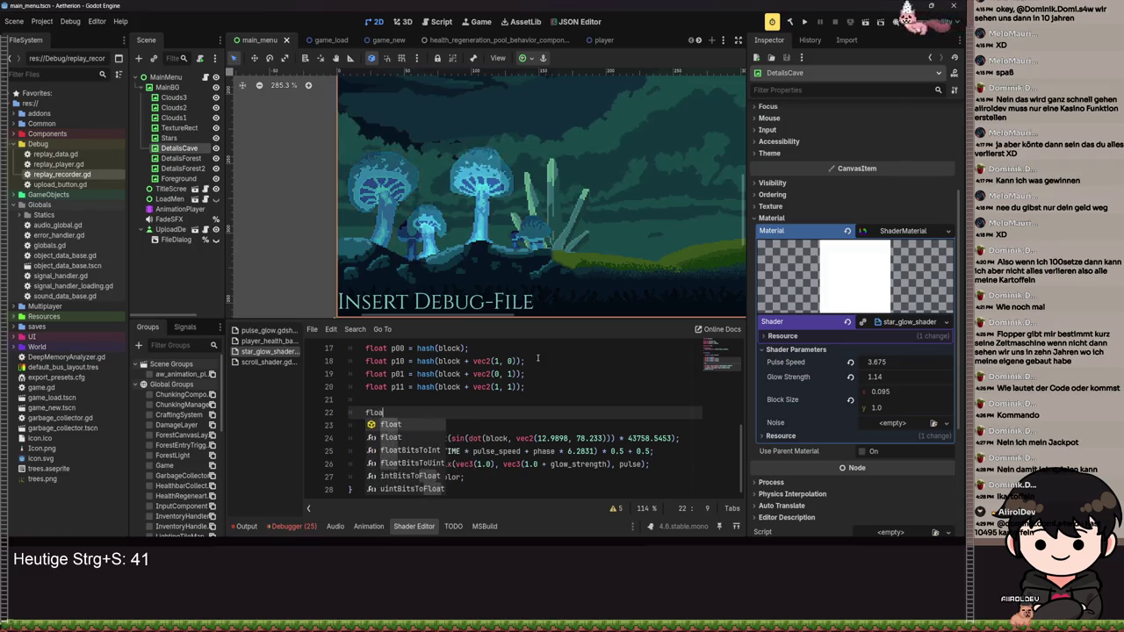
{"action": "key", "text": "Escape"}
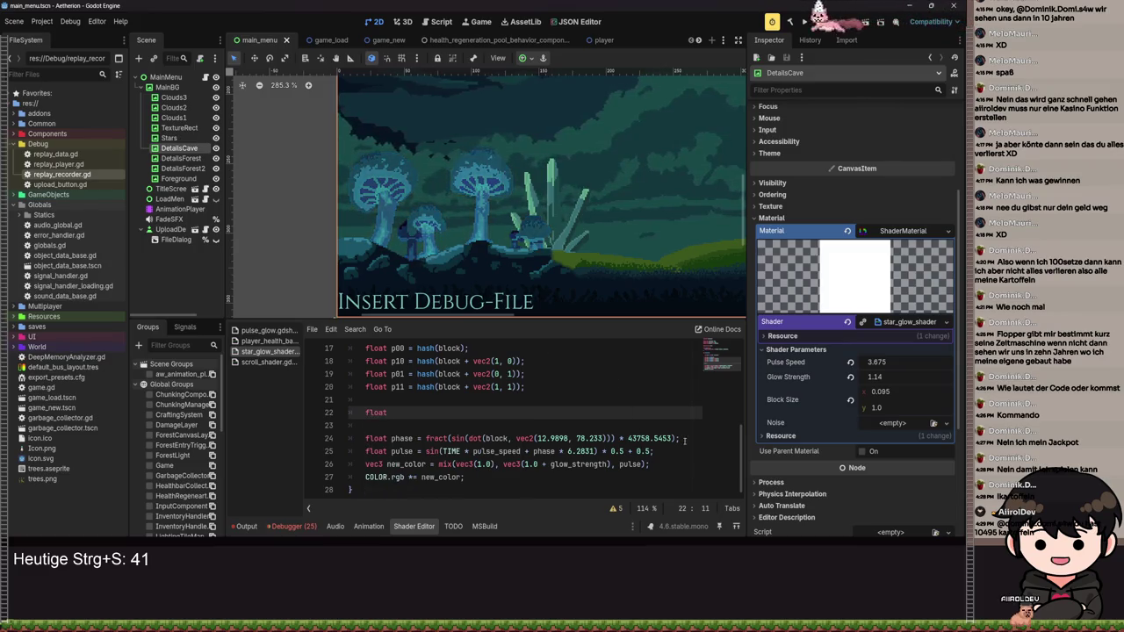
{"action": "left_click_drag", "start_coordinate": [536, 440], "coordinate": [641, 440]}
{"action": "key", "text": "ctrl+shift+k"}
{"action": "left_click", "coordinate": [412, 413]}
{"action": "type", "text": "phase = mix"}
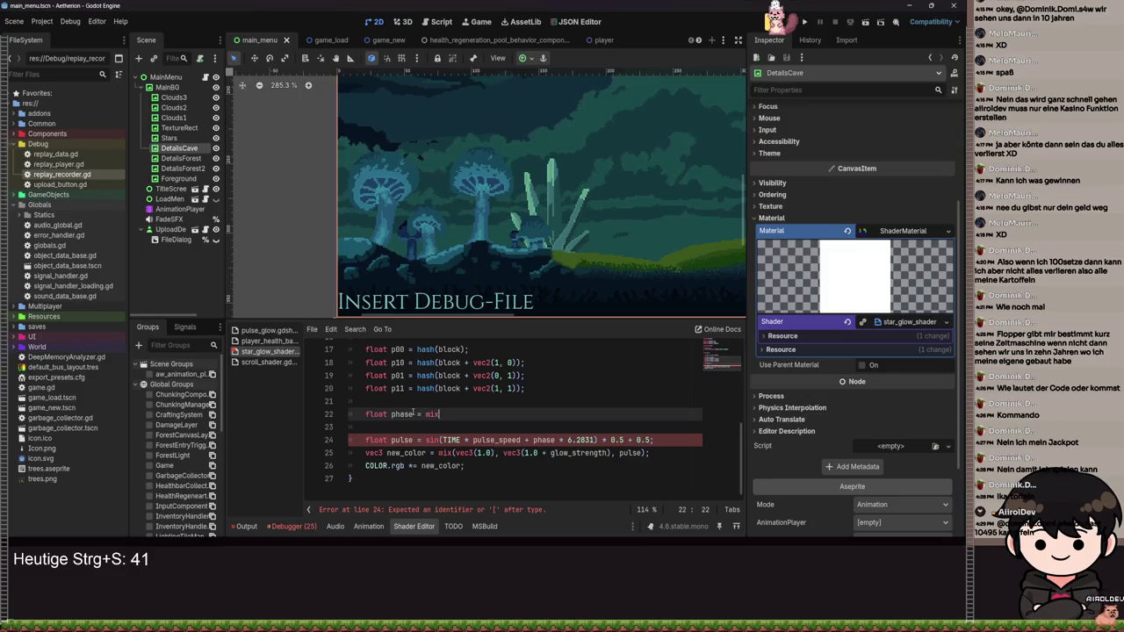
- Write phase = mix(mix(p00, p01, ), mix(p10, p11, ), ), leaving the blend factors empty
{"action": "type", "text": "("}
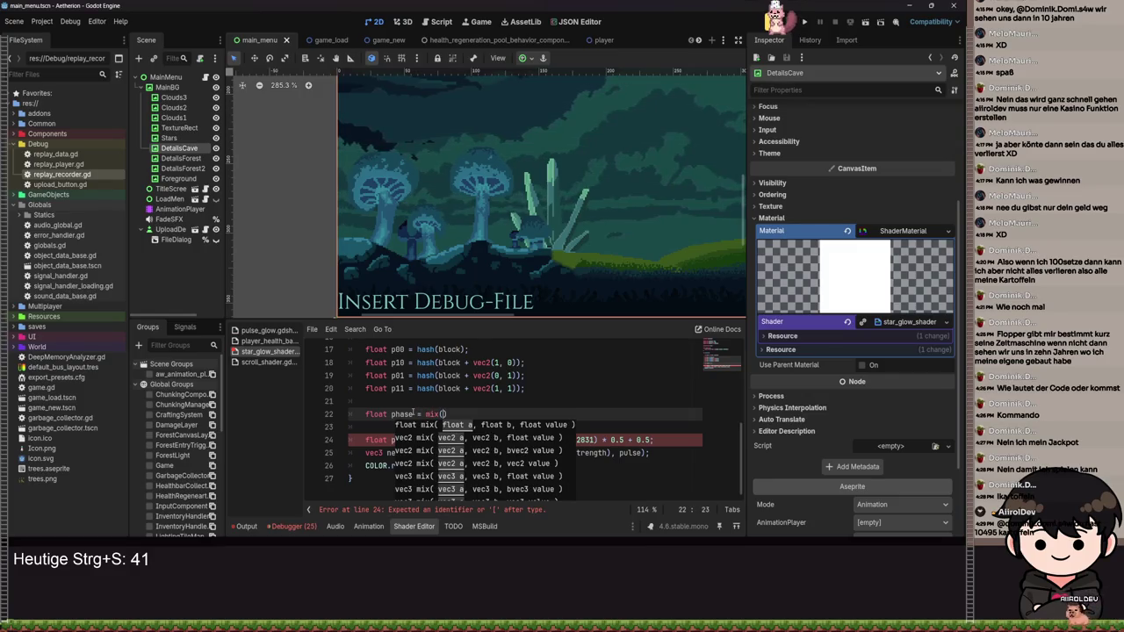
{"action": "type", "text": "p"}
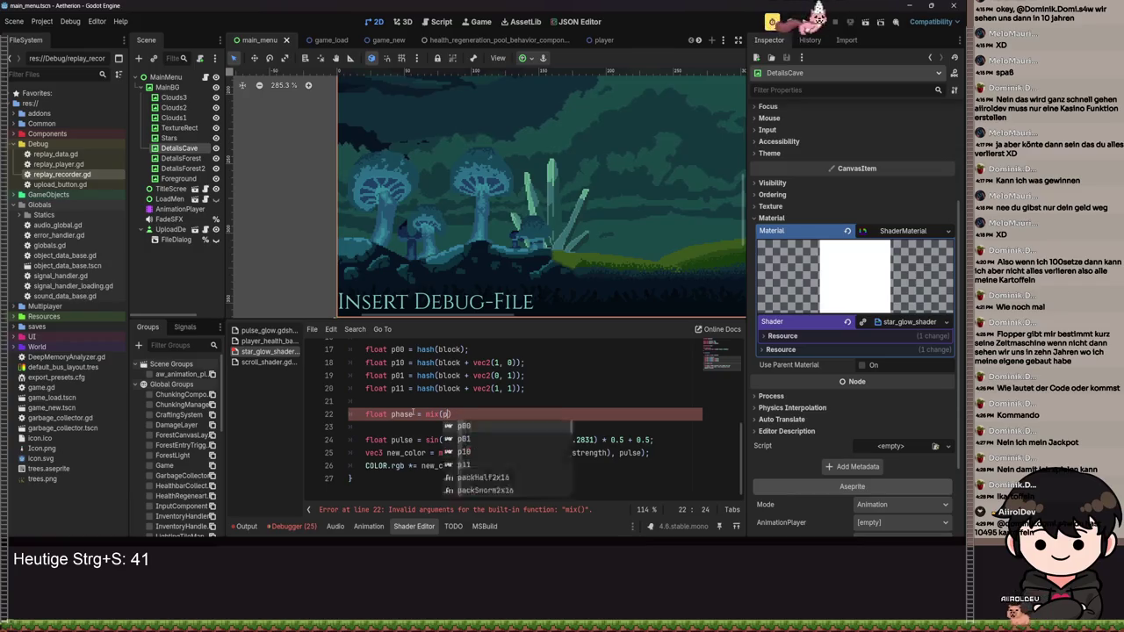
{"action": "type", "text": "00, p"}
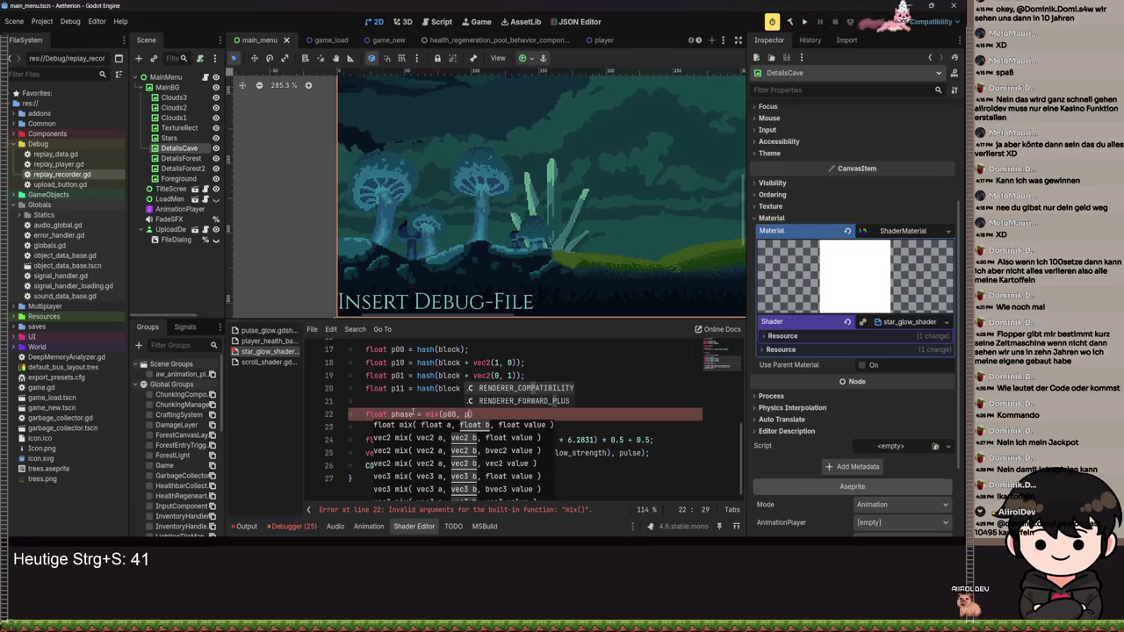
{"action": "type", "text": "01"}
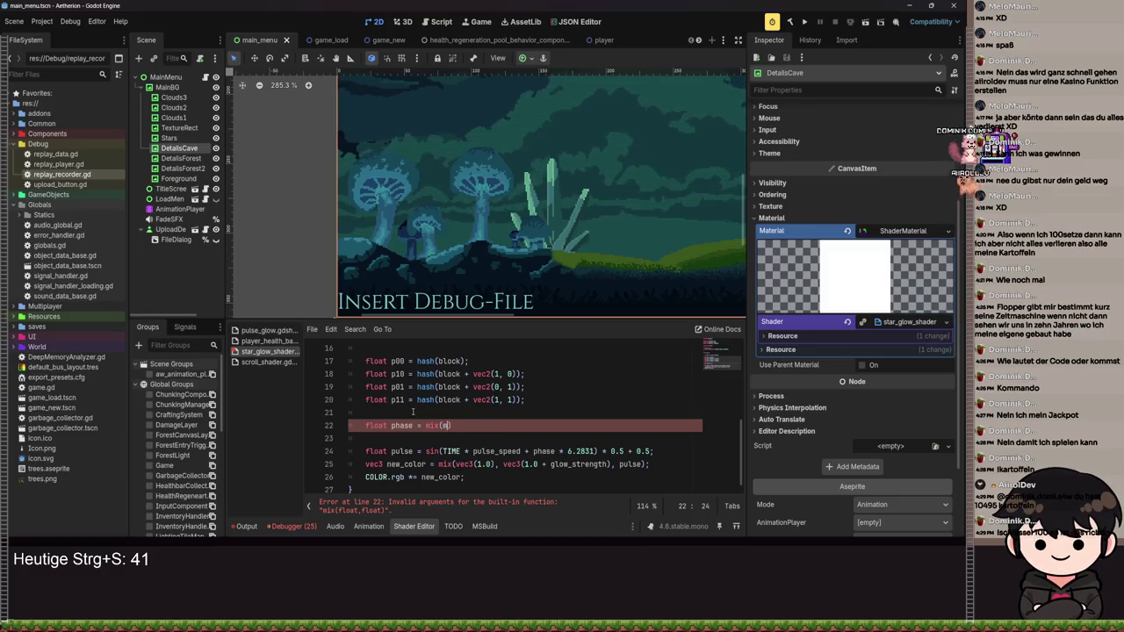
{"action": "key", "text": "BackSpace"}
{"action": "key", "text": "BackSpace"}
{"action": "key", "text": "BackSpace"}
{"action": "type", "text": "mix"}
{"action": "key", "text": "Return"}
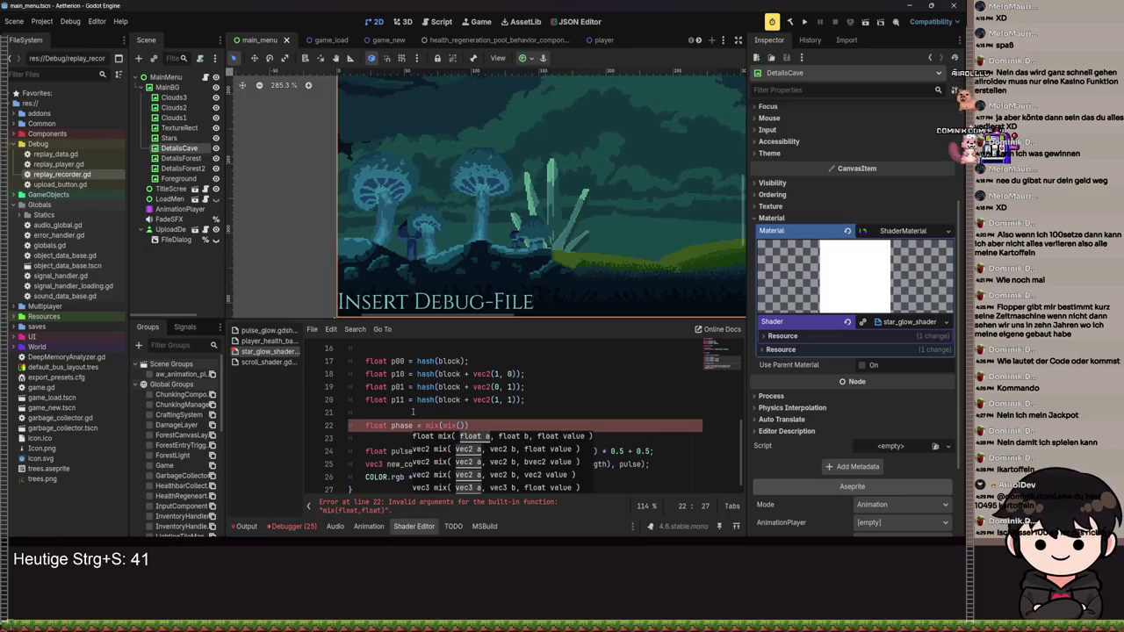
{"action": "type", "text": "p00, p01"}
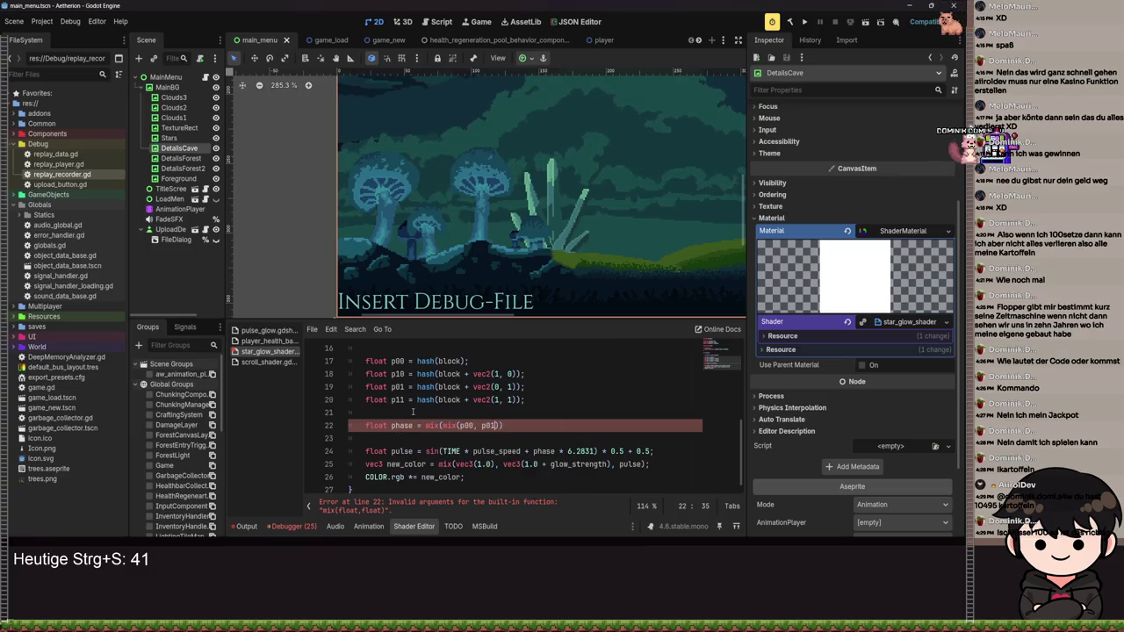
{"action": "type", "text": ", "}
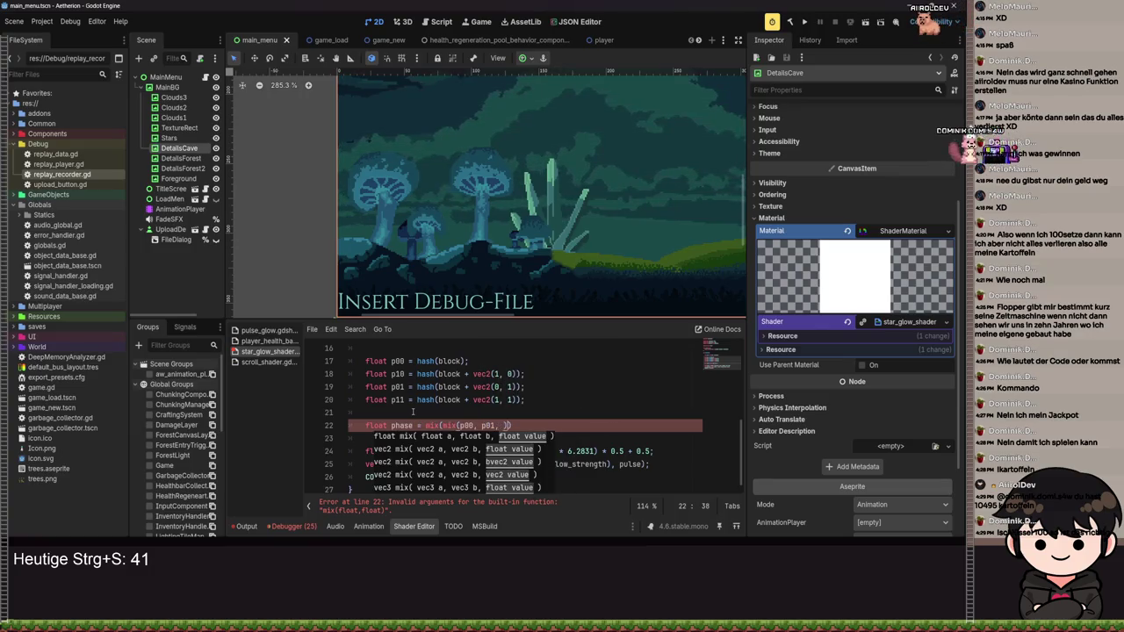
{"action": "type", "text": "), mix("}
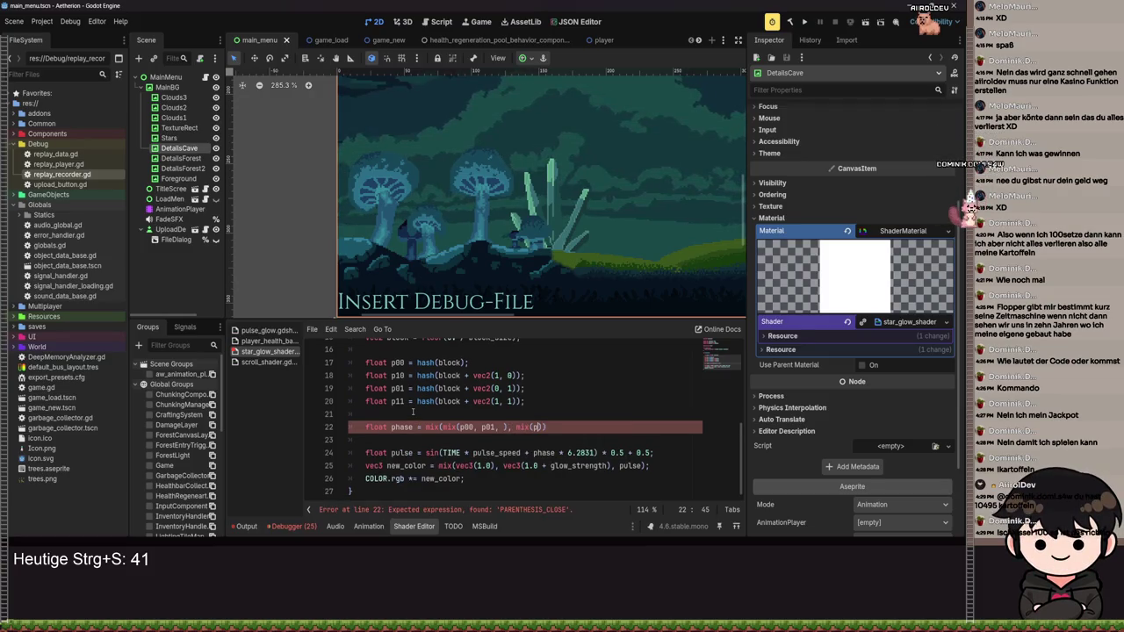
{"action": "type", "text": "p10, "}
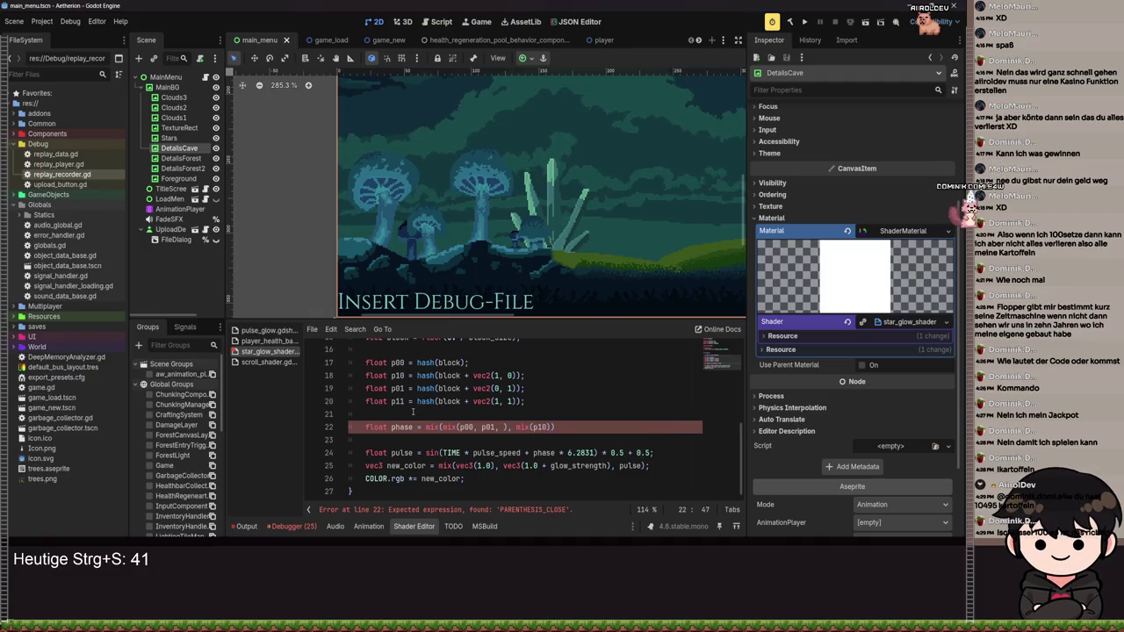
{"action": "type", "text": "p11,"}
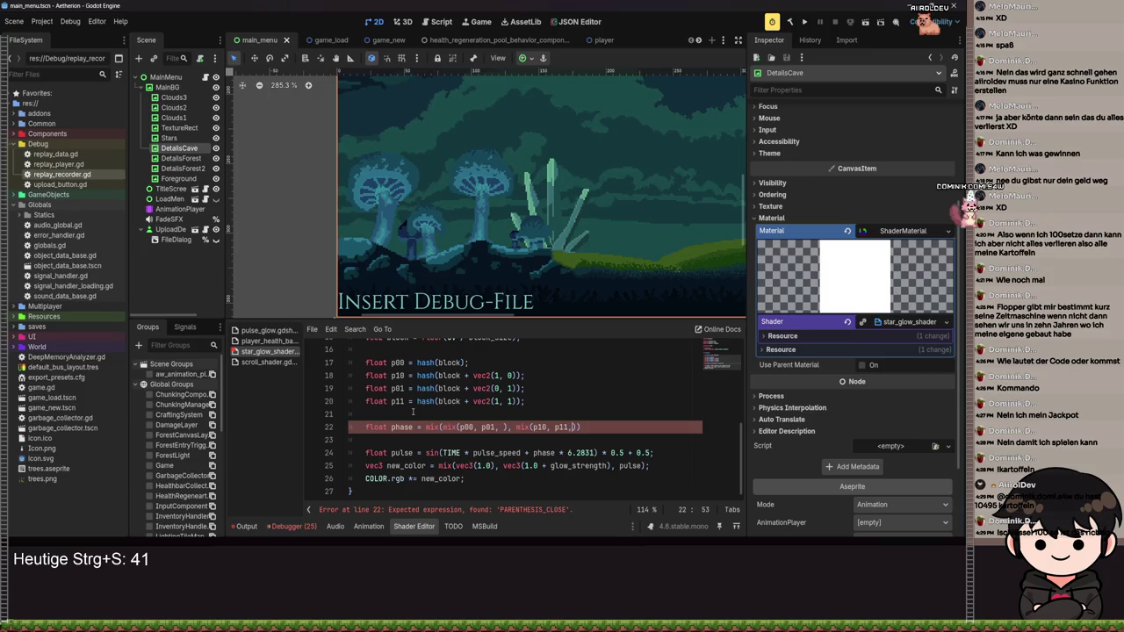
{"action": "key", "text": "Right"}
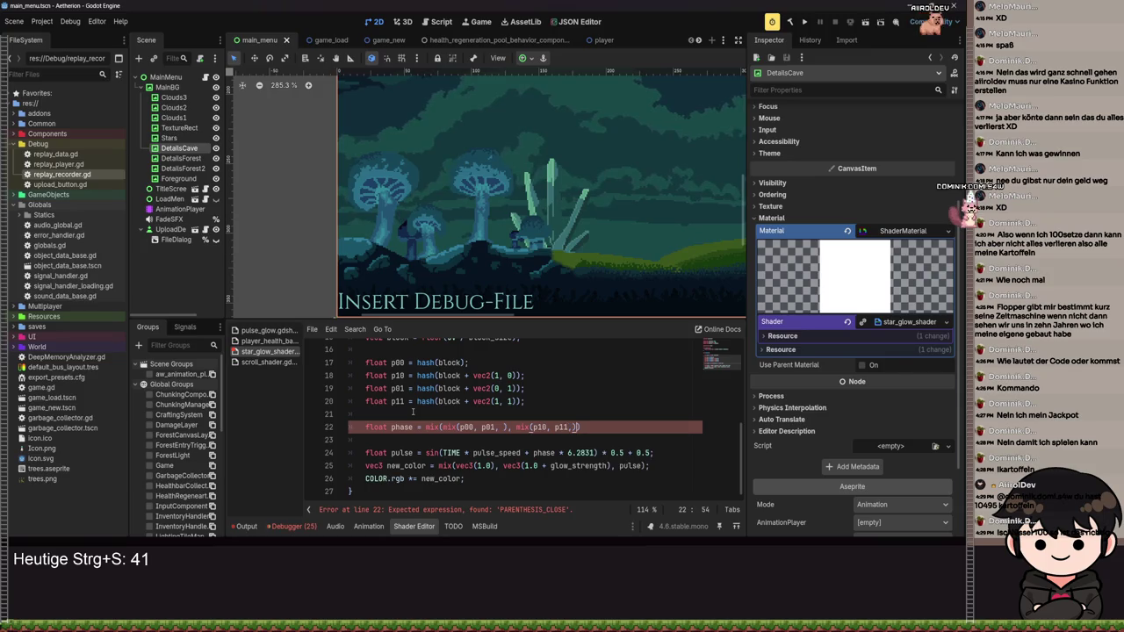
{"action": "type", "text": ","}
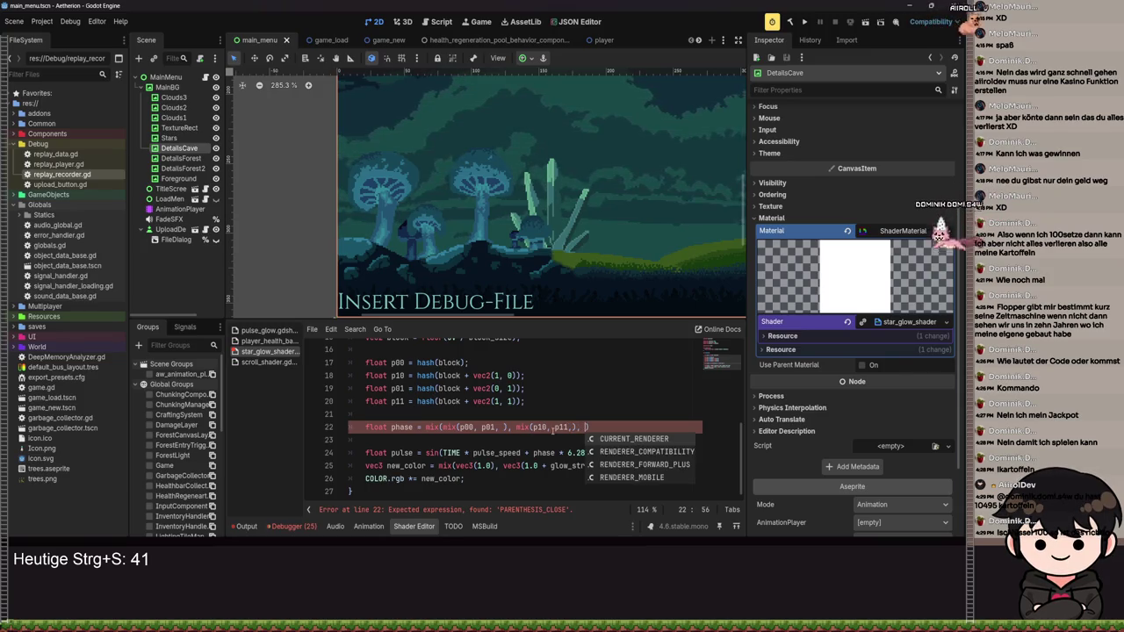
{"action": "left_click", "coordinate": [634, 431]}
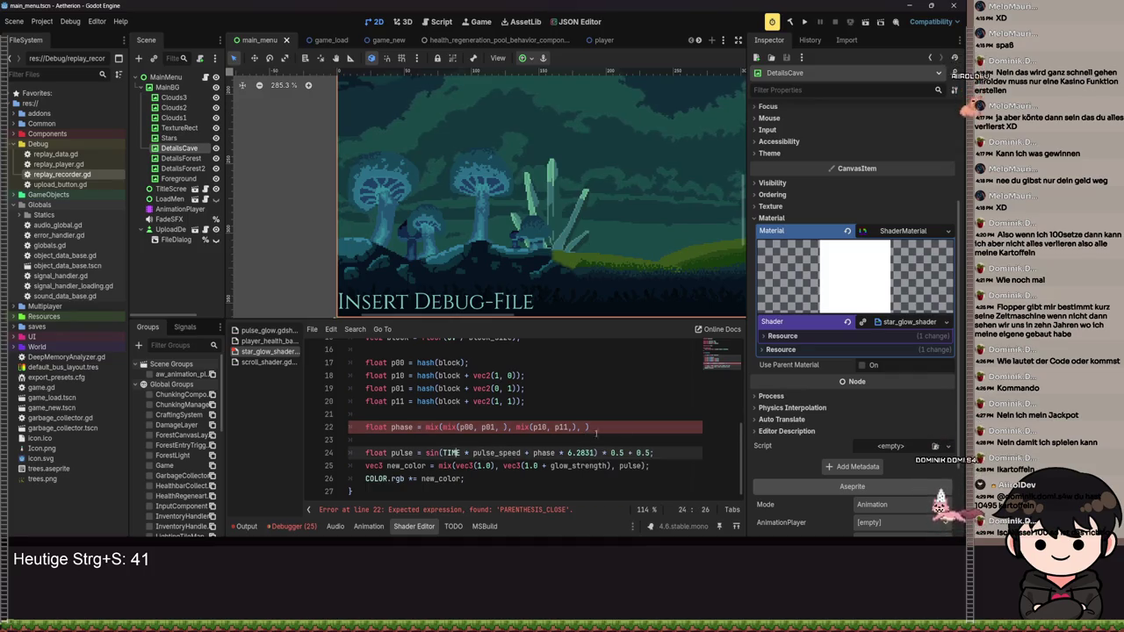
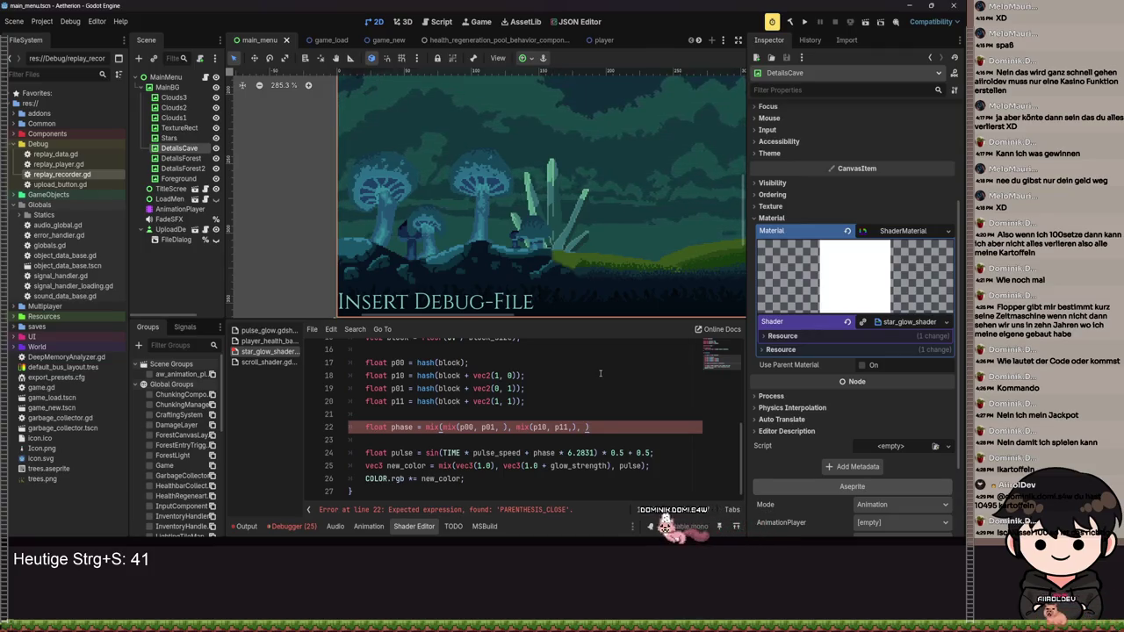
- End the phase interpolation statement with a semicolon and save the shader
{"action": "type", "text": ";"}
{"action": "key", "text": "ctrl+s"}
{"action": "scroll", "coordinate": [389, 367], "scroll_direction": "up", "scroll_amount": 2}
{"action": "left_click", "coordinate": [387, 409]}
{"action": "key", "text": "ctrl+s"}
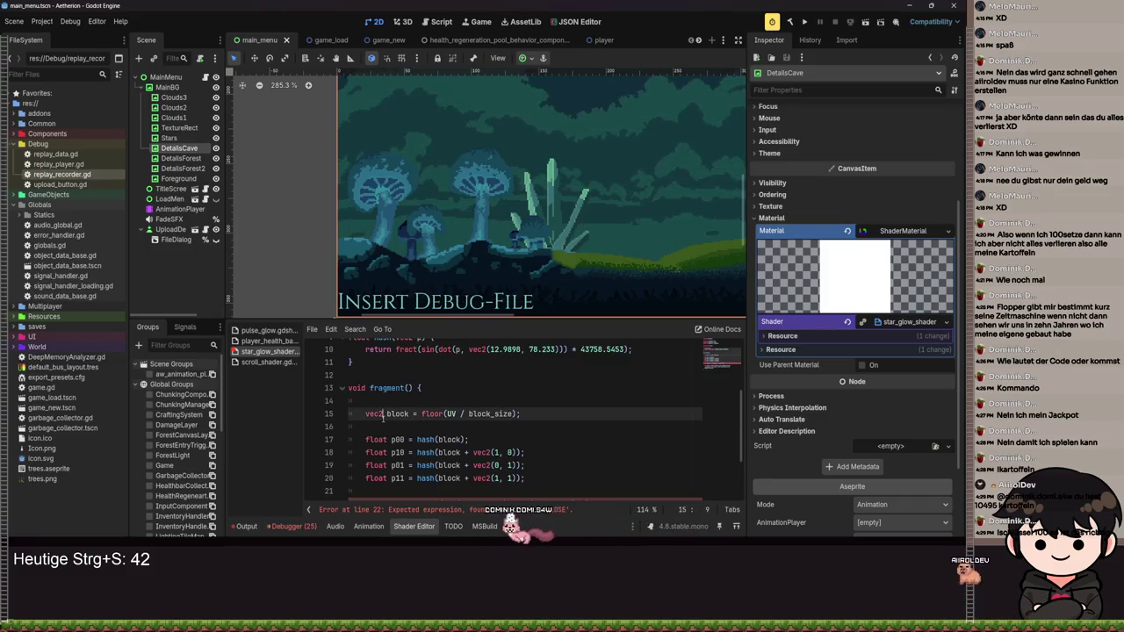
{"action": "left_click", "coordinate": [386, 422]}
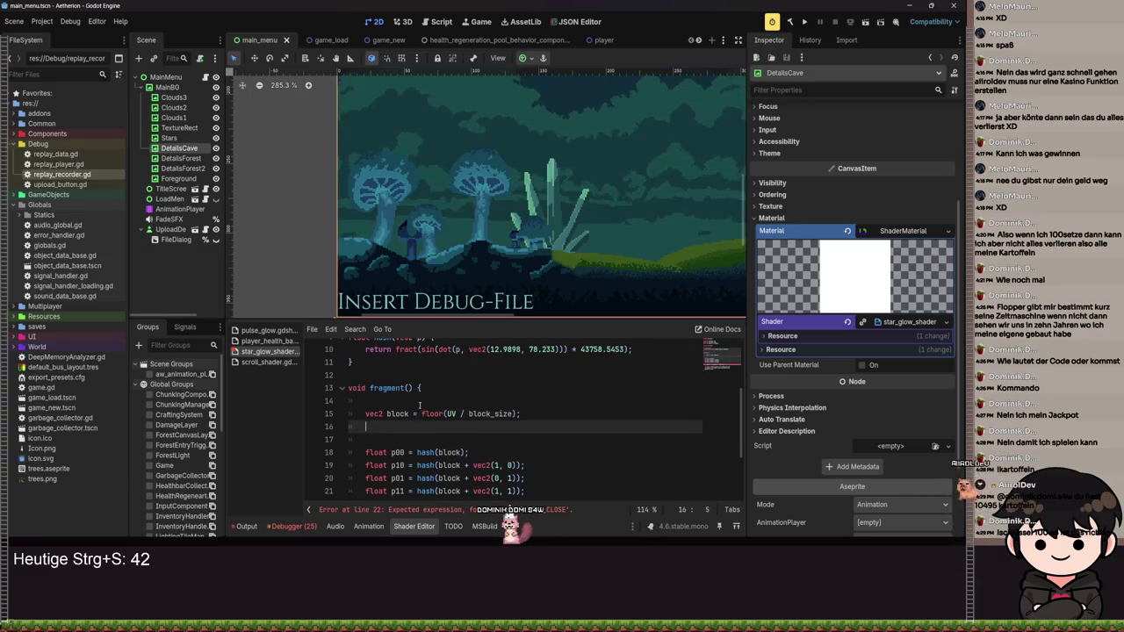
{"action": "scroll", "coordinate": [438, 401], "scroll_direction": "down", "scroll_amount": 2}
- Fill in the empty inner mix weights, correcting the second to block.x, and save
{"action": "left_click", "coordinate": [503, 428]}
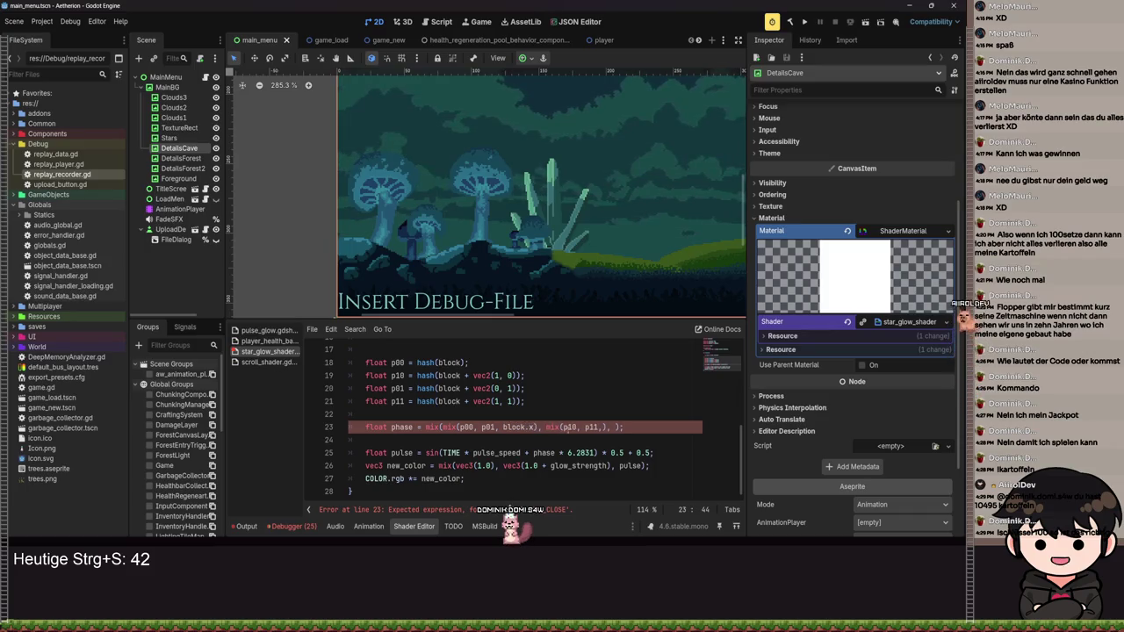
{"action": "type", "text": "block.y"}
{"action": "key", "text": "ctrl+s"}
{"action": "type", "text": ")"}
{"action": "key", "text": "ctrl+s"}
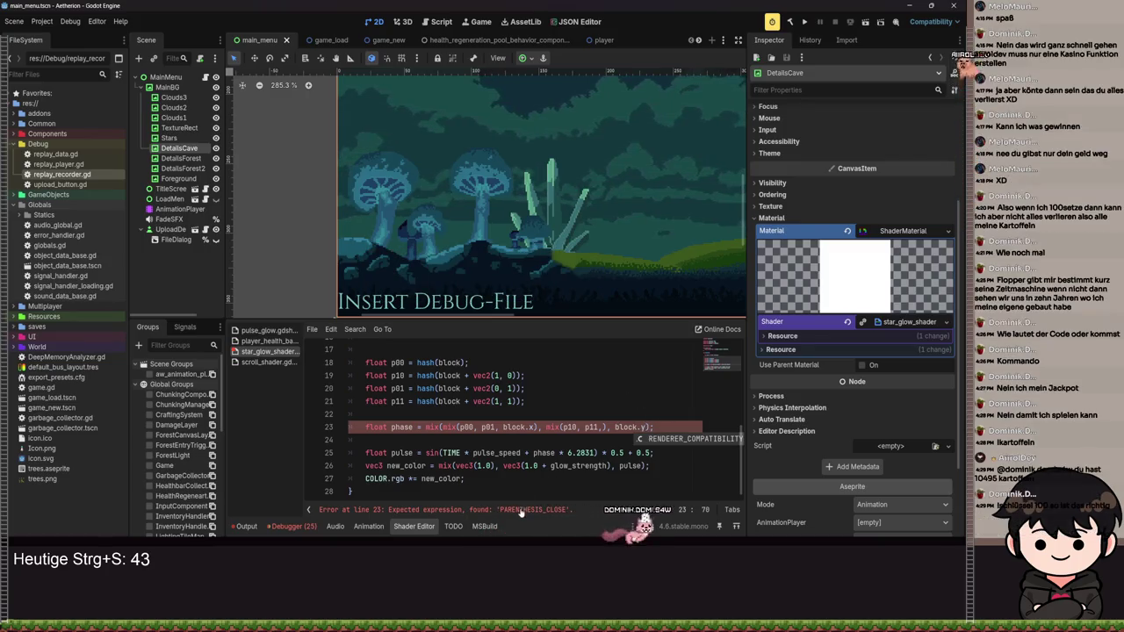
{"action": "key", "text": "Escape"}
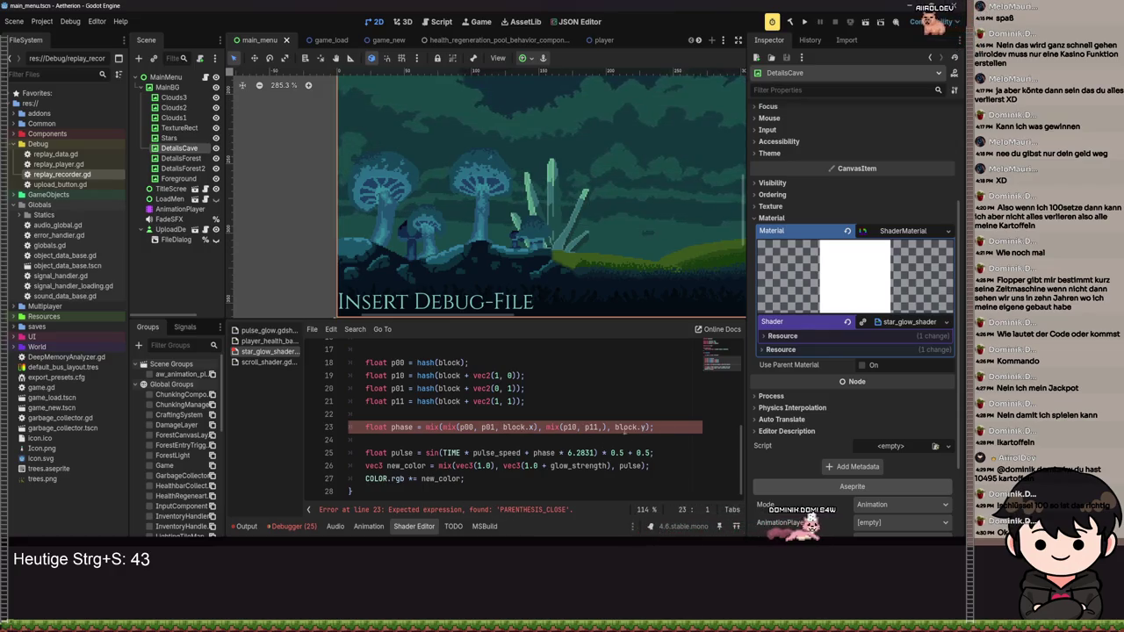
{"action": "left_click", "coordinate": [602, 427]}
{"action": "type", "text": "ck.y"}
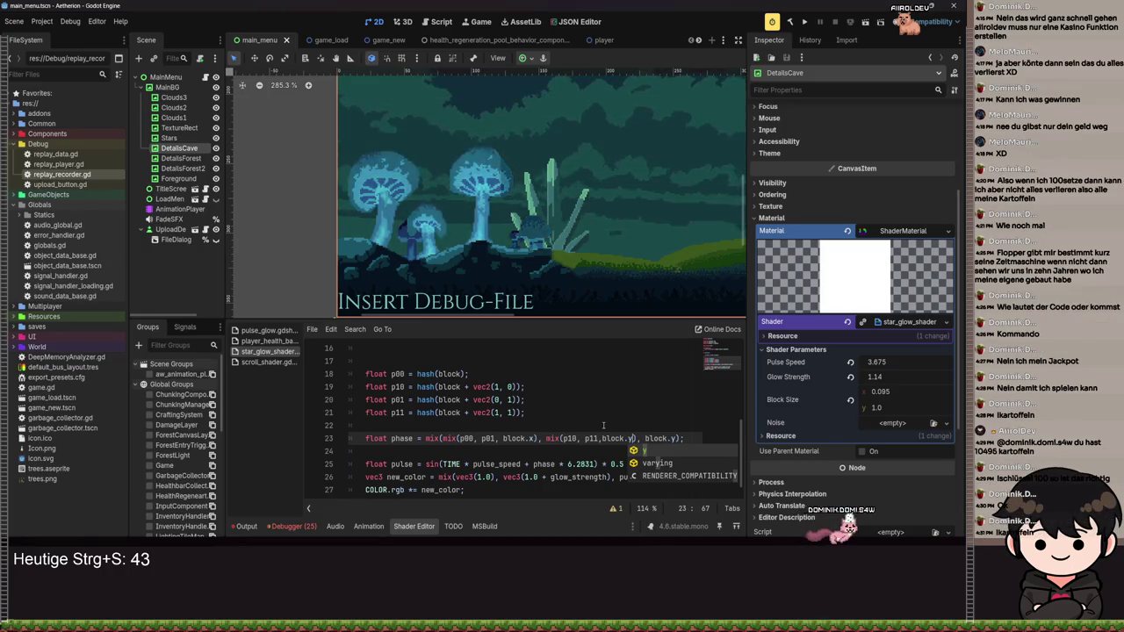
{"action": "key", "text": "BackSpace"}
{"action": "type", "text": "x"}
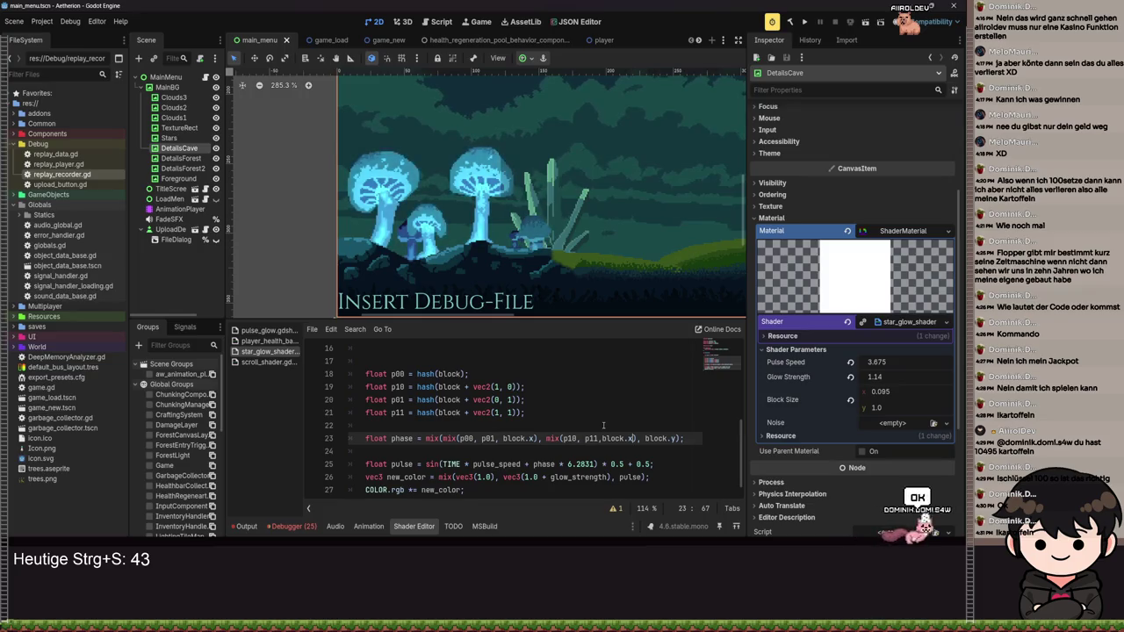
{"action": "key", "text": "ctrl+s"}
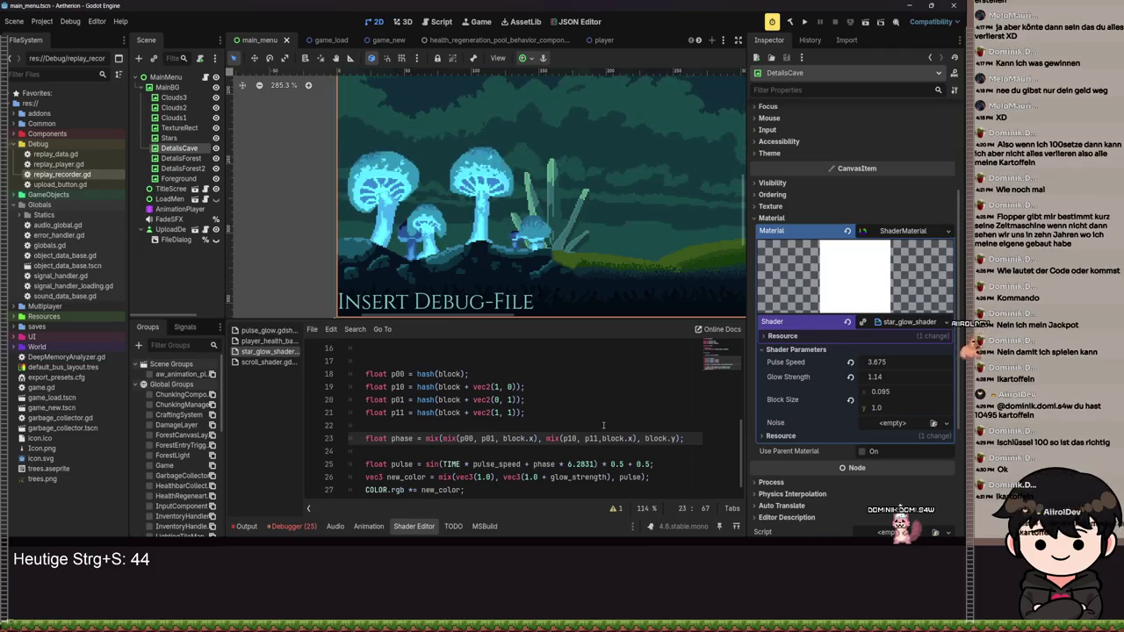
{"action": "scroll", "coordinate": [603, 425], "scroll_direction": "up", "scroll_amount": 5}
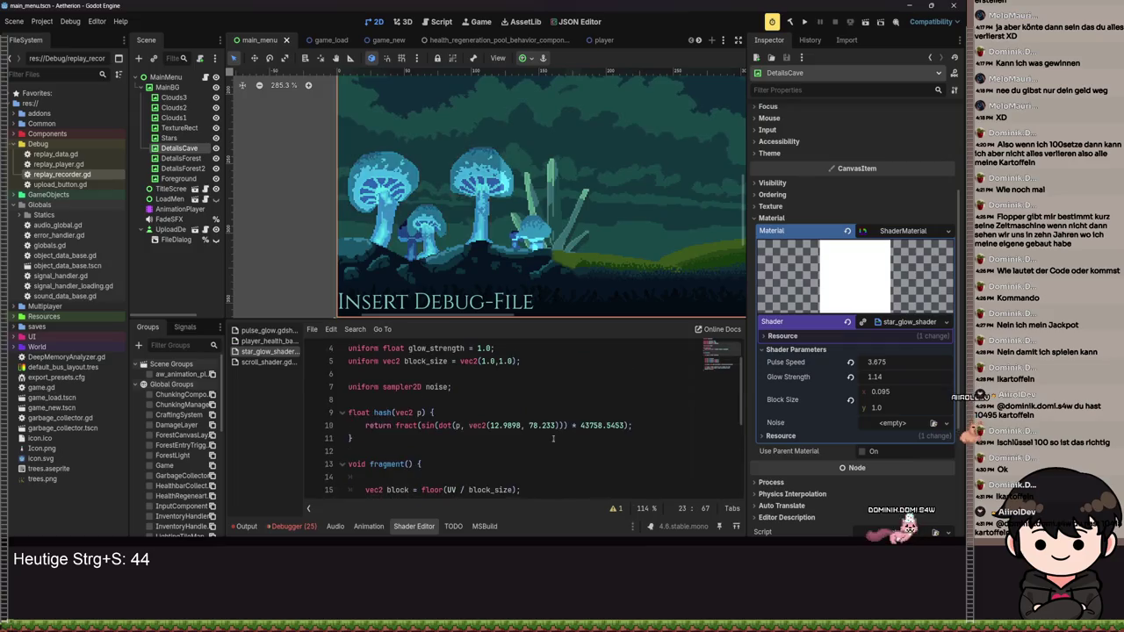
- Try replacing the second mix weight with UV / block_size, then undo it
{"action": "scroll", "coordinate": [483, 401], "scroll_direction": "down", "scroll_amount": 3}
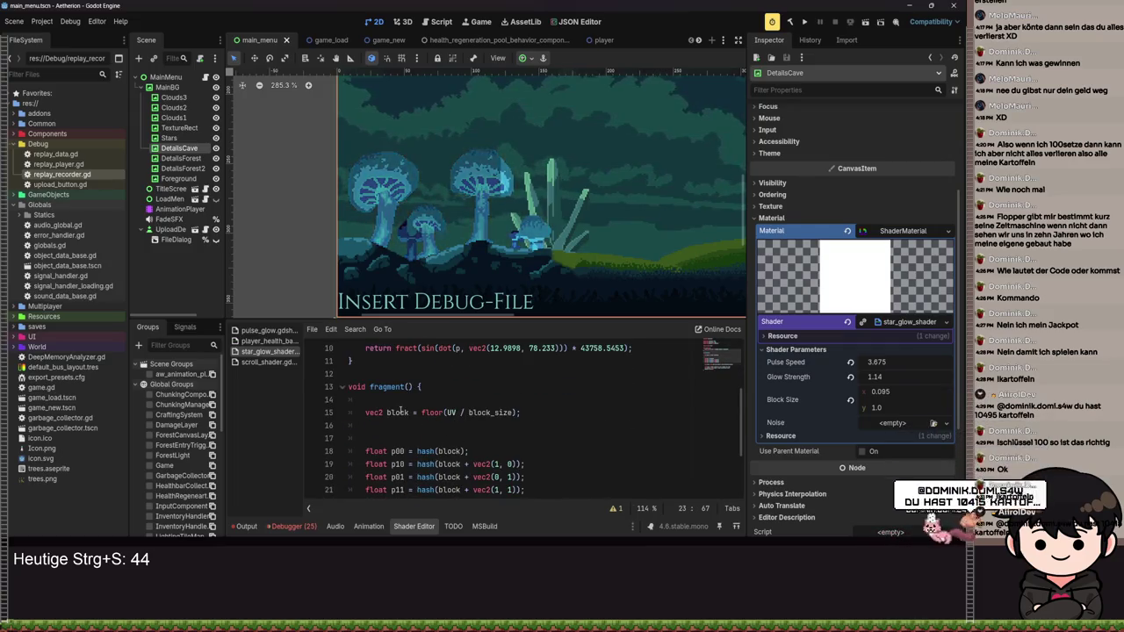
{"action": "scroll", "coordinate": [410, 412], "scroll_direction": "down", "scroll_amount": 3}
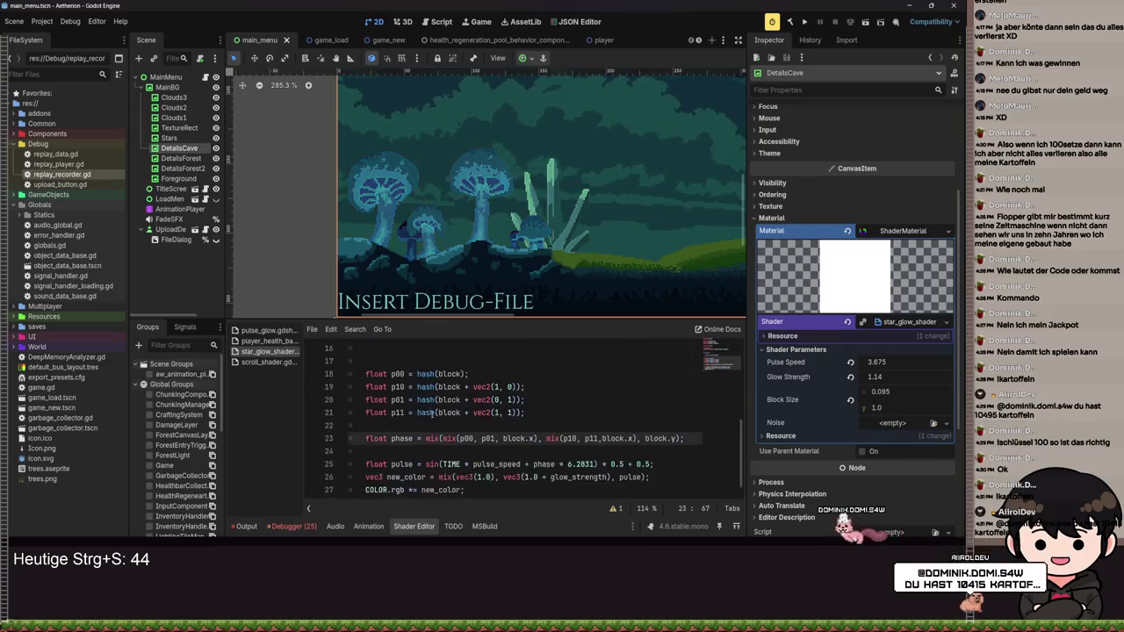
{"action": "scroll", "coordinate": [576, 456], "scroll_direction": "up", "scroll_amount": 2}
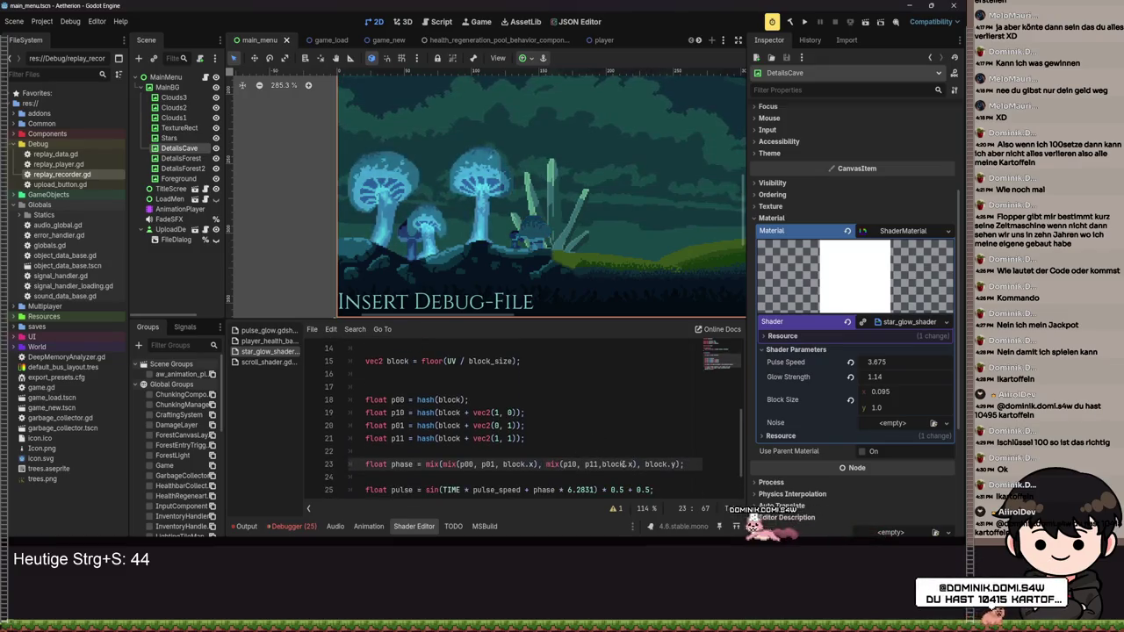
{"action": "left_click_drag", "start_coordinate": [634, 464], "coordinate": [599, 463]}
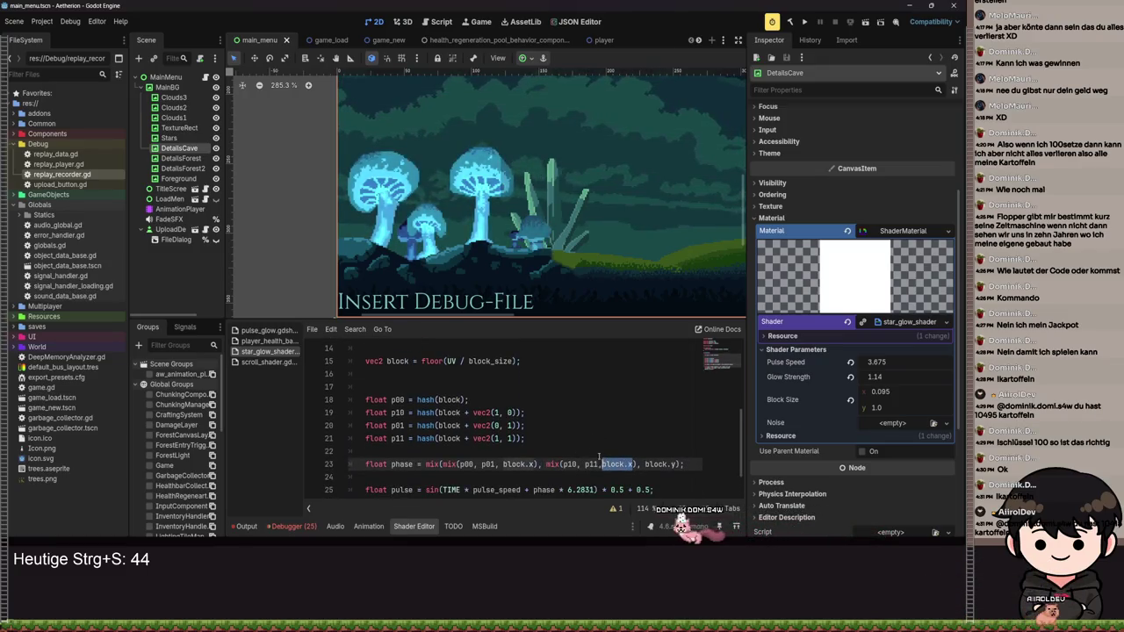
{"action": "scroll", "coordinate": [600, 463], "scroll_direction": "up", "scroll_amount": 1}
{"action": "left_click_drag", "start_coordinate": [446, 399], "coordinate": [513, 400]}
{"action": "key", "text": "ctrl+c"}
{"action": "scroll", "coordinate": [592, 442], "scroll_direction": "down", "scroll_amount": 1}
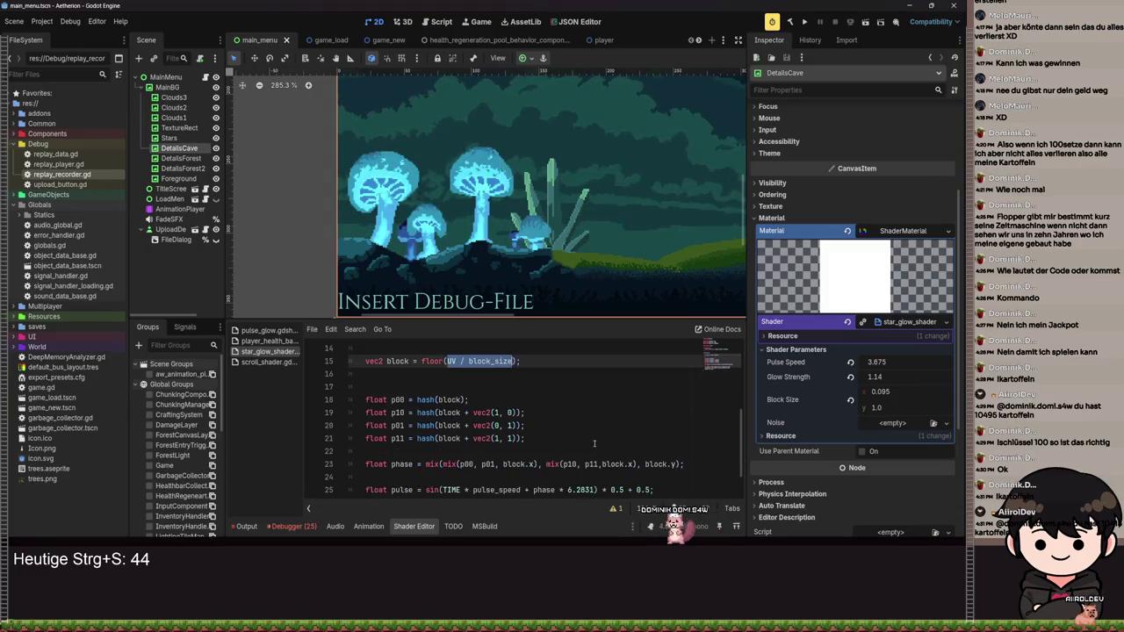
{"action": "scroll", "coordinate": [595, 443], "scroll_direction": "down", "scroll_amount": 1}
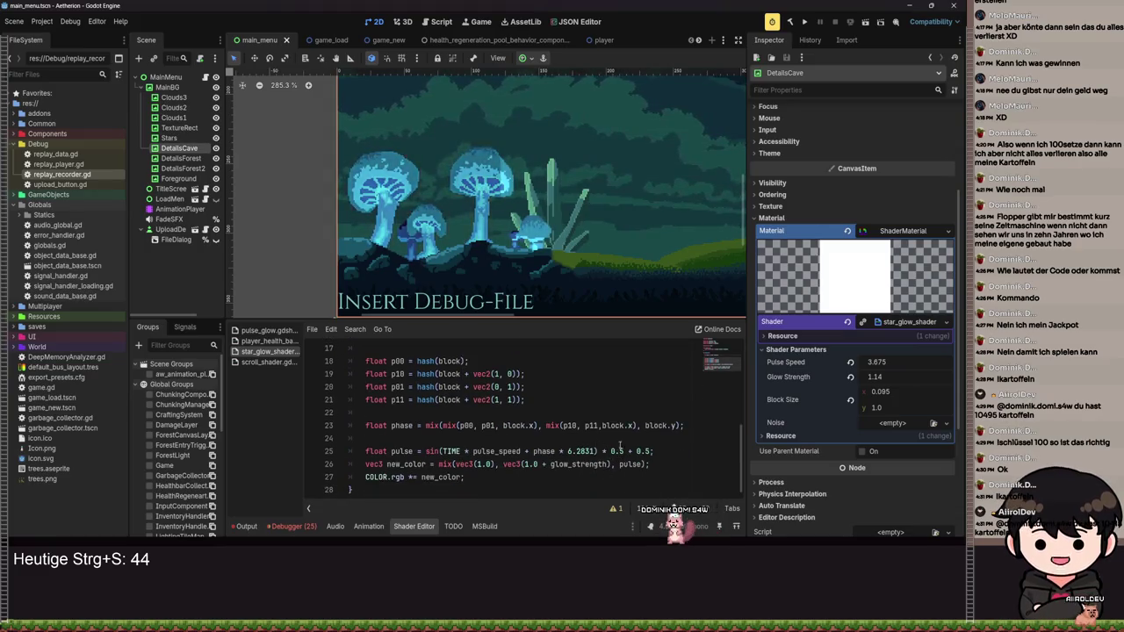
{"action": "left_click_drag", "start_coordinate": [633, 426], "coordinate": [603, 426]}
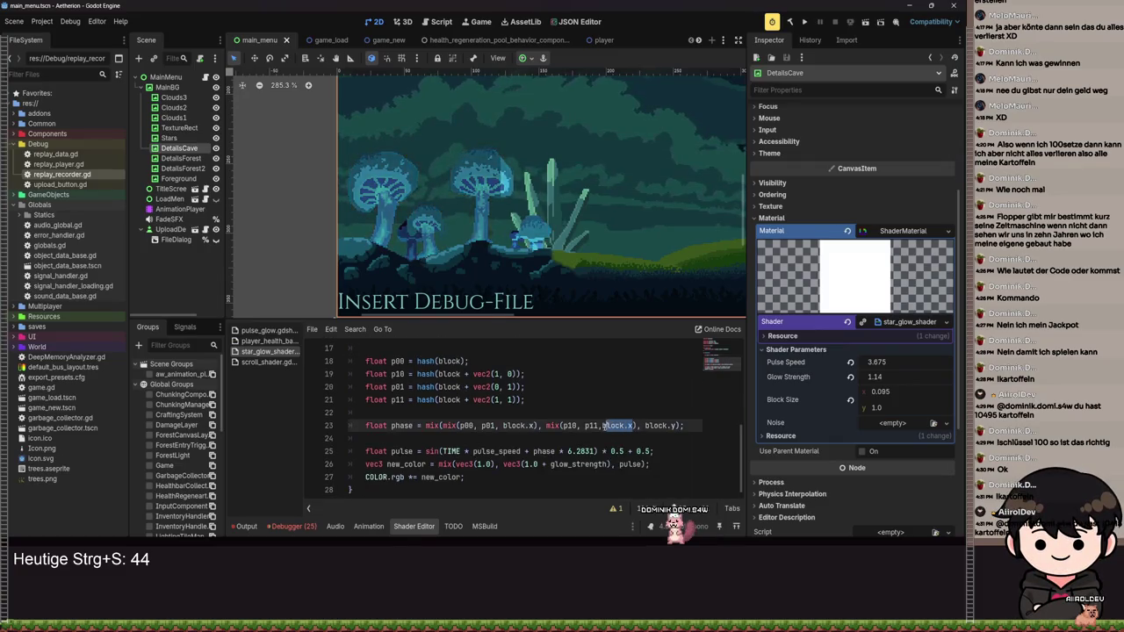
{"action": "key", "text": "ctrl+v"}
{"action": "key", "text": "ctrl+z"}
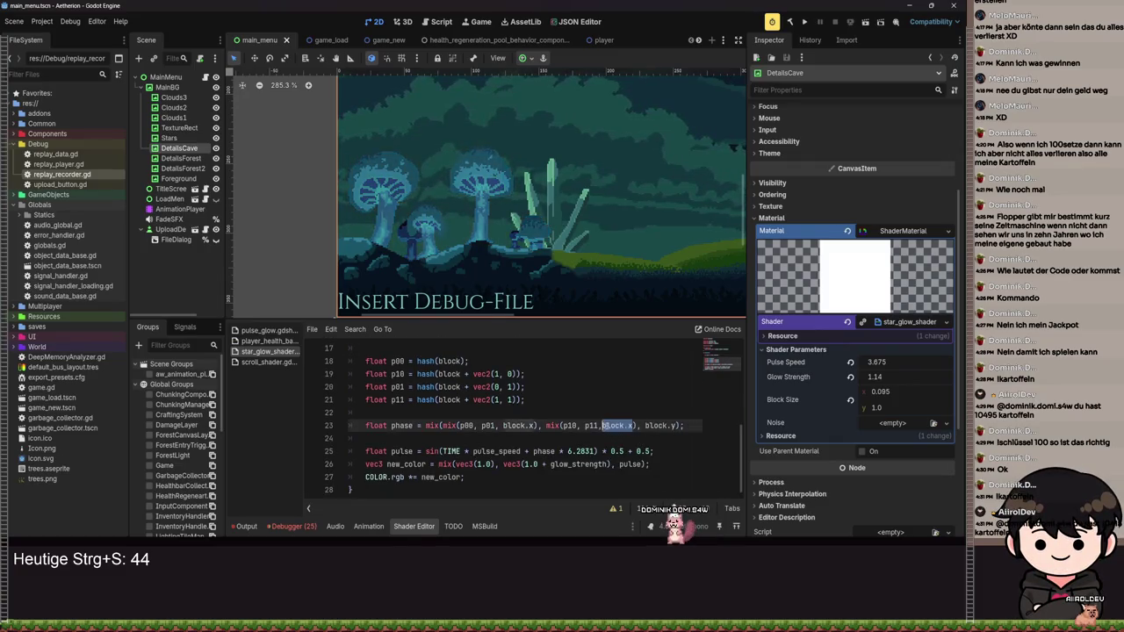
- Insert 'vec2 scaled = UV / block_size' above block and make block floor(scaled), then save
{"action": "scroll", "coordinate": [605, 426], "scroll_direction": "up", "scroll_amount": 3}
{"action": "left_click", "coordinate": [391, 427]}
{"action": "key", "text": "Return"}
{"action": "type", "text": "ve"}
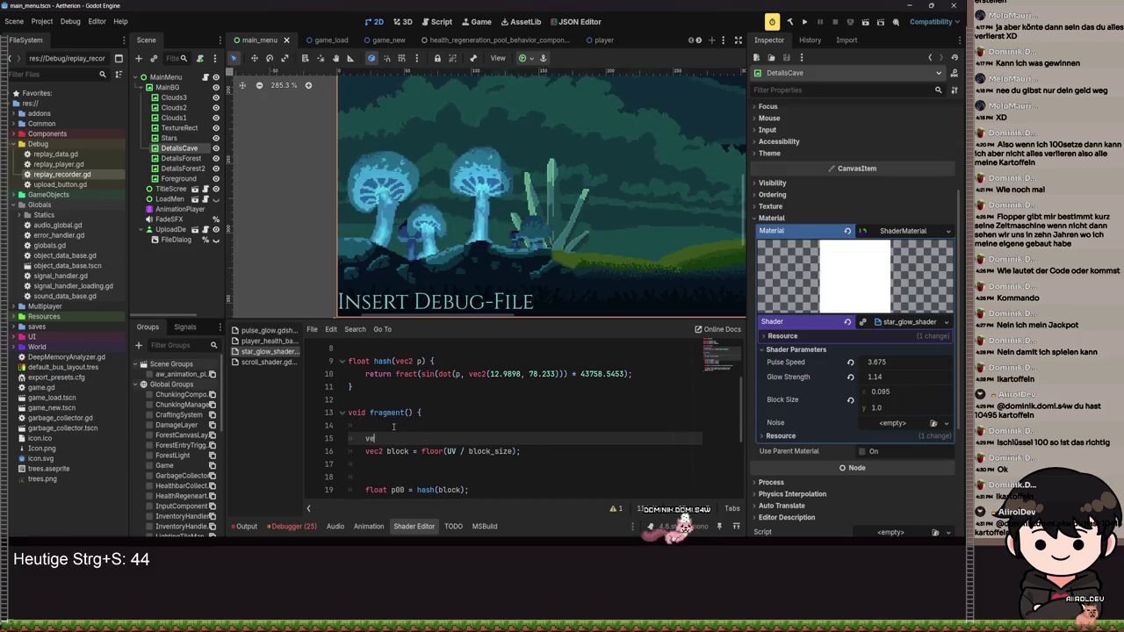
{"action": "type", "text": "c2 "}
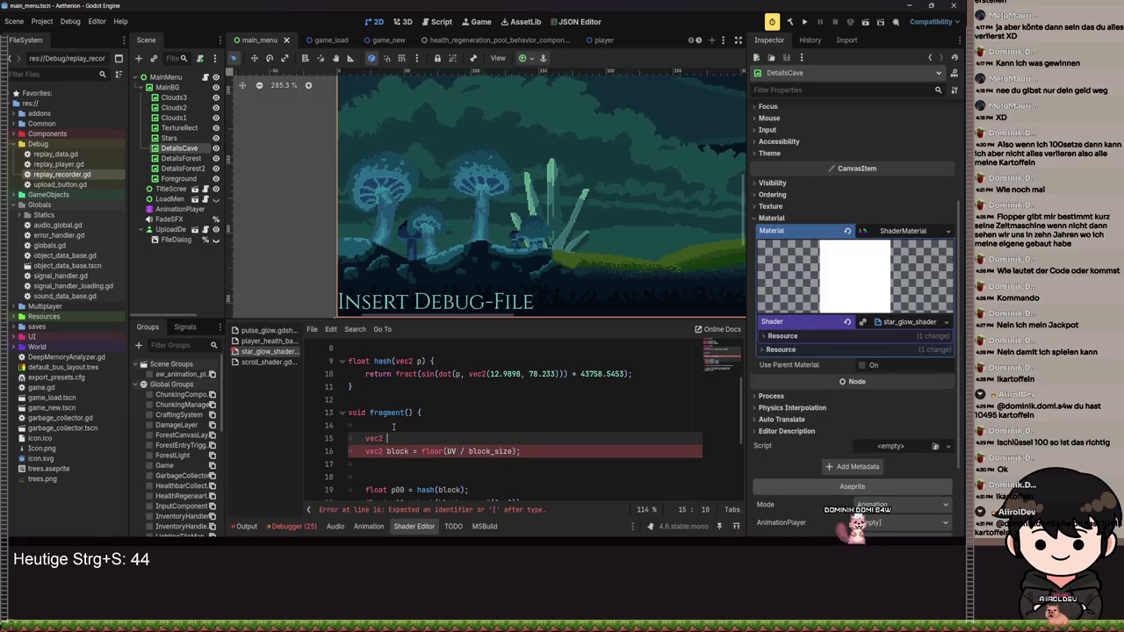
{"action": "type", "text": "scaled"}
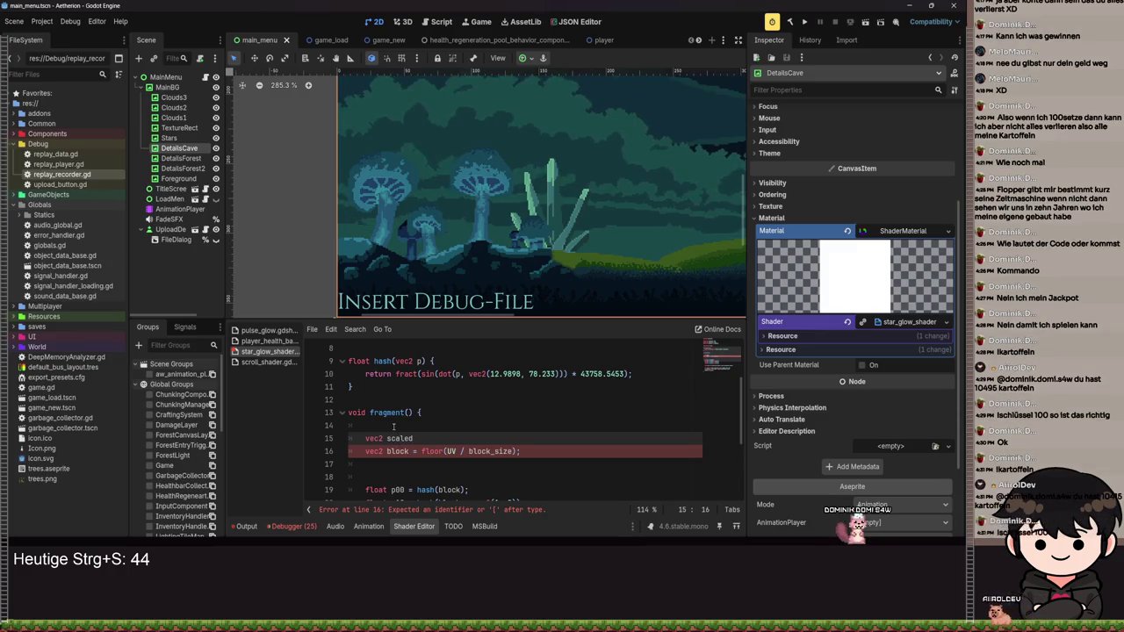
{"action": "type", "text": " = UV / "}
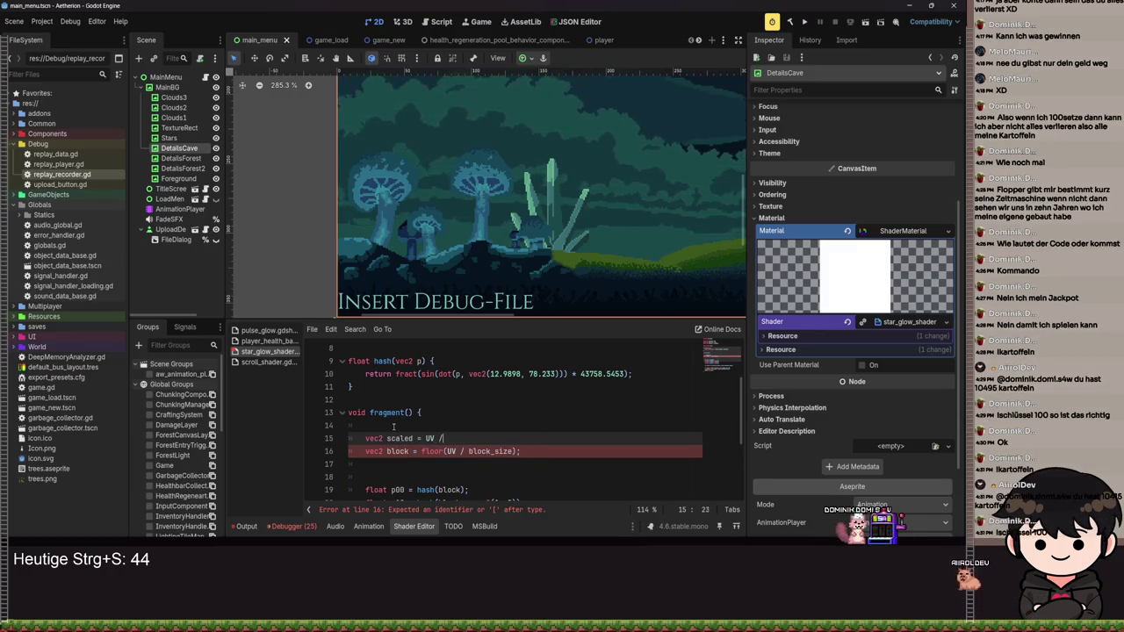
{"action": "type", "text": "block_si"}
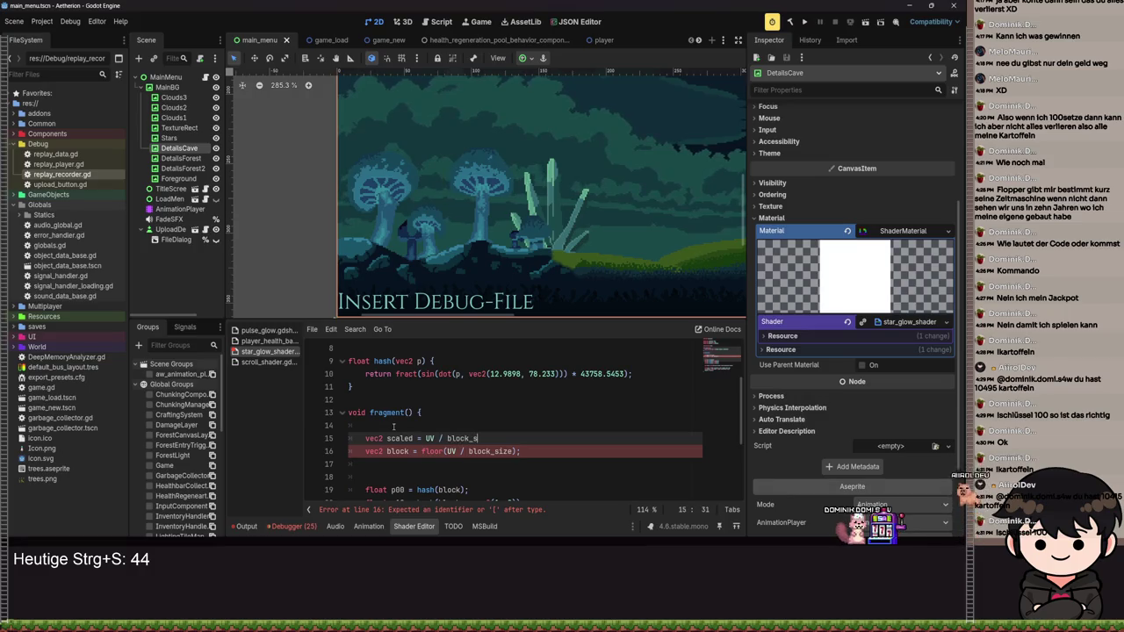
{"action": "type", "text": "ze;"}
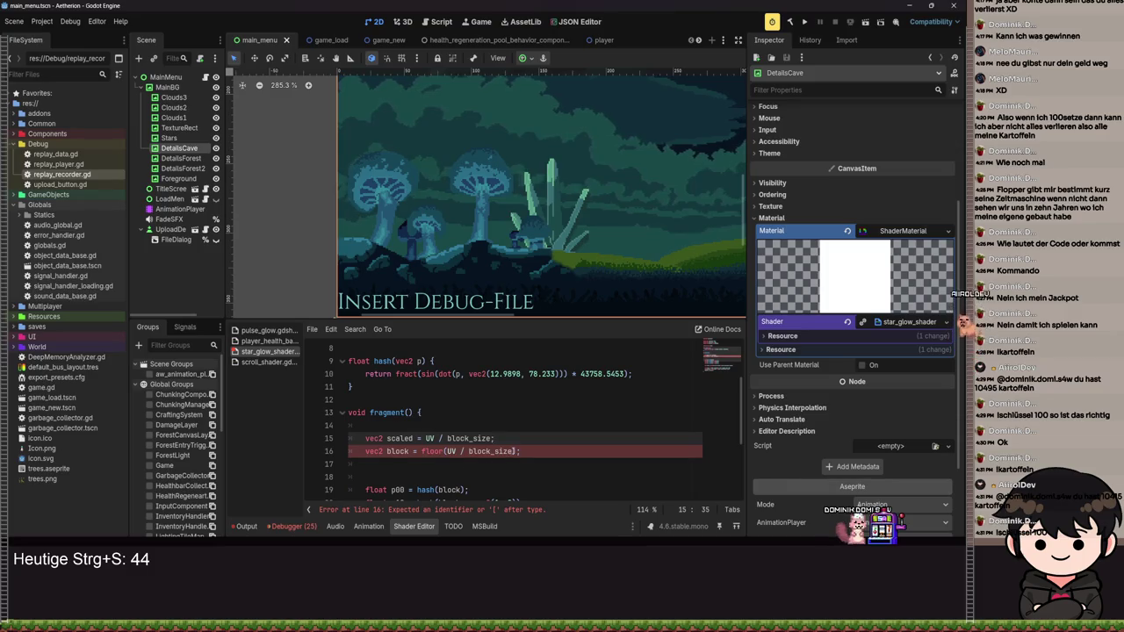
{"action": "key", "text": "ctrl+shift+Left"}
{"action": "key", "text": "ctrl+shift+Left"}
{"action": "key", "text": "ctrl+shift+Left"}
{"action": "key", "text": "BackSpace"}
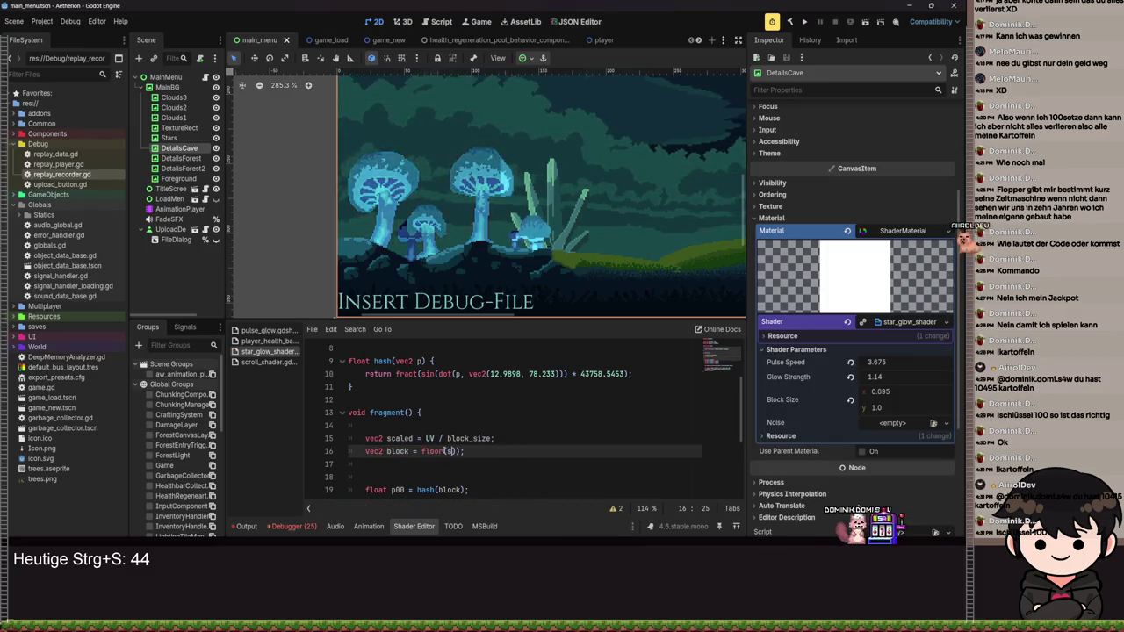
{"action": "type", "text": "caled"}
{"action": "key", "text": "ctrl+s"}
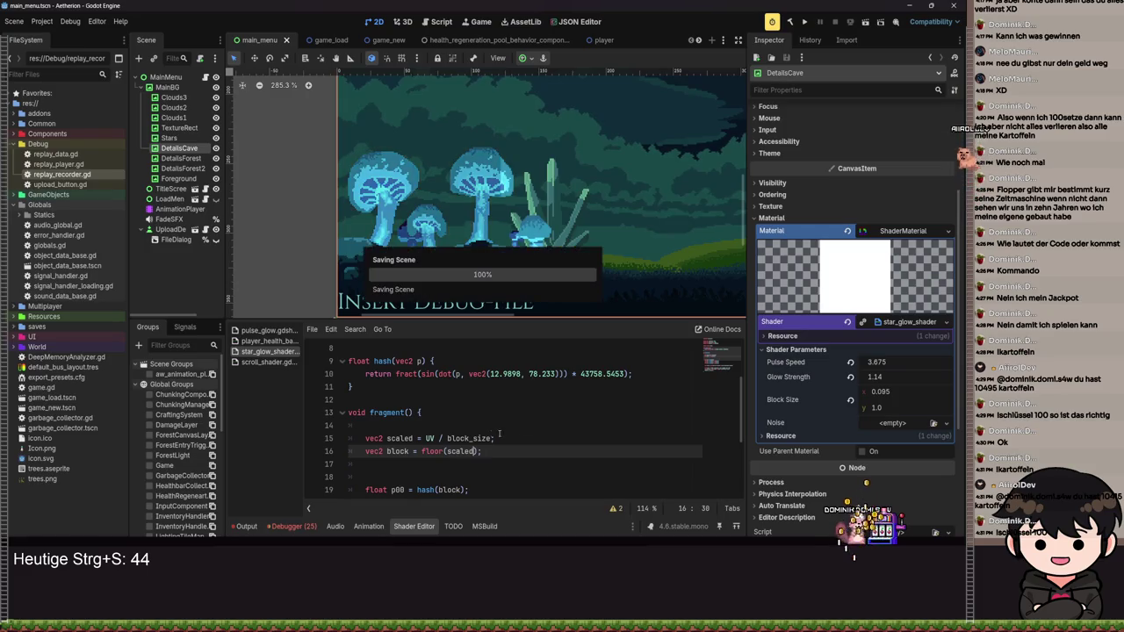
{"action": "scroll", "coordinate": [551, 464], "scroll_direction": "down", "scroll_amount": 3}
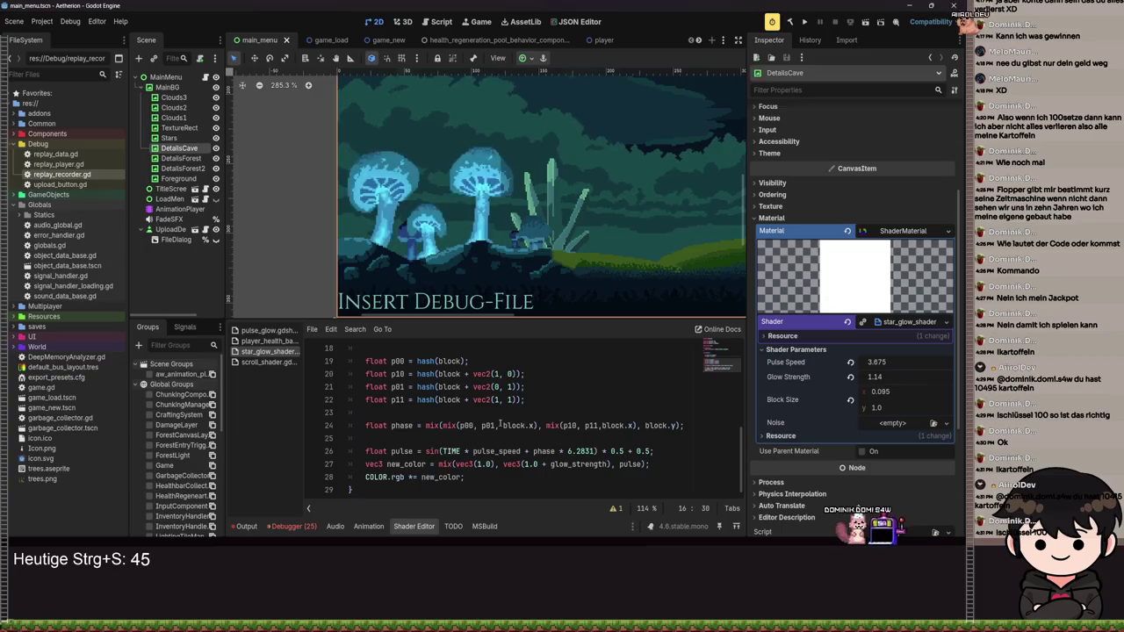
- Switch the phase line's mix weights to scaled.x and add scaled.y as the final argument
{"action": "left_click_drag", "start_coordinate": [533, 425], "coordinate": [503, 425]}
{"action": "type", "text": "u"}
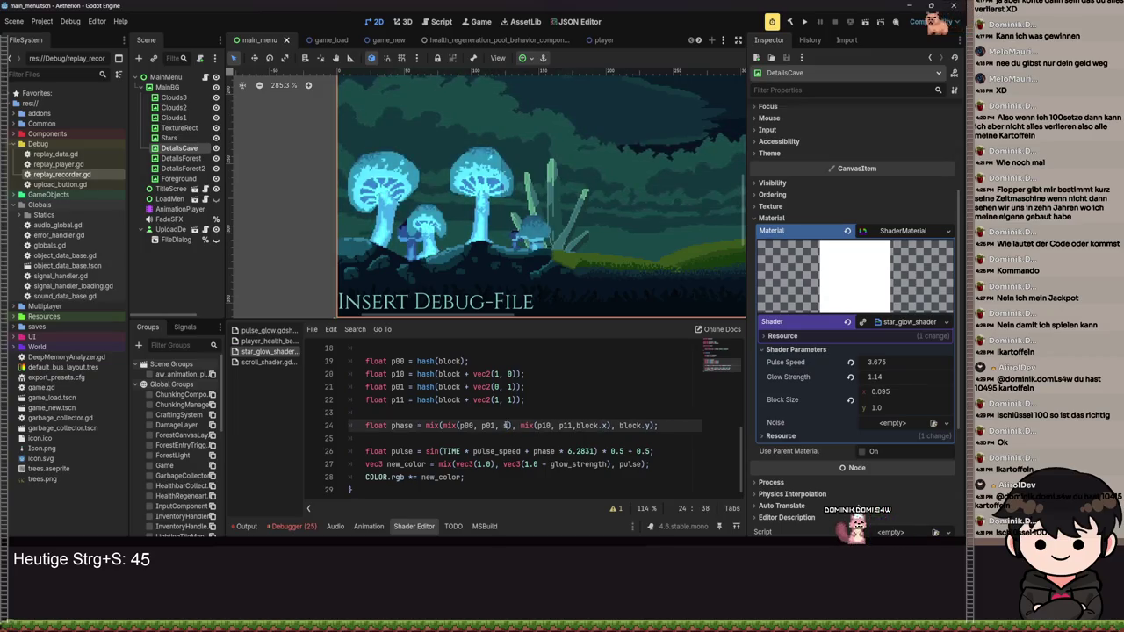
{"action": "type", "text": "ed.x"}
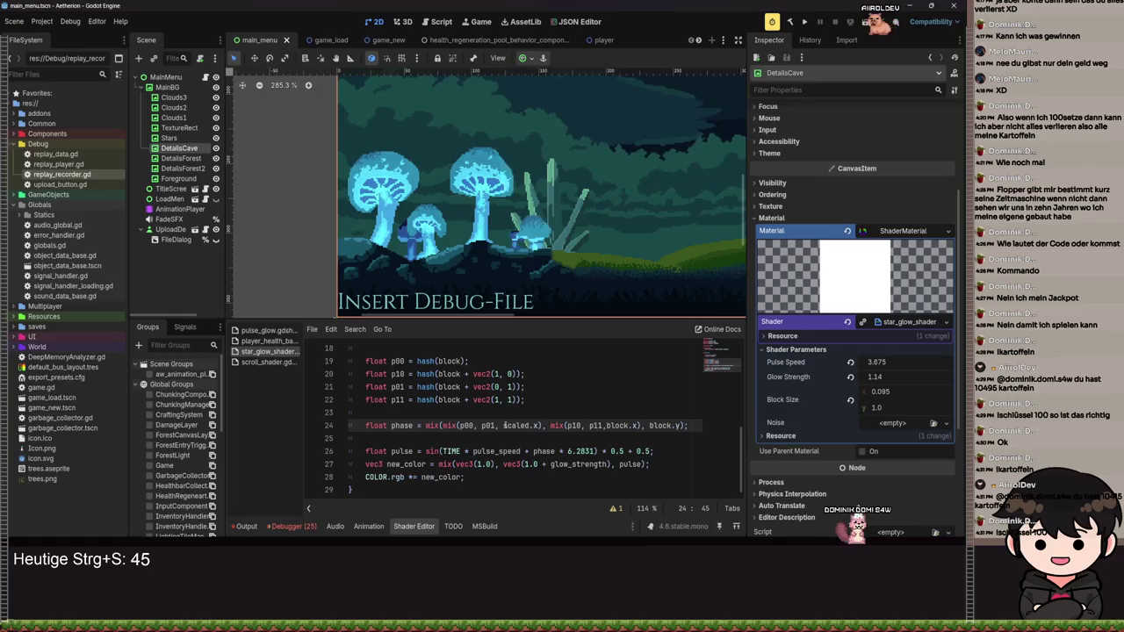
{"action": "left_click_drag", "start_coordinate": [640, 425], "coordinate": [605, 424]}
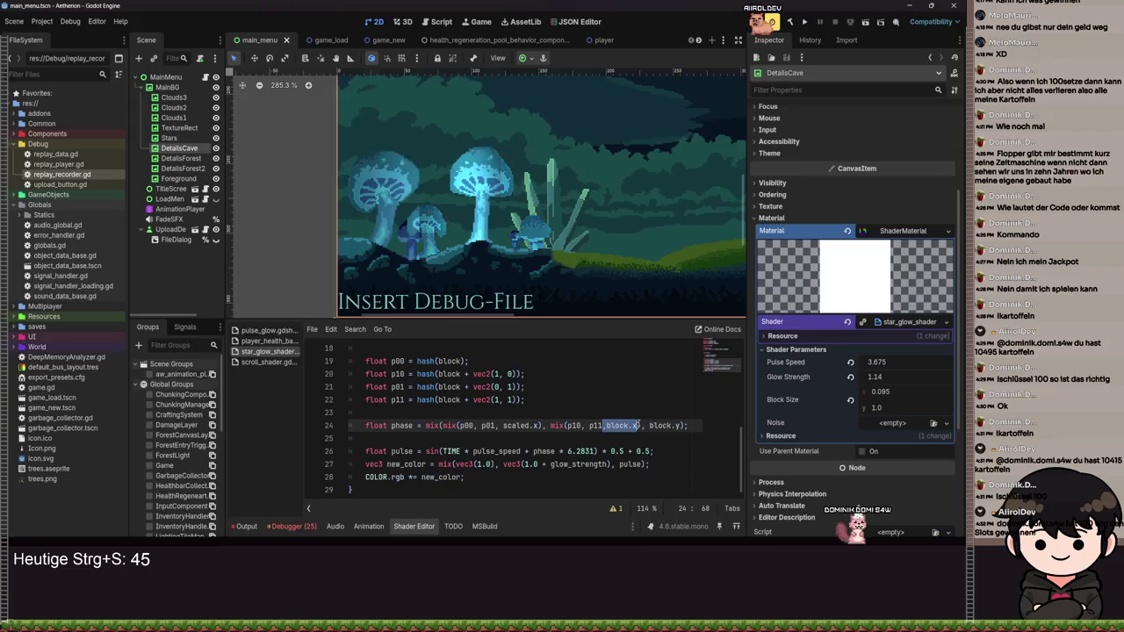
{"action": "type", "text": ", scaled"}
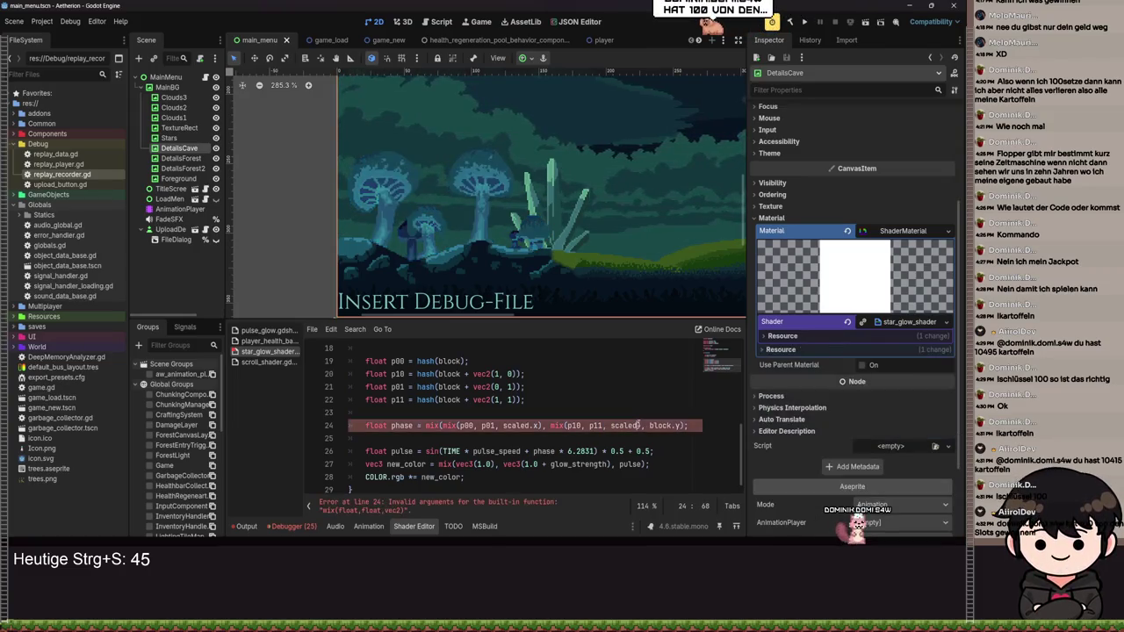
{"action": "type", "text": ".y"}
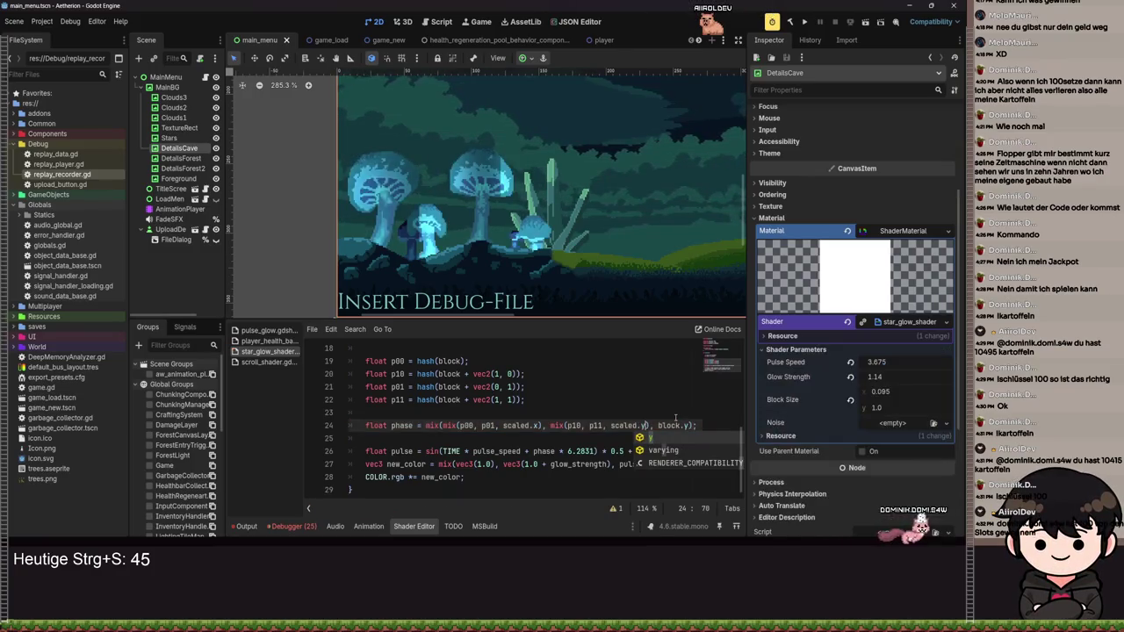
{"action": "left_click_drag", "start_coordinate": [690, 426], "coordinate": [658, 426]}
{"action": "type", "text": "scaled."}
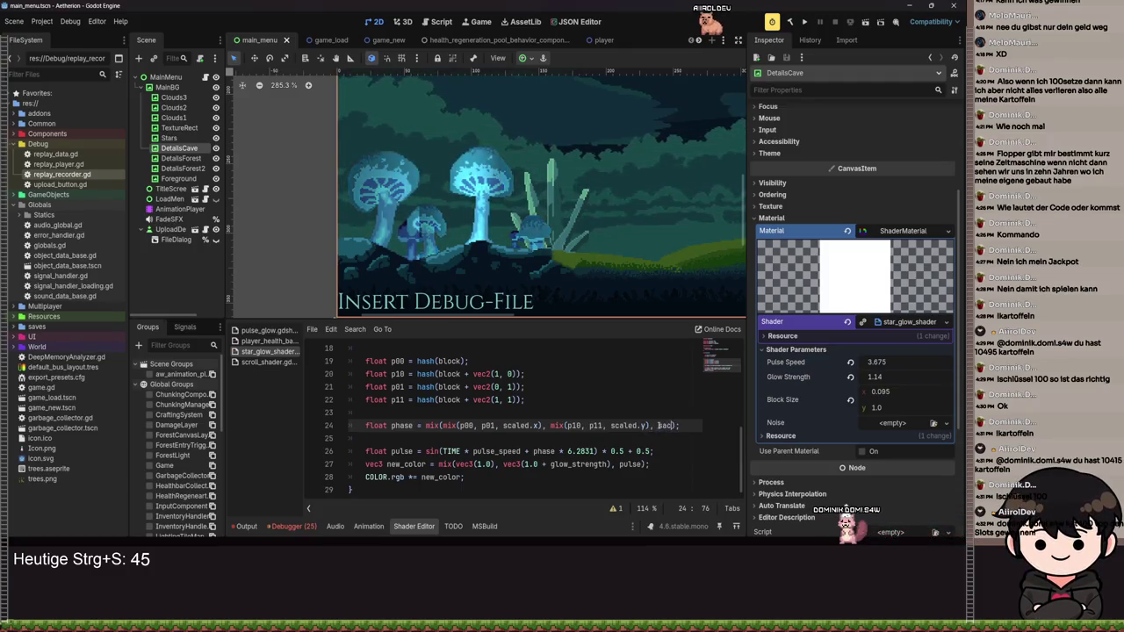
{"action": "type", "text": "x"}
{"action": "key", "text": "ctrl+s"}
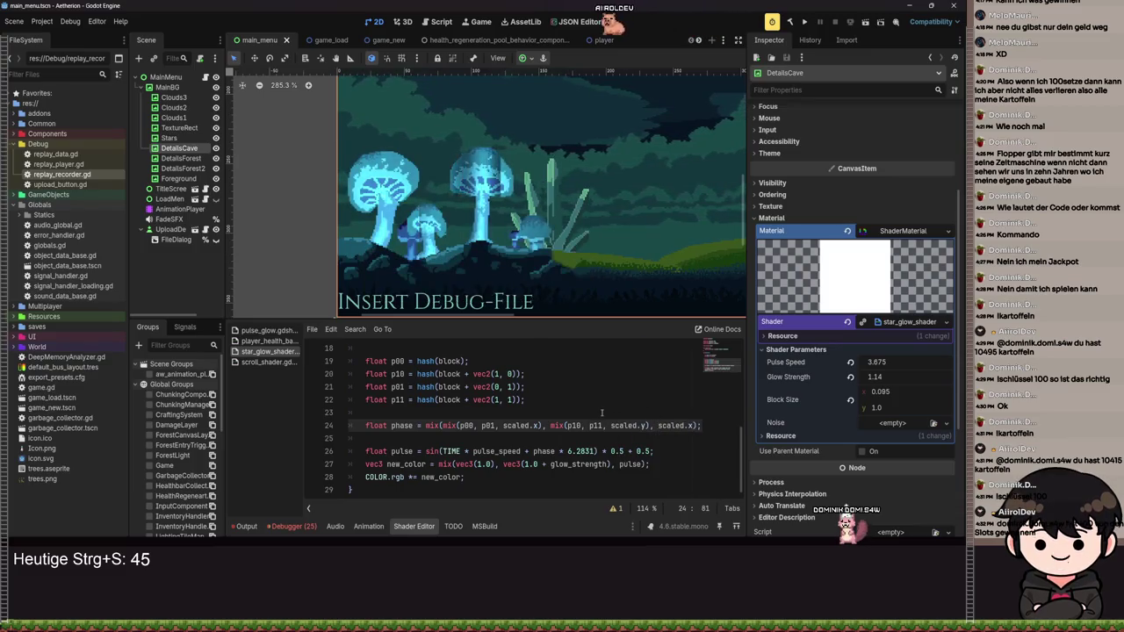
{"action": "key", "text": "BackSpace"}
{"action": "type", "text": "y"}
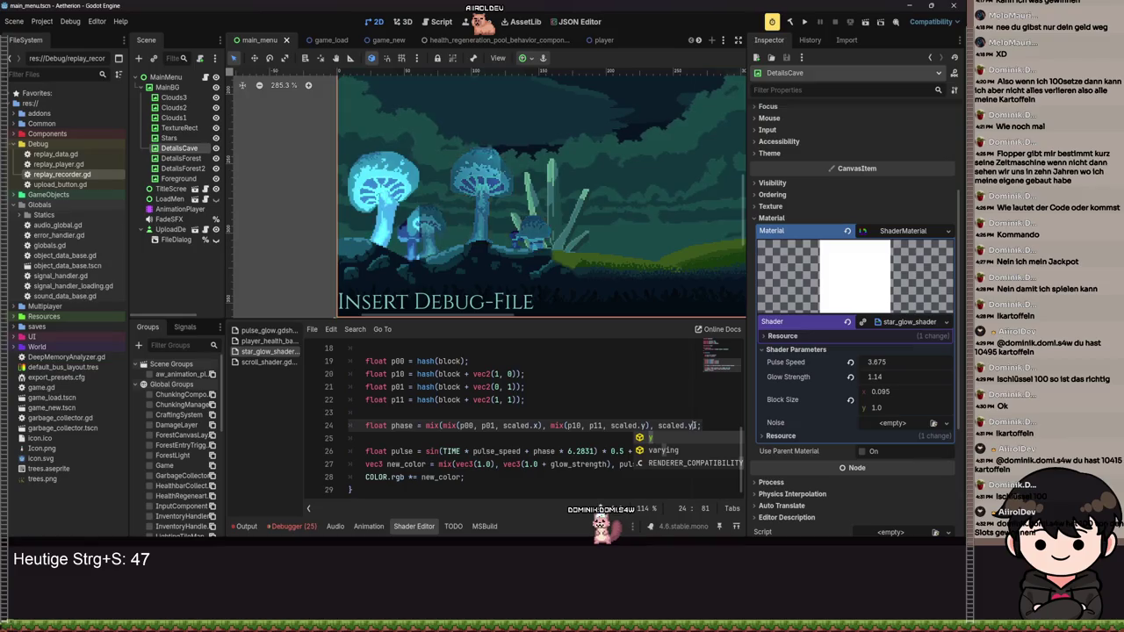
{"action": "left_click", "coordinate": [556, 382]}
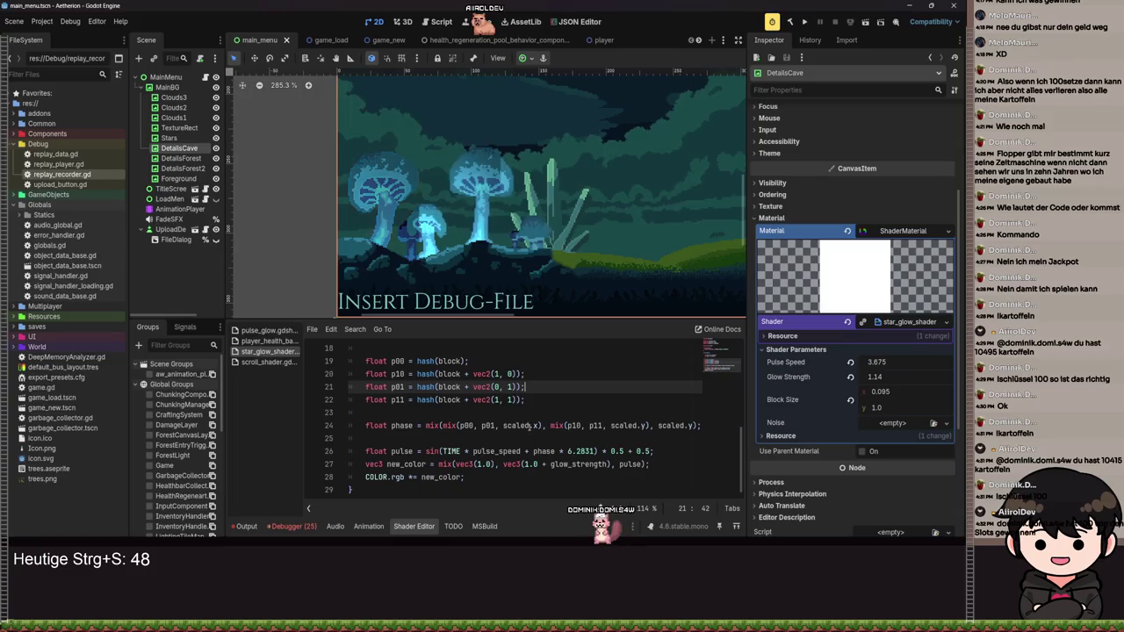
{"action": "scroll", "coordinate": [525, 419], "scroll_direction": "up", "scroll_amount": 2}
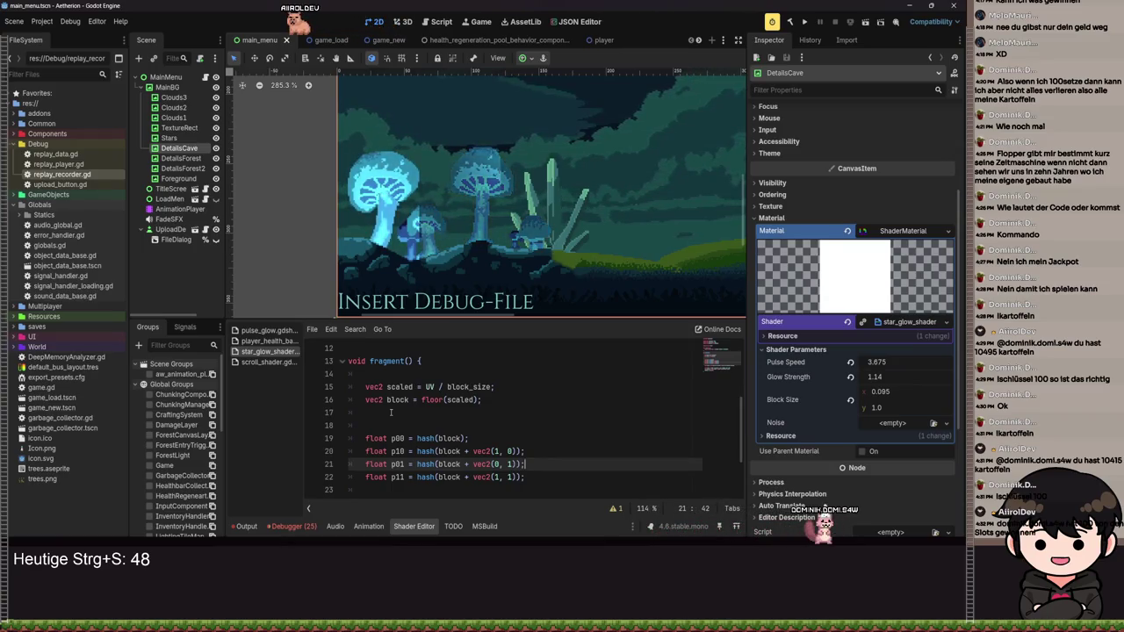
- Add 'vec2 blend = smoothstep(0.0, 1.0, fract(scaled));' on line 17
{"action": "left_click", "coordinate": [391, 412]}
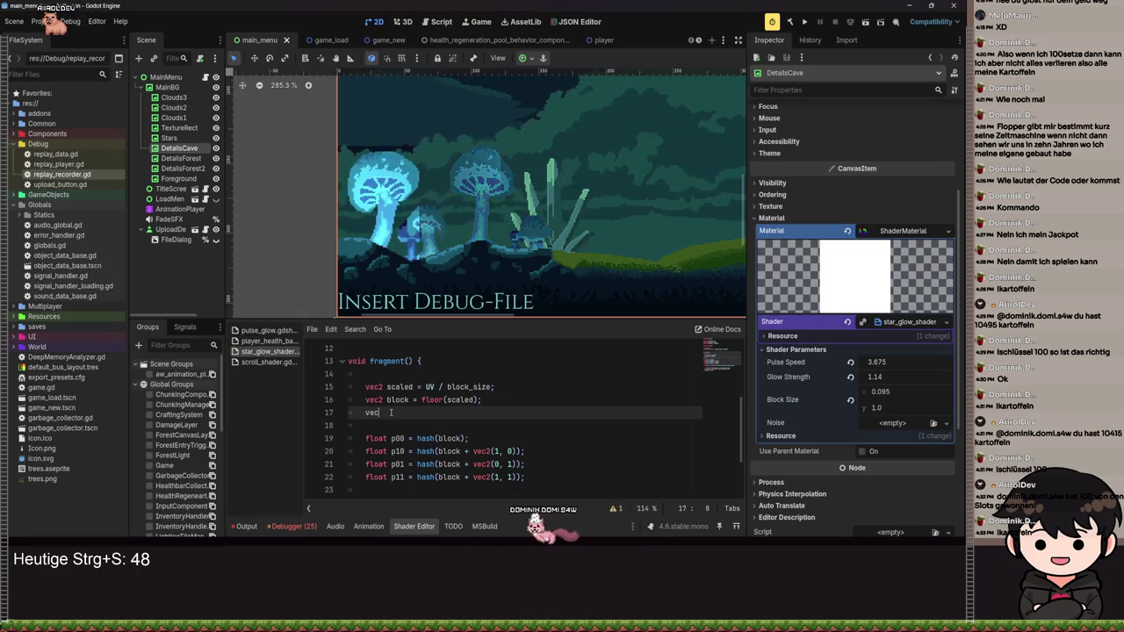
{"action": "type", "text": "vec2"}
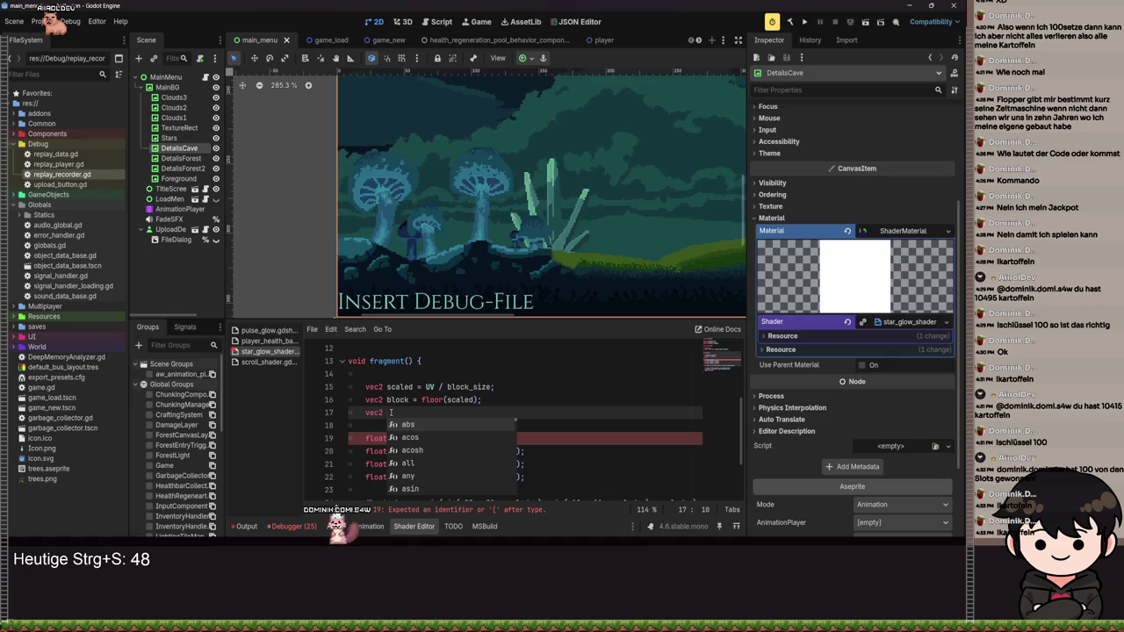
{"action": "type", "text": "blend"}
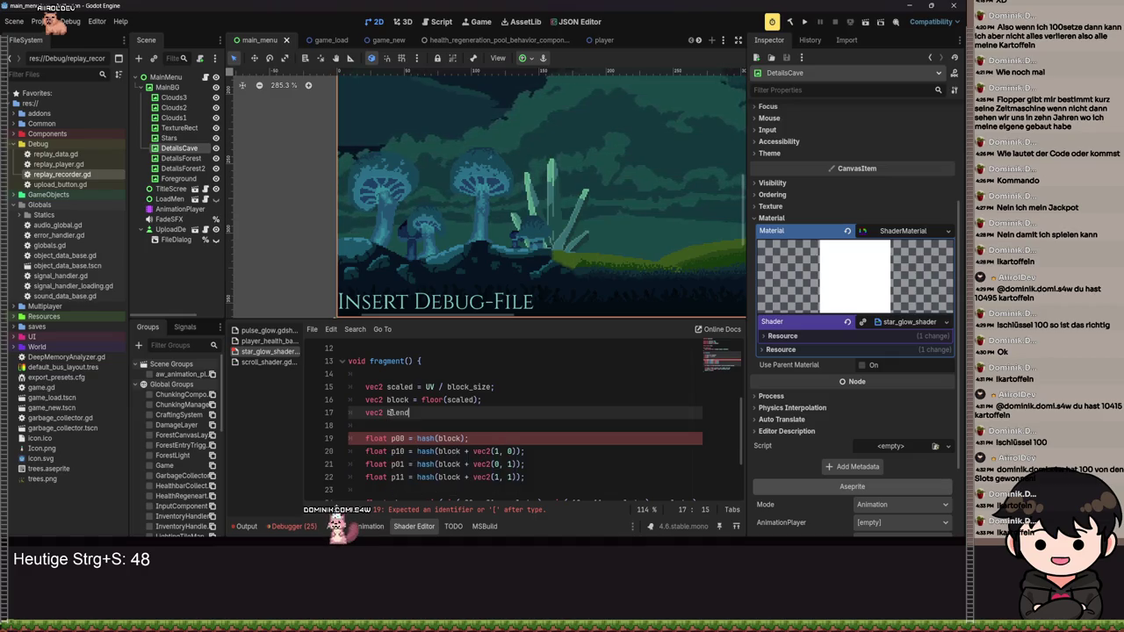
{"action": "type", "text": " = smoot"}
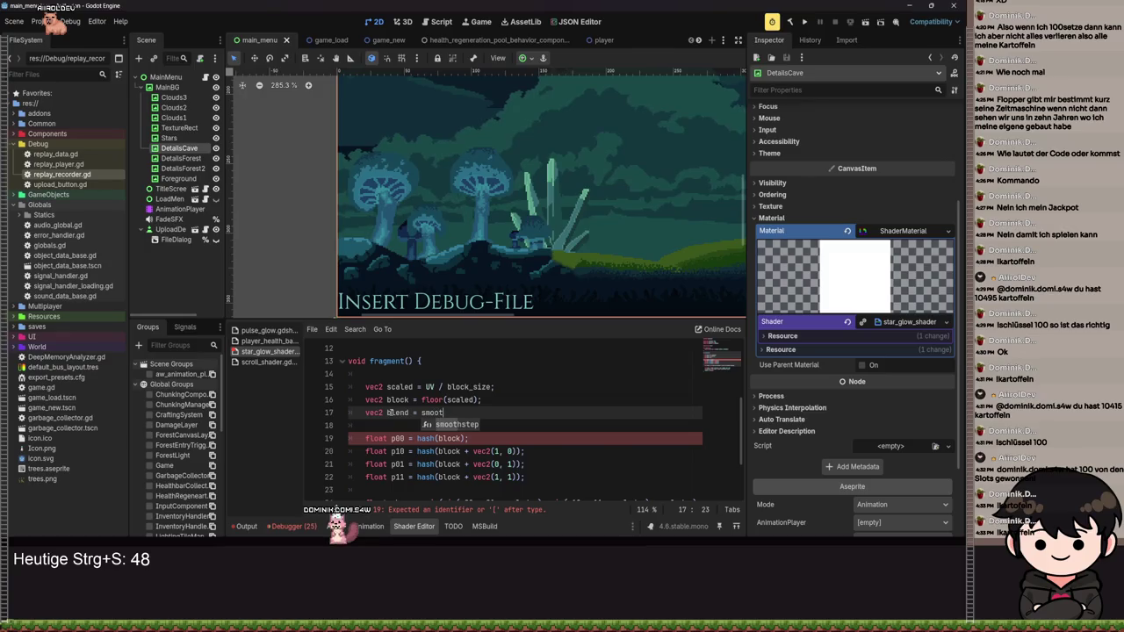
{"action": "key", "text": "Return"}
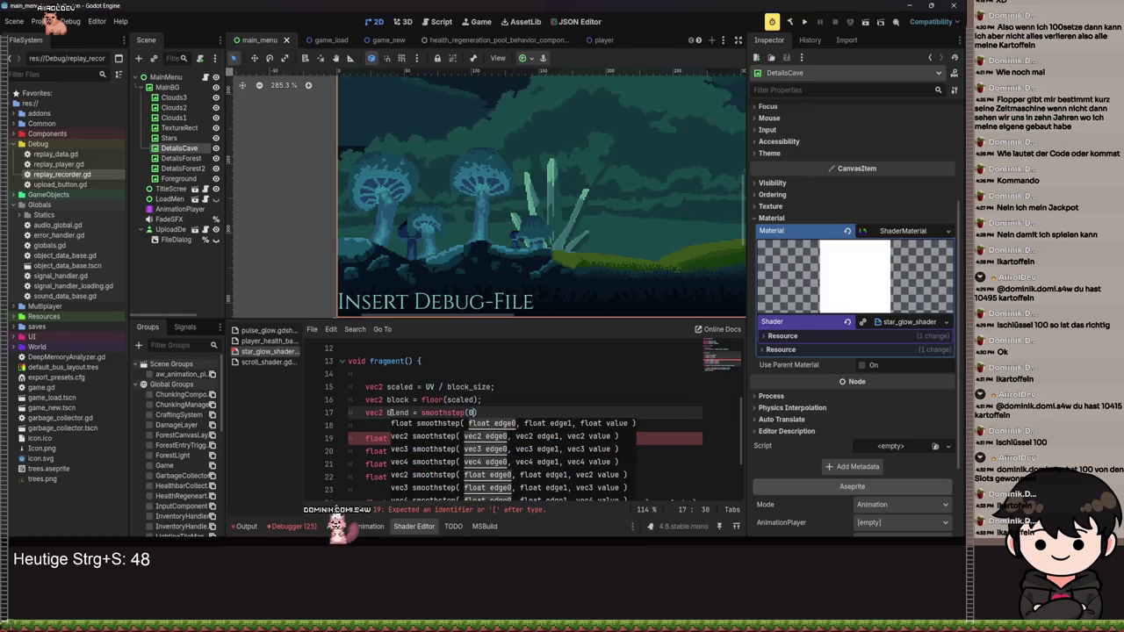
{"action": "type", "text": ".0, 1.0,"}
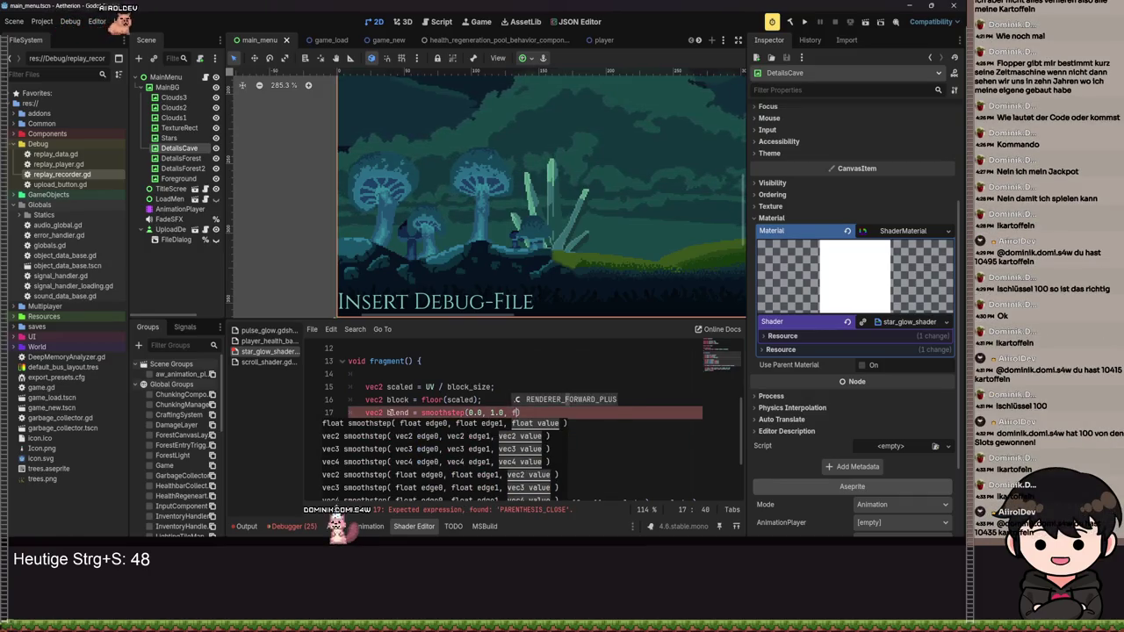
{"action": "type", "text": " fract"}
{"action": "key", "text": "Return"}
{"action": "type", "text": "scaled)"}
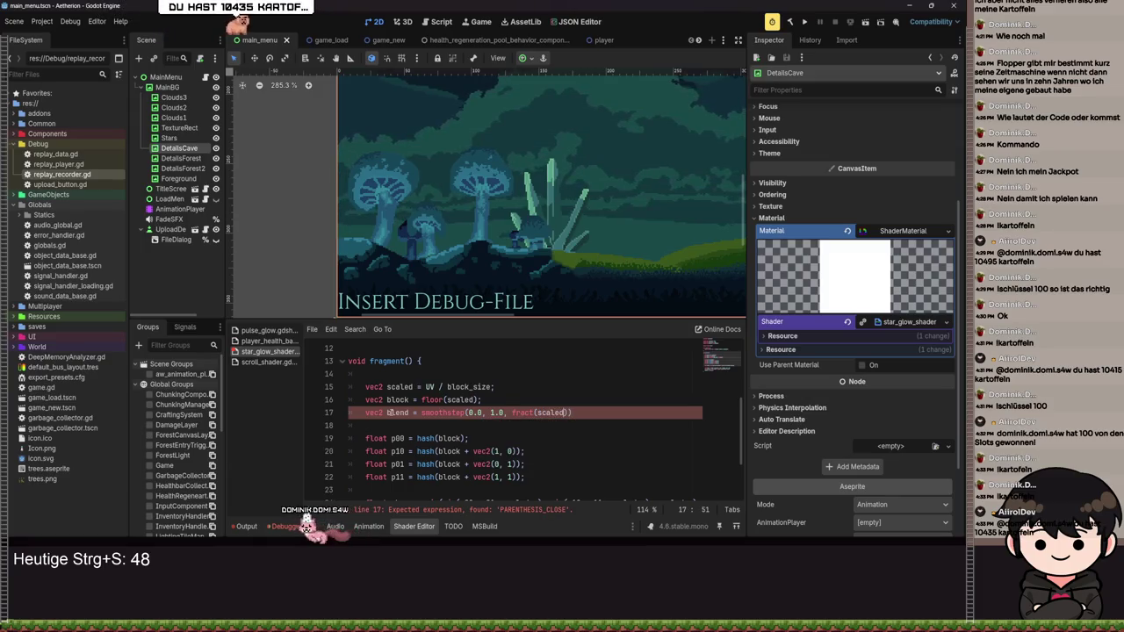
- Replace each scaled on line 24 with blend, save, and begin correcting a blend.y
{"action": "scroll", "coordinate": [387, 413], "scroll_direction": "down", "scroll_amount": 2}
{"action": "scroll", "coordinate": [390, 395], "scroll_direction": "up", "scroll_amount": 1}
{"action": "left_click", "coordinate": [400, 375]}
{"action": "double_click", "coordinate": [399, 375]}
{"action": "key", "text": "ctrl+c"}
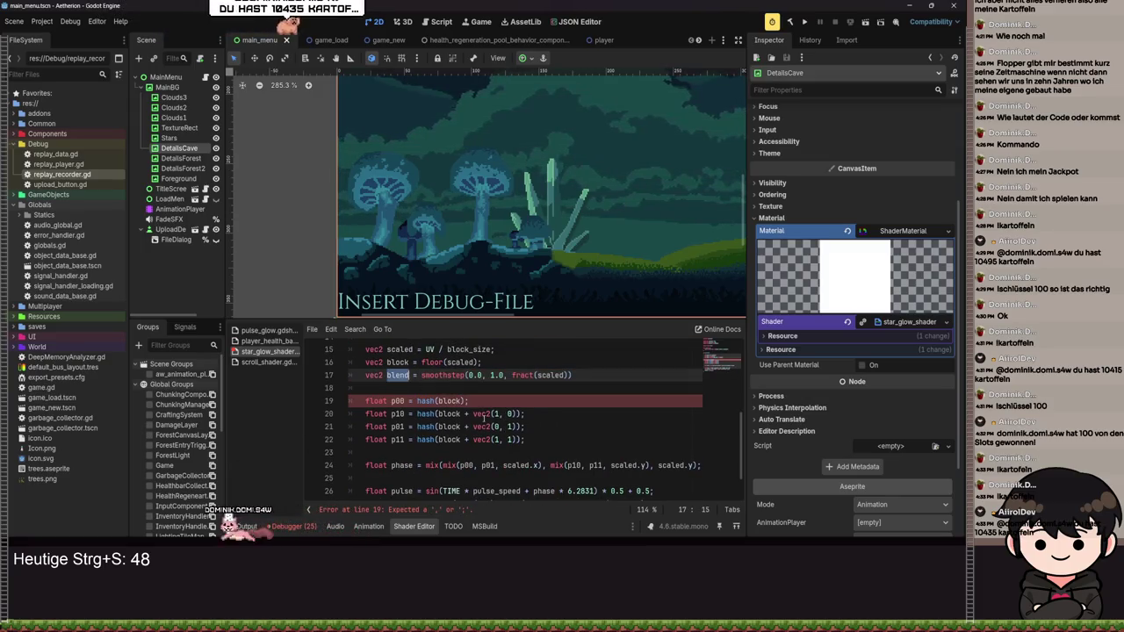
{"action": "scroll", "coordinate": [590, 355], "scroll_direction": "down", "scroll_amount": 1}
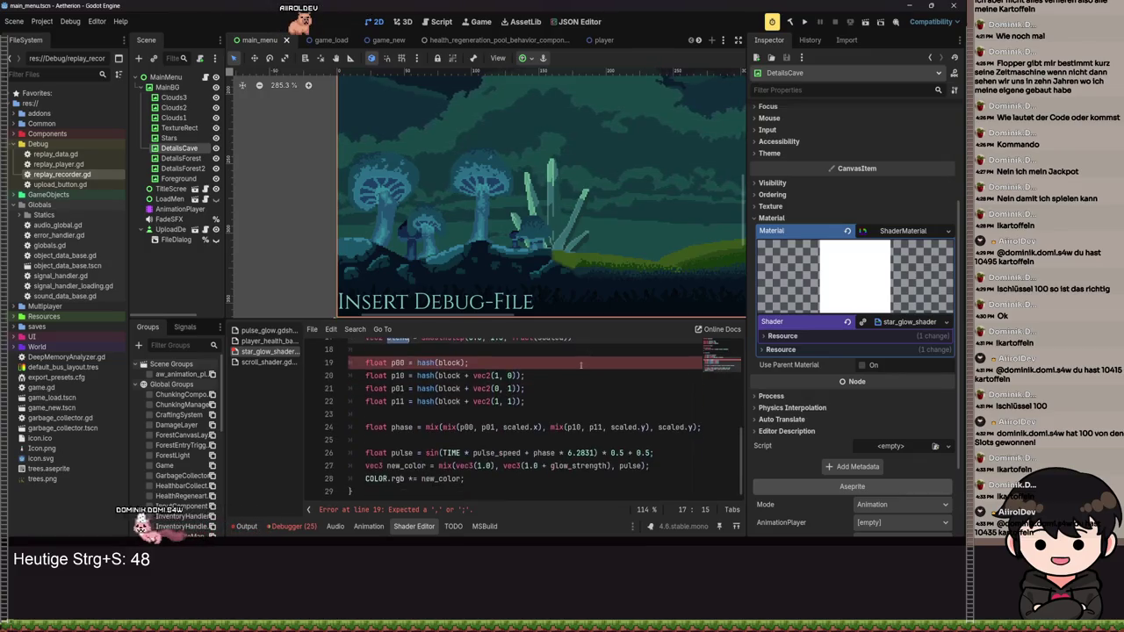
{"action": "scroll", "coordinate": [590, 355], "scroll_direction": "up", "scroll_amount": 1}
{"action": "left_click", "coordinate": [590, 375]}
{"action": "scroll", "coordinate": [562, 395], "scroll_direction": "down", "scroll_amount": 1}
{"action": "double_click", "coordinate": [518, 426]}
{"action": "key", "text": "ctrl+v"}
{"action": "double_click", "coordinate": [620, 427]}
{"action": "key", "text": "ctrl+v"}
{"action": "double_click", "coordinate": [665, 426]}
{"action": "key", "text": "ctrl+v"}
{"action": "key", "text": "ctrl+s"}
{"action": "left_click", "coordinate": [637, 427]}
{"action": "key", "text": "BackSpace"}
- Make the second mix weight blend.x and put p10 in place of p01, saving the shader
{"action": "type", "text": "x"}
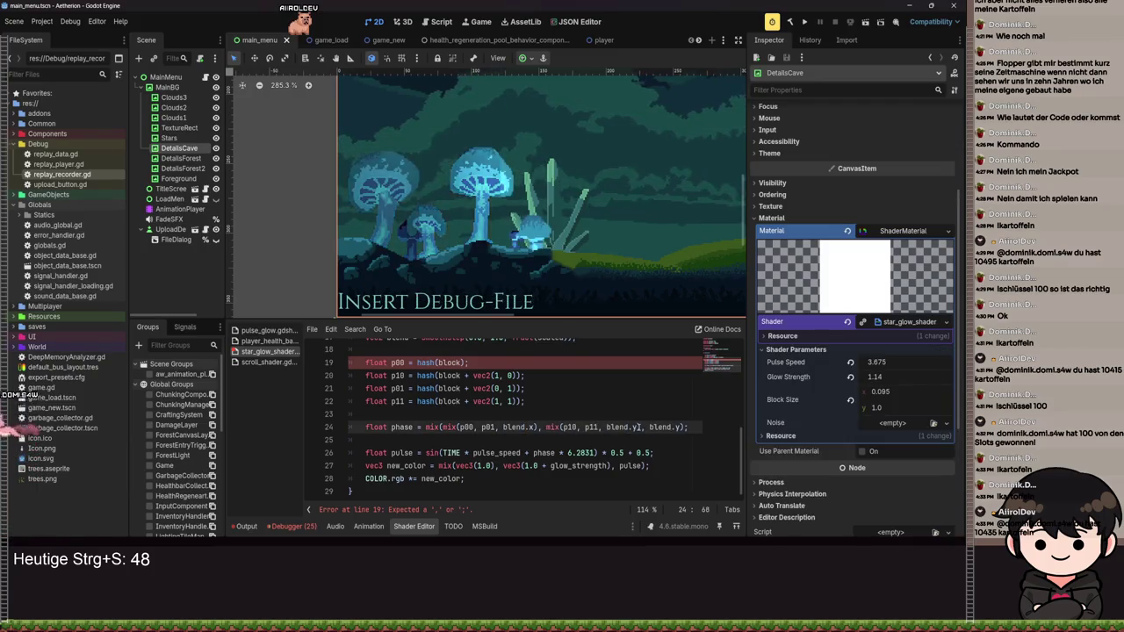
{"action": "key", "text": "ctrl+s"}
{"action": "key", "text": "ctrl+s"}
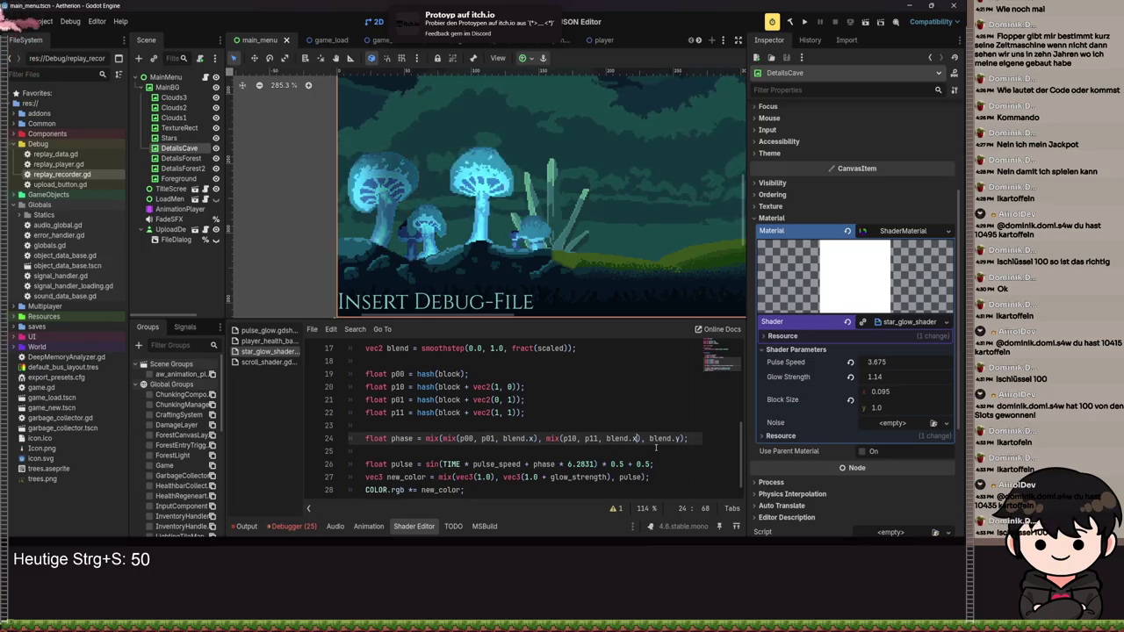
{"action": "left_click", "coordinate": [494, 438]}
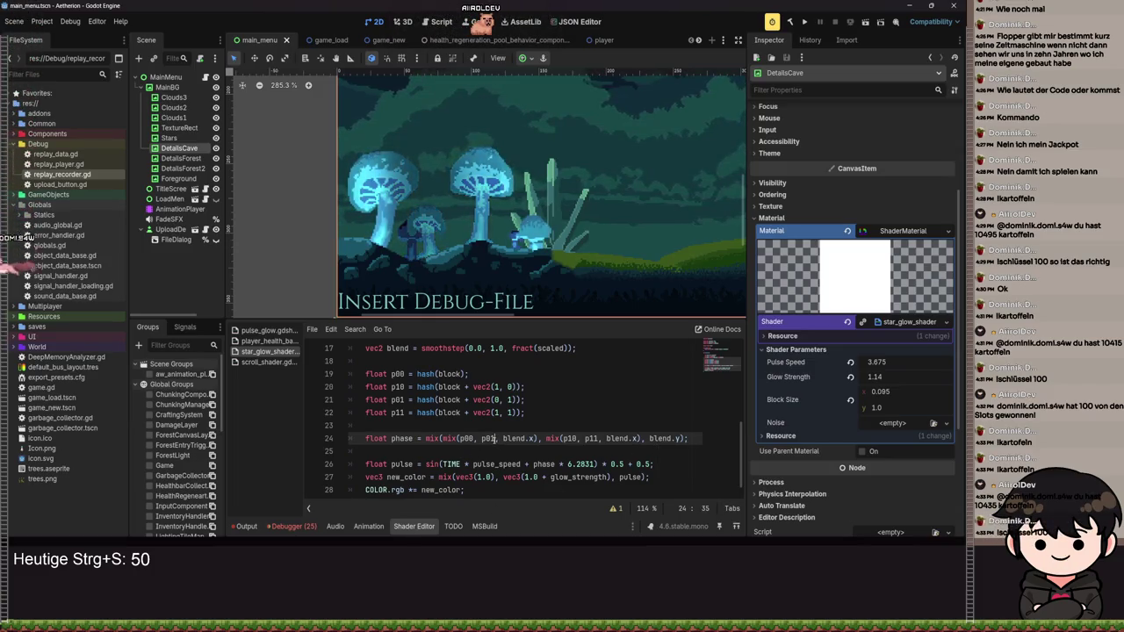
{"action": "double_click", "coordinate": [488, 438]}
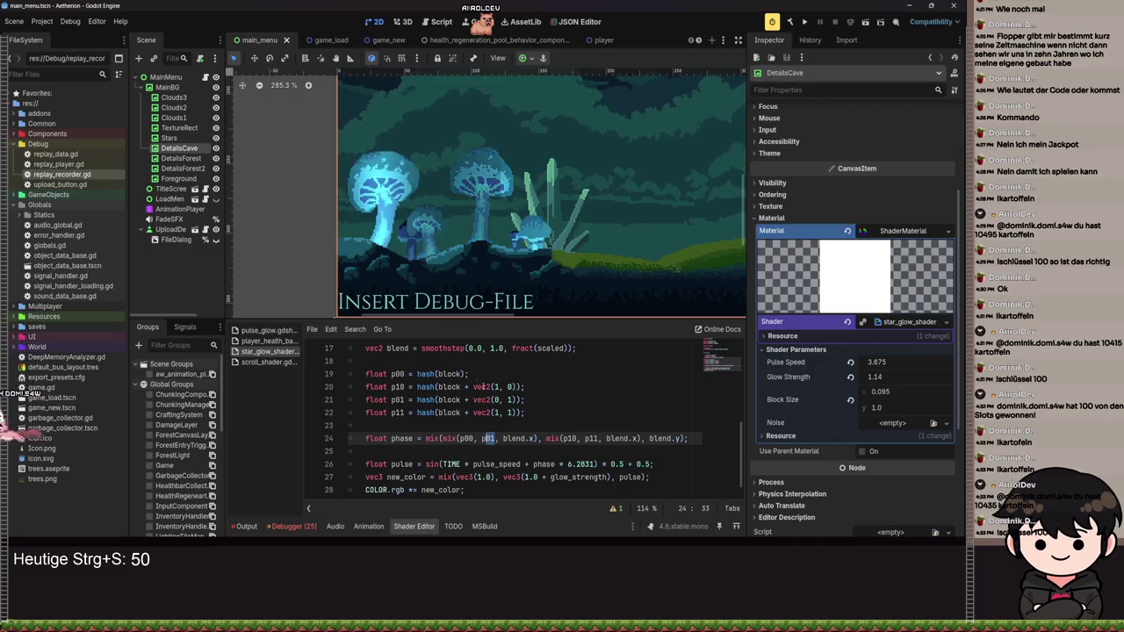
{"action": "type", "text": "p10"}
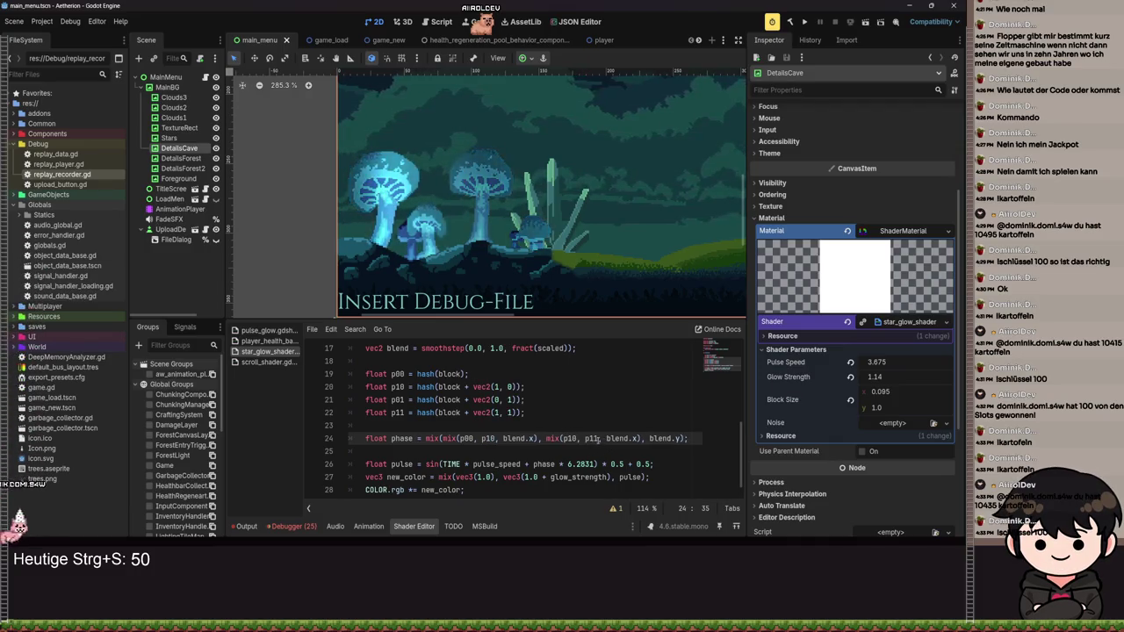
{"action": "left_click", "coordinate": [577, 438]}
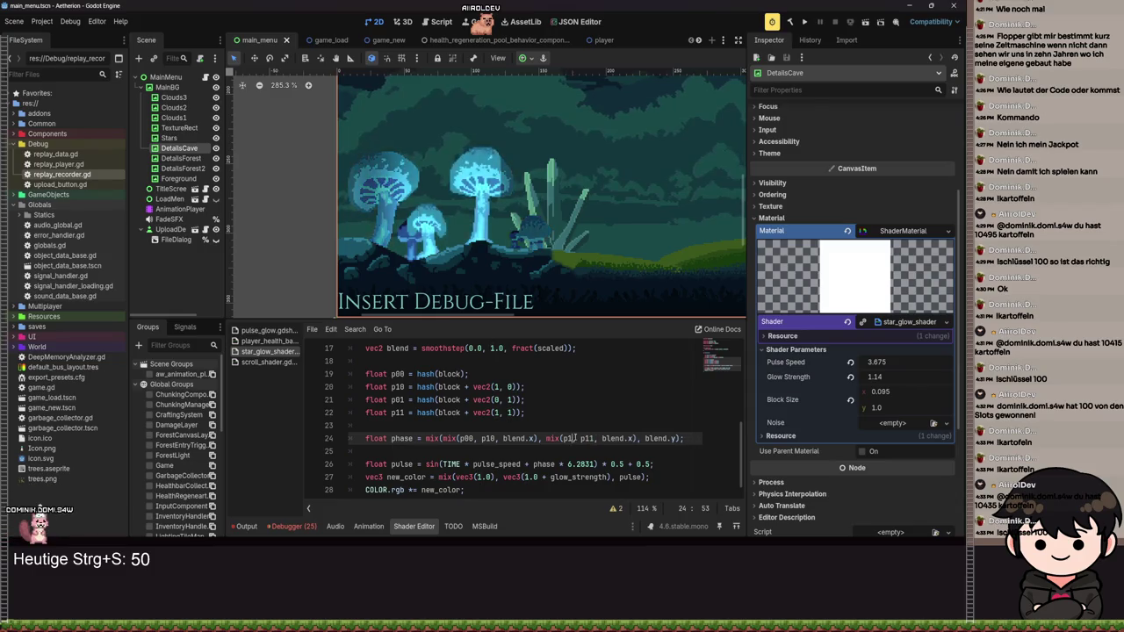
{"action": "type", "text": "0"}
{"action": "key", "text": "ctrl+s"}
{"action": "key", "text": "ctrl+s"}
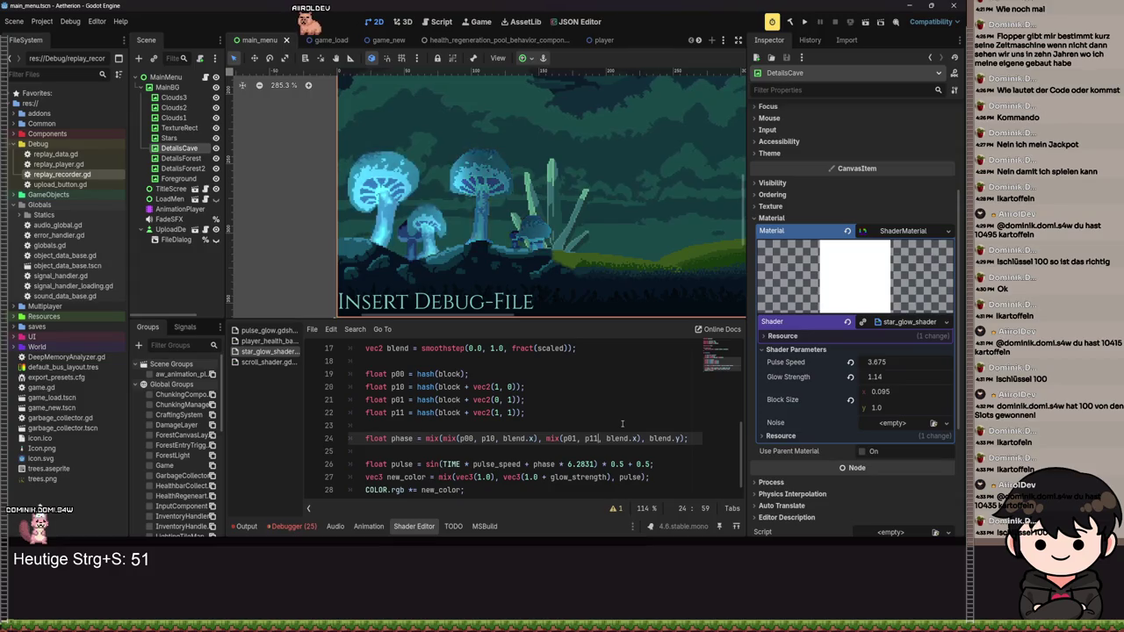
- Reset Pulse Speed, Glow Strength and Block Size, then set Block Size to 0.5 by 0.5
{"action": "left_click", "coordinate": [850, 361]}
{"action": "left_click", "coordinate": [850, 377]}
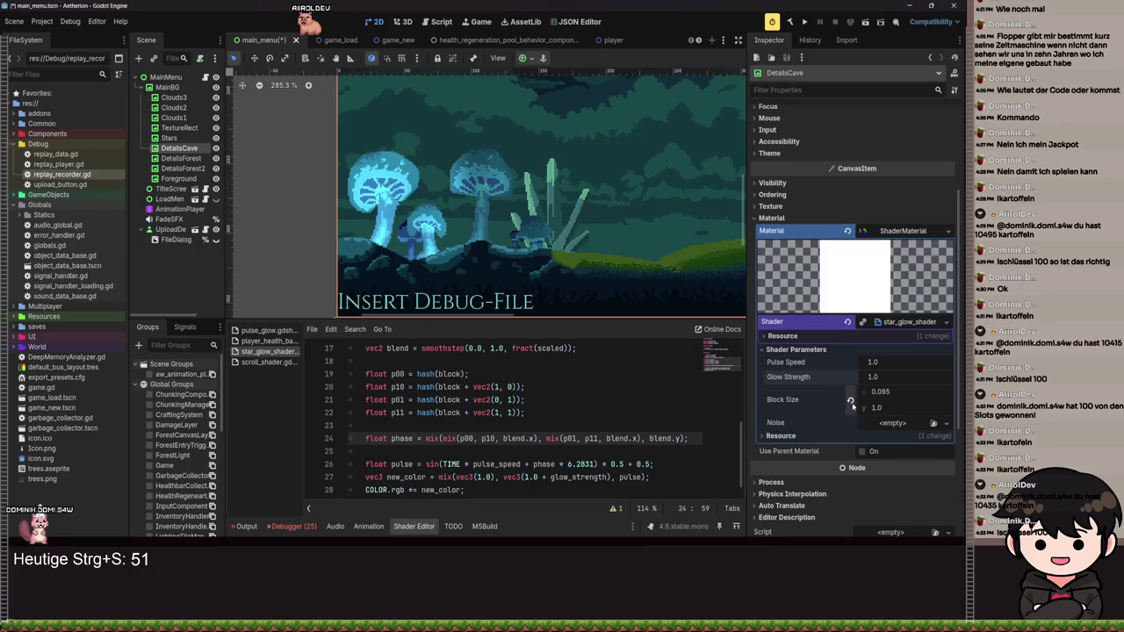
{"action": "left_click", "coordinate": [850, 400]}
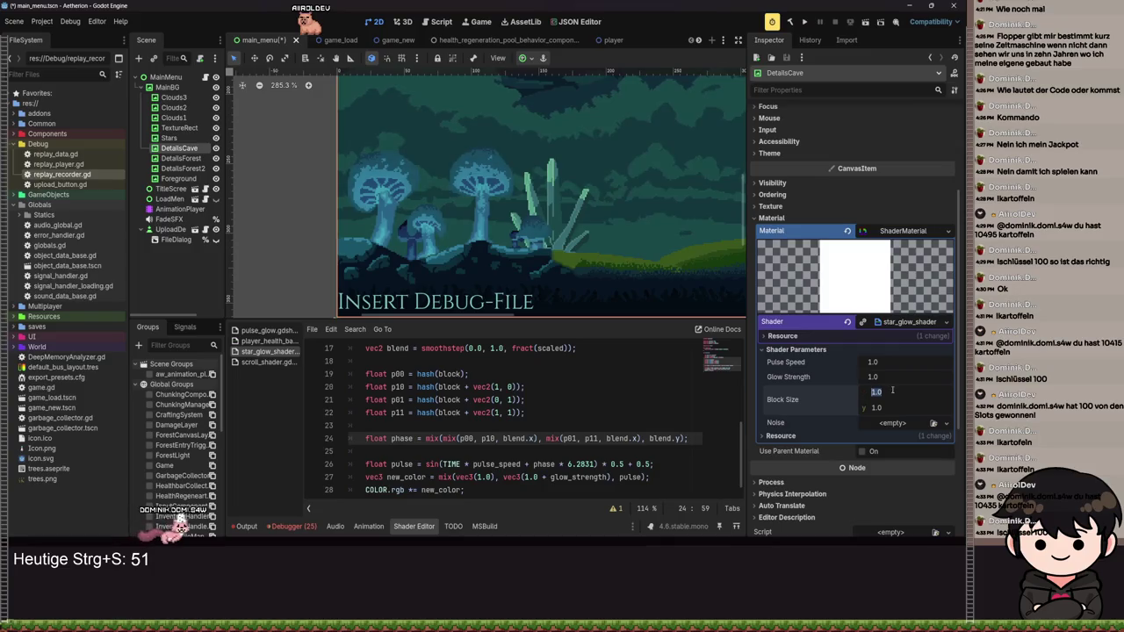
{"action": "left_click_drag", "start_coordinate": [877, 391], "coordinate": [865, 392]}
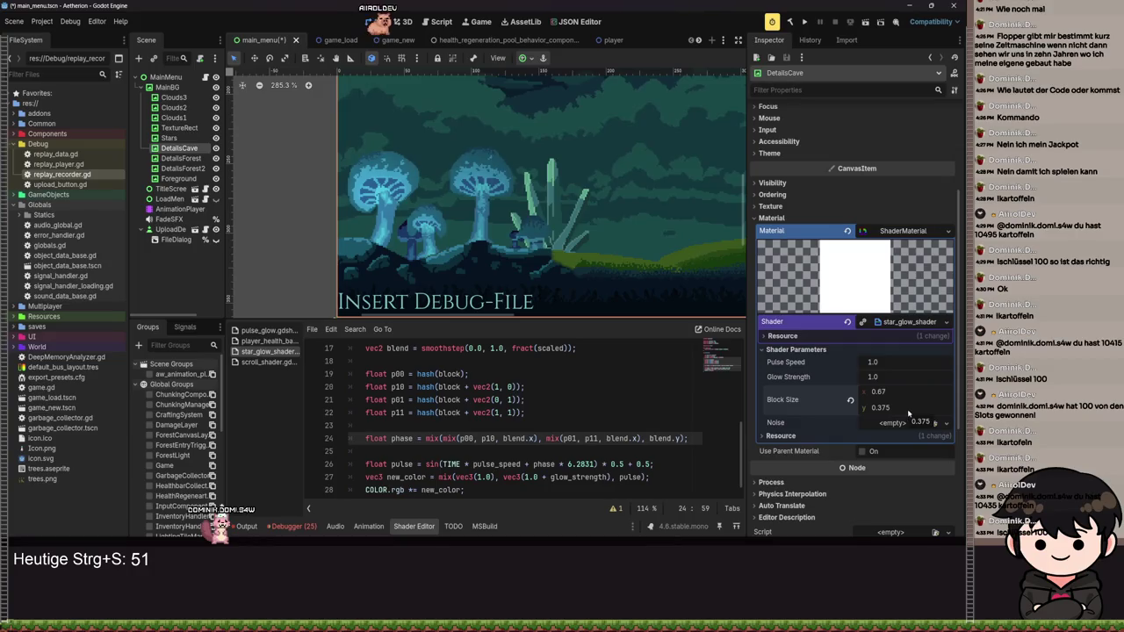
{"action": "key", "text": "Tab"}
{"action": "type", "text": ".5"}
{"action": "key", "text": "ctrl+s"}
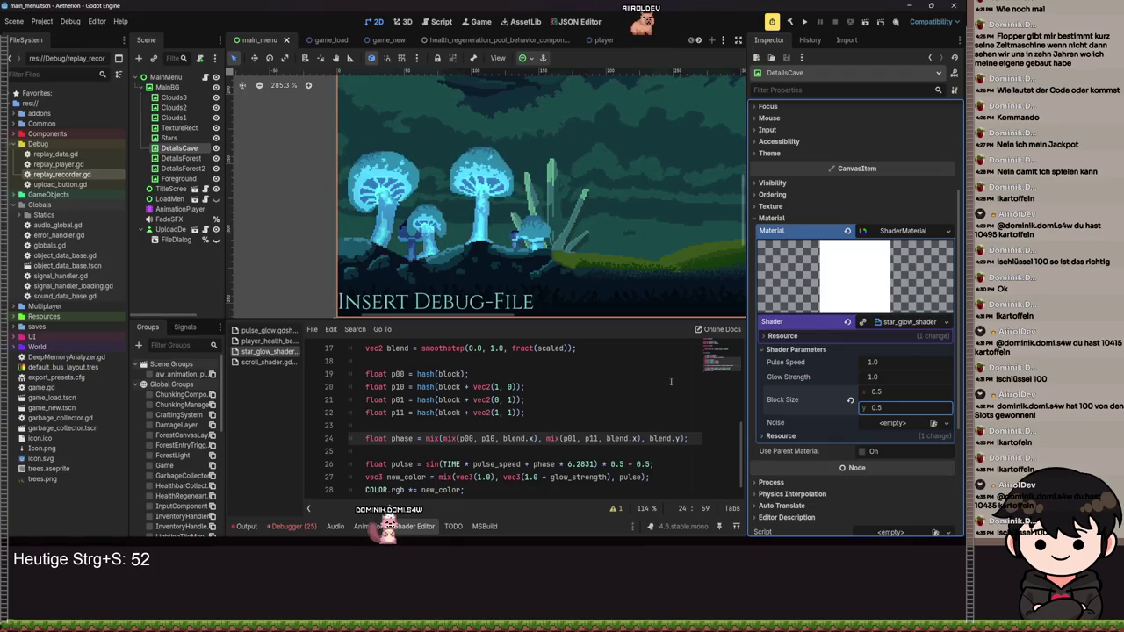
- Raise Pulse Speed to 5.0 and adjust Block Size from 0.535 to 0.765 by 0.3
{"action": "left_click_drag", "start_coordinate": [875, 367], "coordinate": [875, 367]}
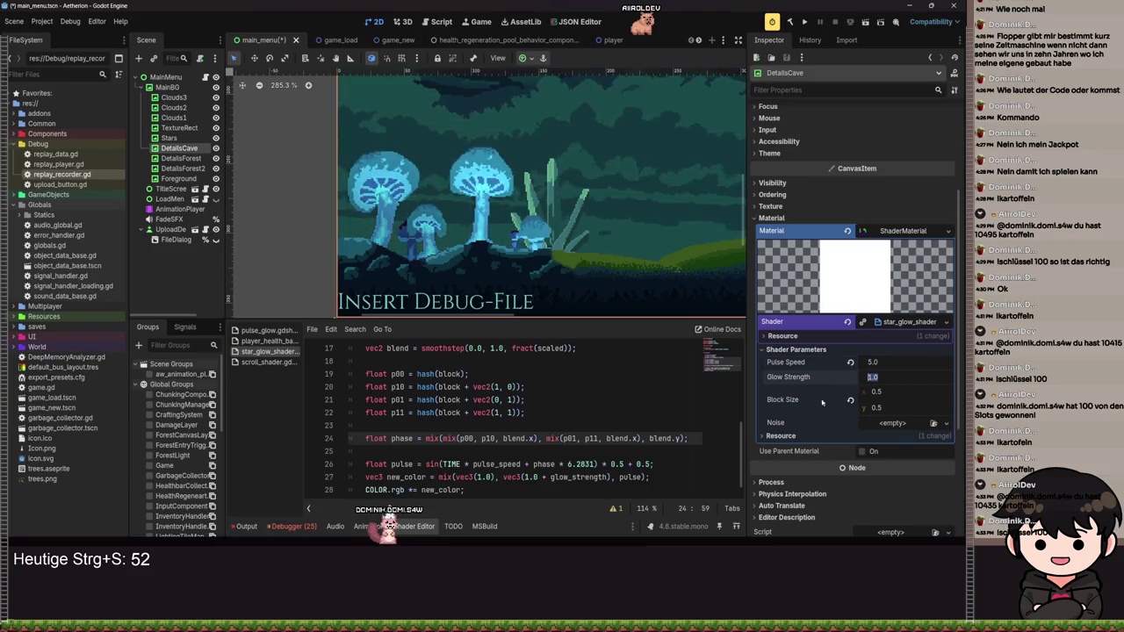
{"action": "left_click", "coordinate": [568, 399]}
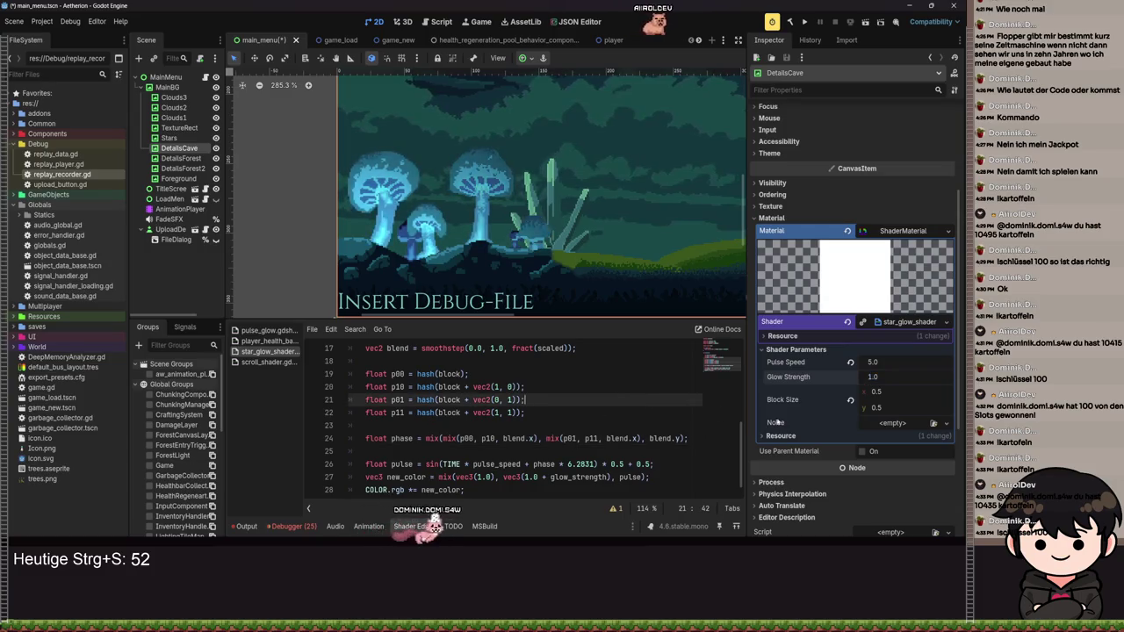
{"action": "left_click", "coordinate": [887, 394]}
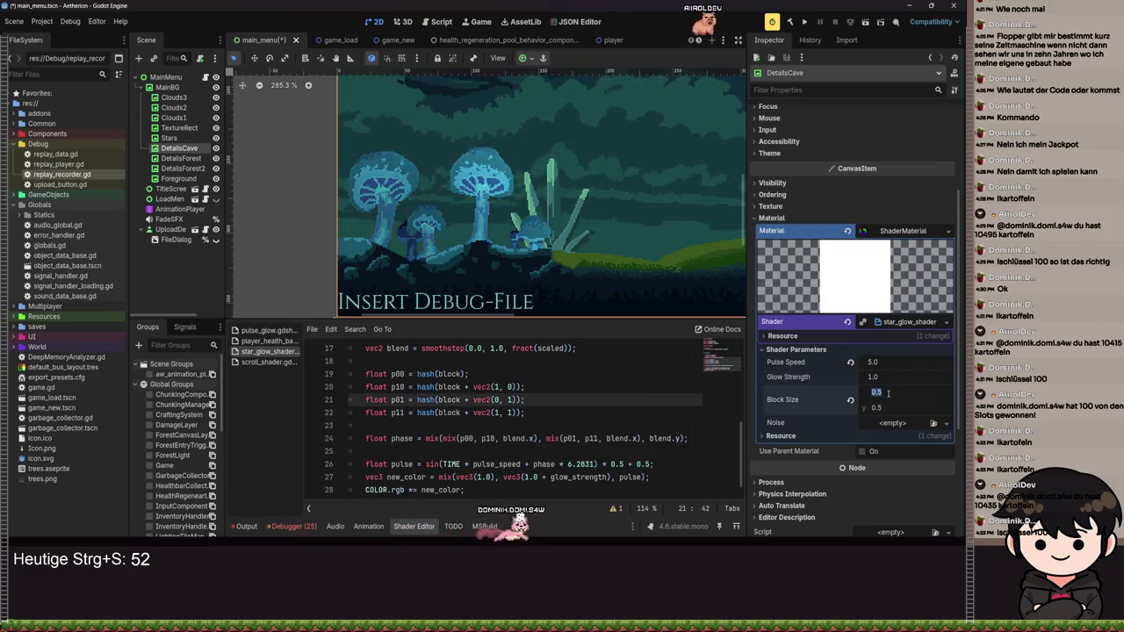
{"action": "type", "text": "0.535"}
{"action": "key", "text": "Return"}
{"action": "mouse_move", "coordinate": [887, 391]}
{"action": "left_mouse_down"}
{"action": "mouse_move", "coordinate": [922, 392]}
{"action": "mouse_move", "coordinate": [869, 407]}
{"action": "left_mouse_up"}
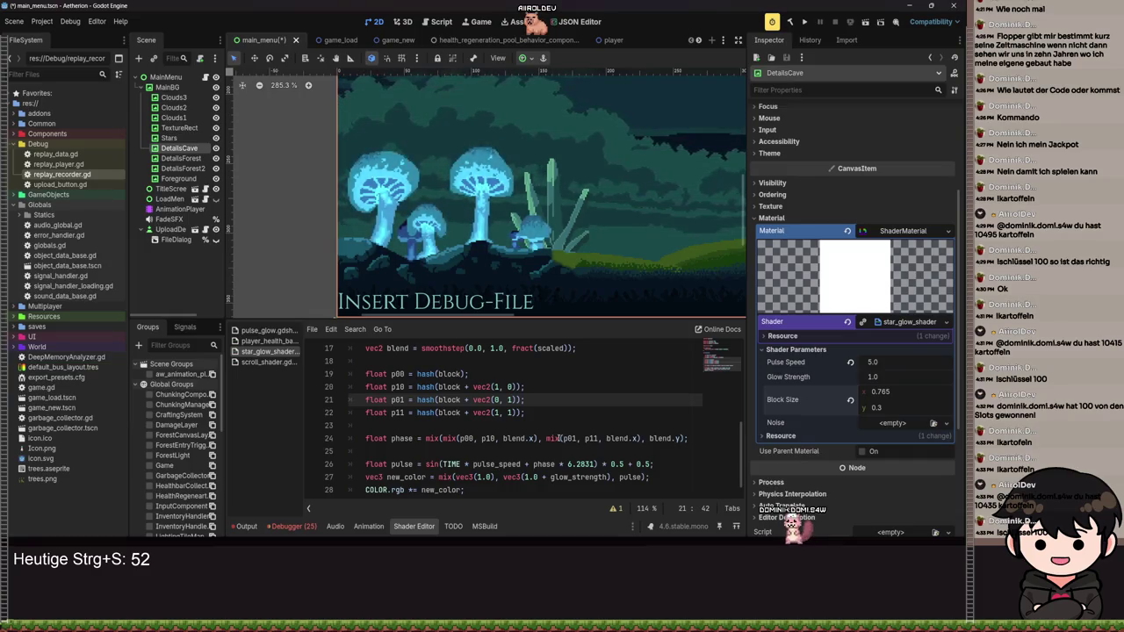
{"action": "scroll", "coordinate": [558, 438], "scroll_direction": "up", "scroll_amount": 1}
{"action": "scroll", "coordinate": [491, 202], "scroll_direction": "down", "scroll_amount": 1}
{"action": "scroll", "coordinate": [483, 160], "scroll_direction": "up", "scroll_amount": 5}
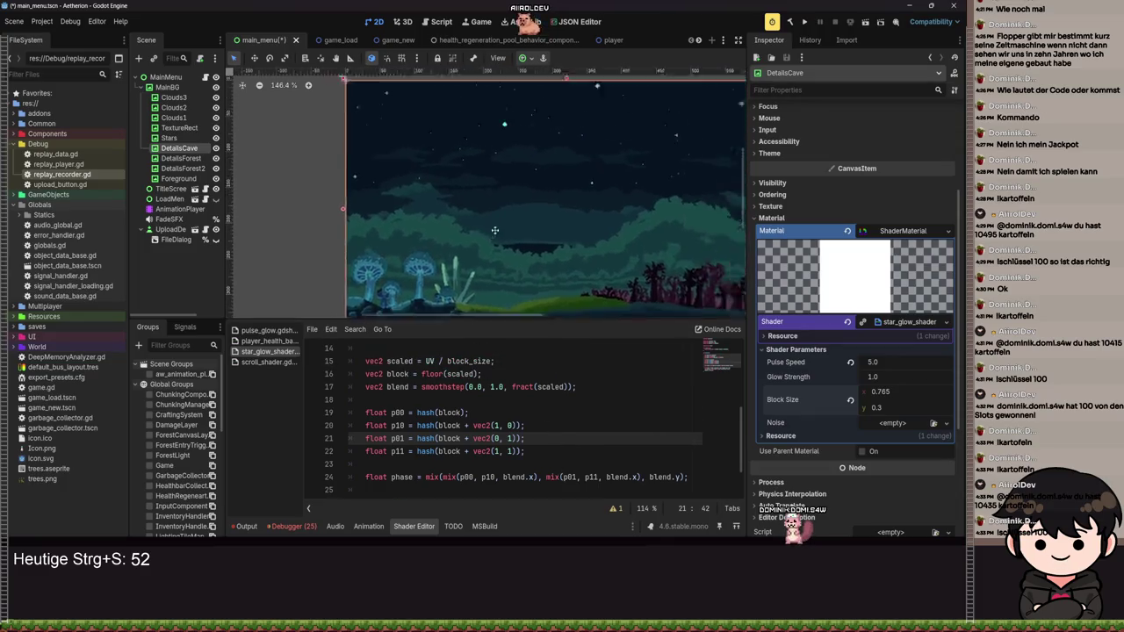
{"action": "scroll", "coordinate": [468, 178], "scroll_direction": "up", "scroll_amount": 12}
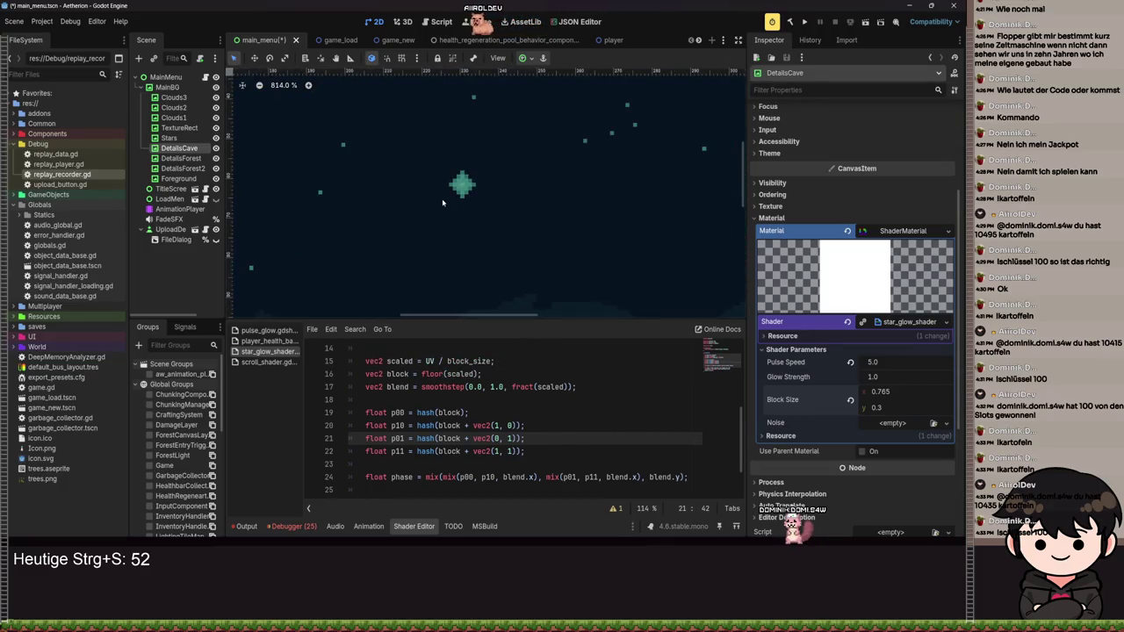
{"action": "scroll", "coordinate": [444, 201], "scroll_direction": "down", "scroll_amount": 7}
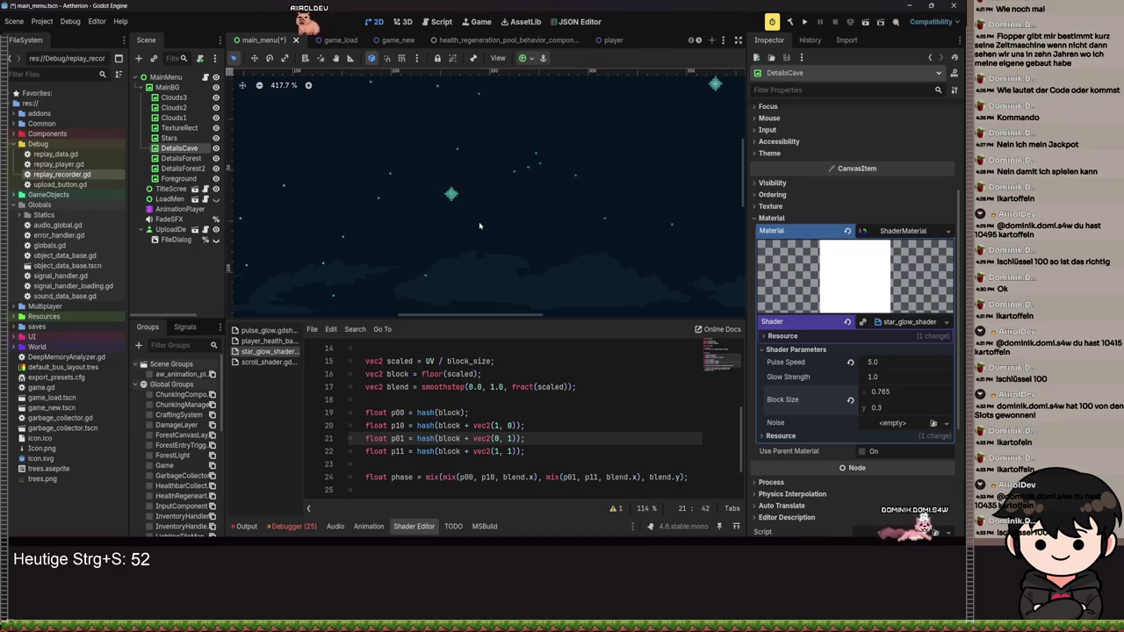
{"action": "scroll", "coordinate": [478, 226], "scroll_direction": "down", "scroll_amount": 15}
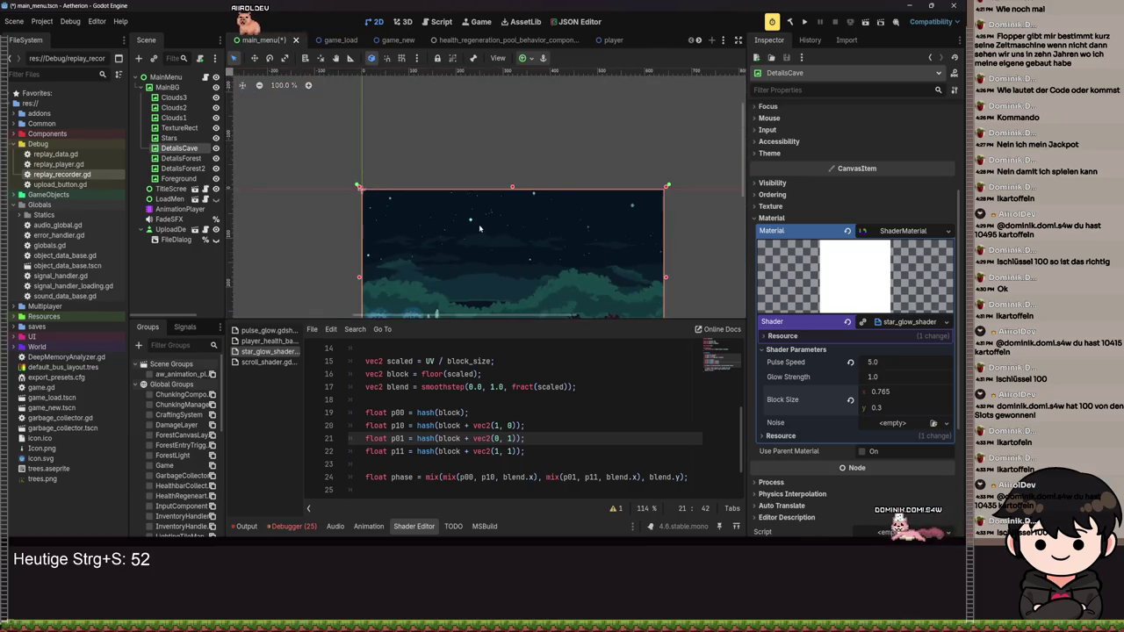
{"action": "scroll", "coordinate": [499, 247], "scroll_direction": "up", "scroll_amount": 11}
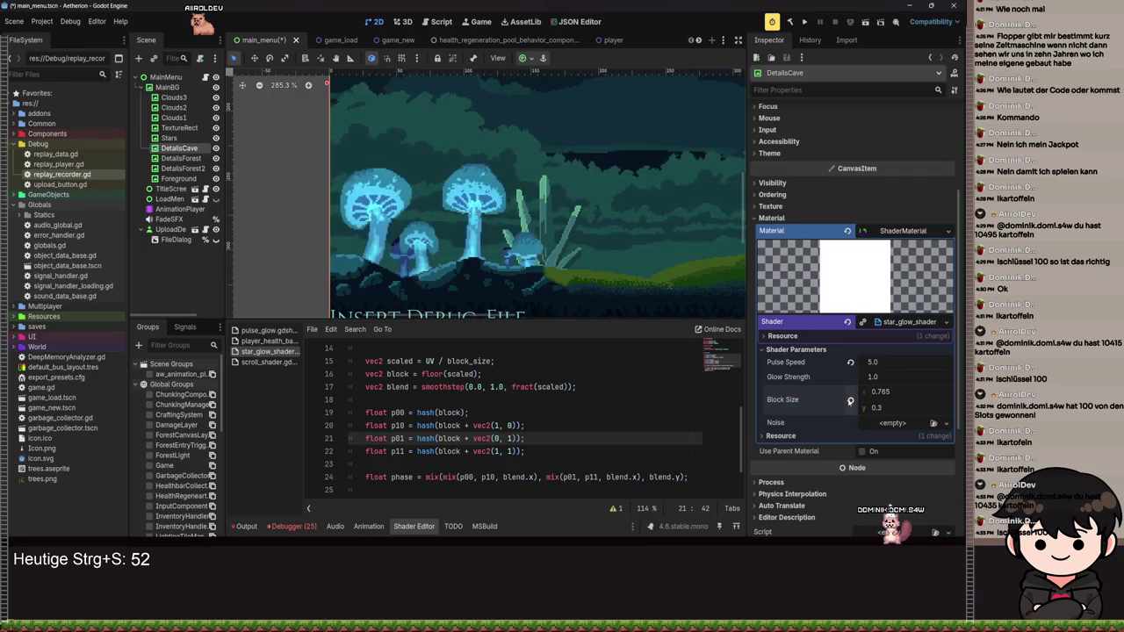
- Set Block Size 0.245 by 0.36, Glow Strength 0.7 and Pulse Speed 0.5, then save main_menu
{"action": "mouse_move", "coordinate": [894, 394]}
{"action": "left_mouse_down"}
{"action": "mouse_move", "coordinate": [881, 394]}
{"action": "mouse_move", "coordinate": [870, 422]}
{"action": "left_mouse_up"}
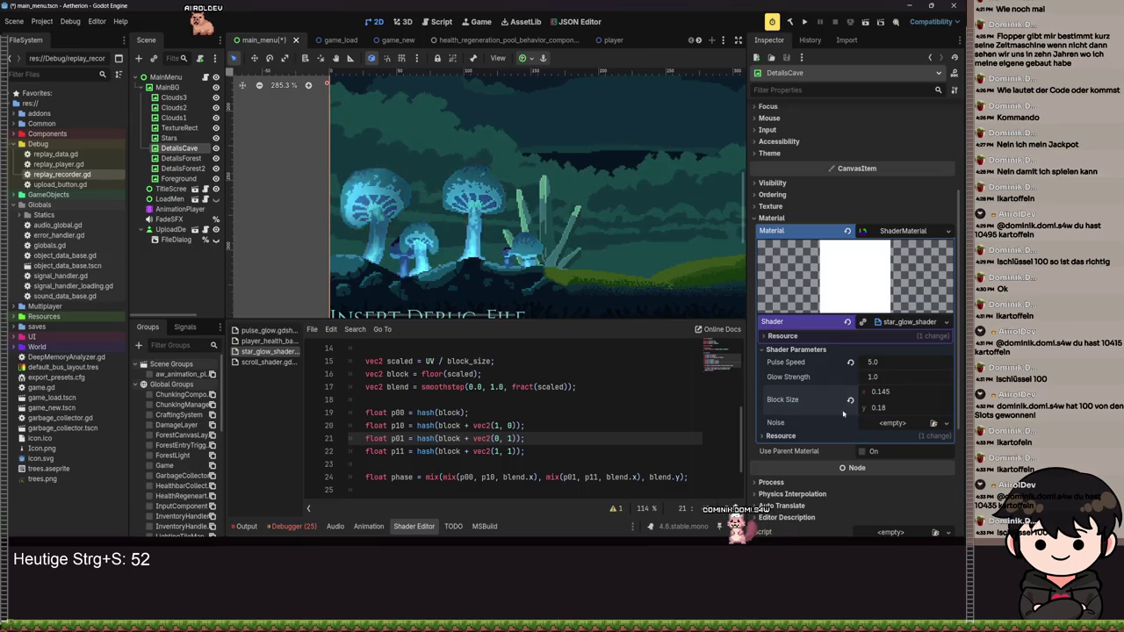
{"action": "left_click_drag", "start_coordinate": [874, 409], "coordinate": [879, 409]}
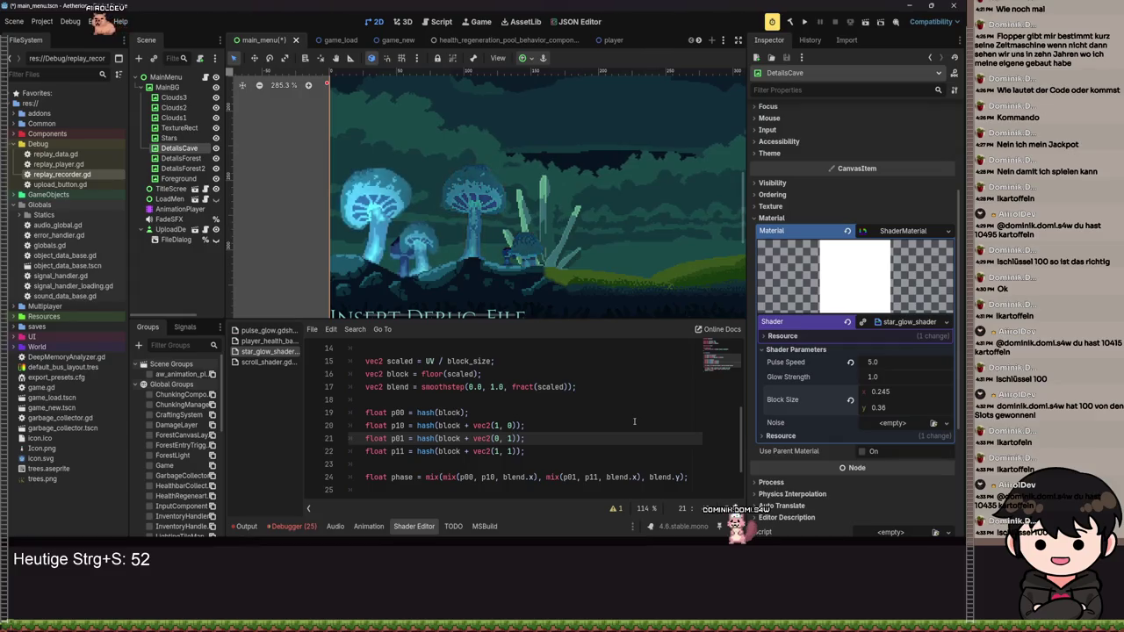
{"action": "left_click", "coordinate": [850, 361]}
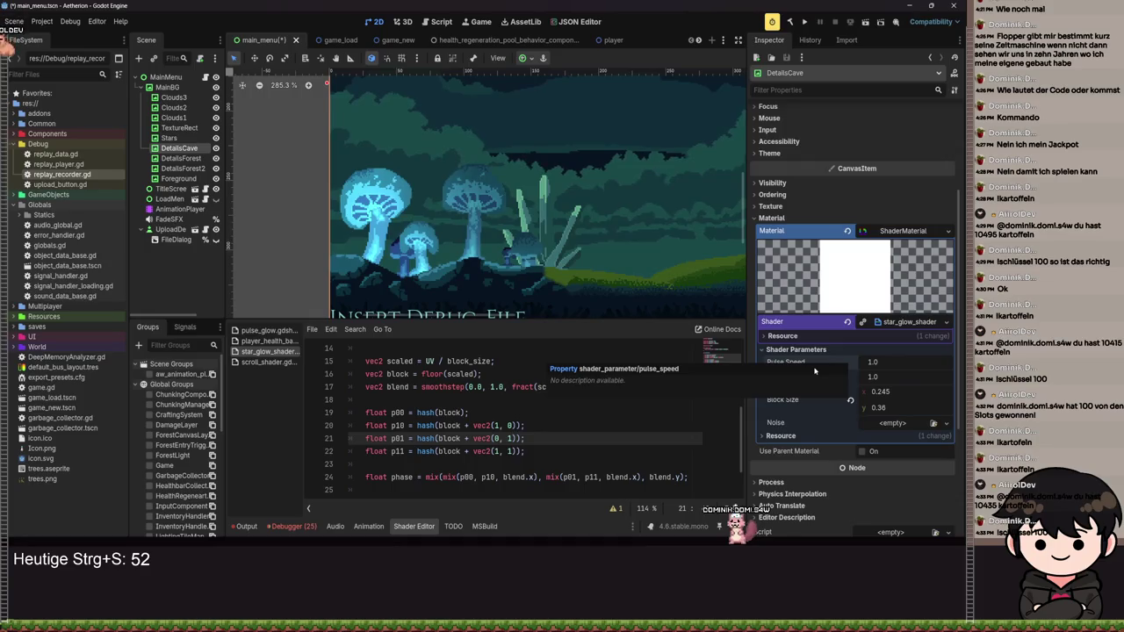
{"action": "left_click", "coordinate": [896, 376]}
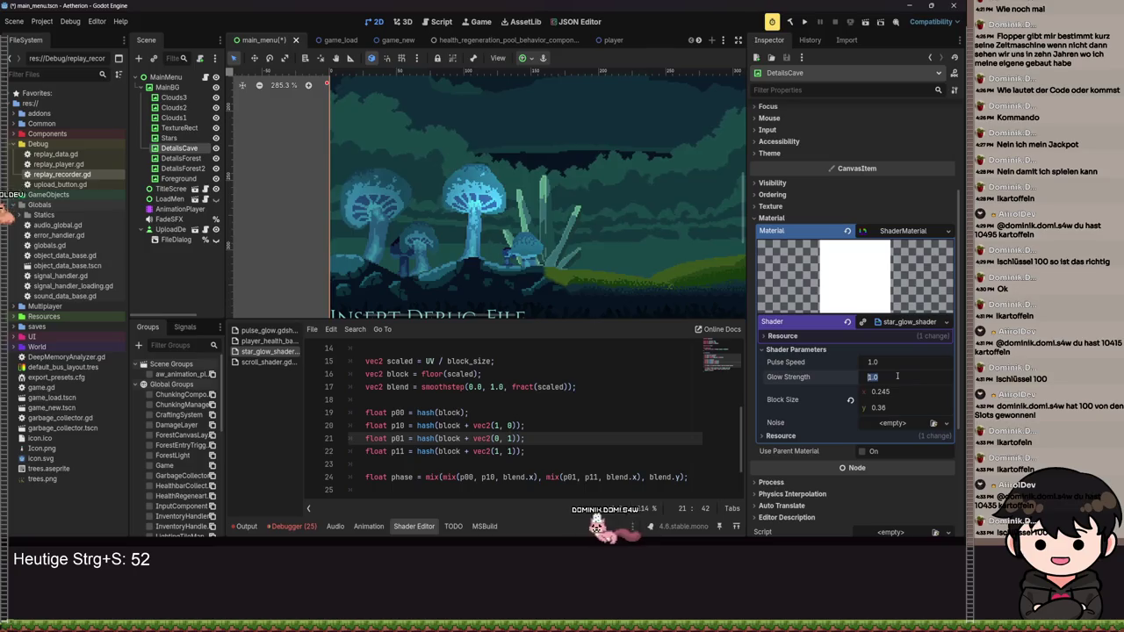
{"action": "type", "text": "0.7"}
{"action": "key", "text": "Return"}
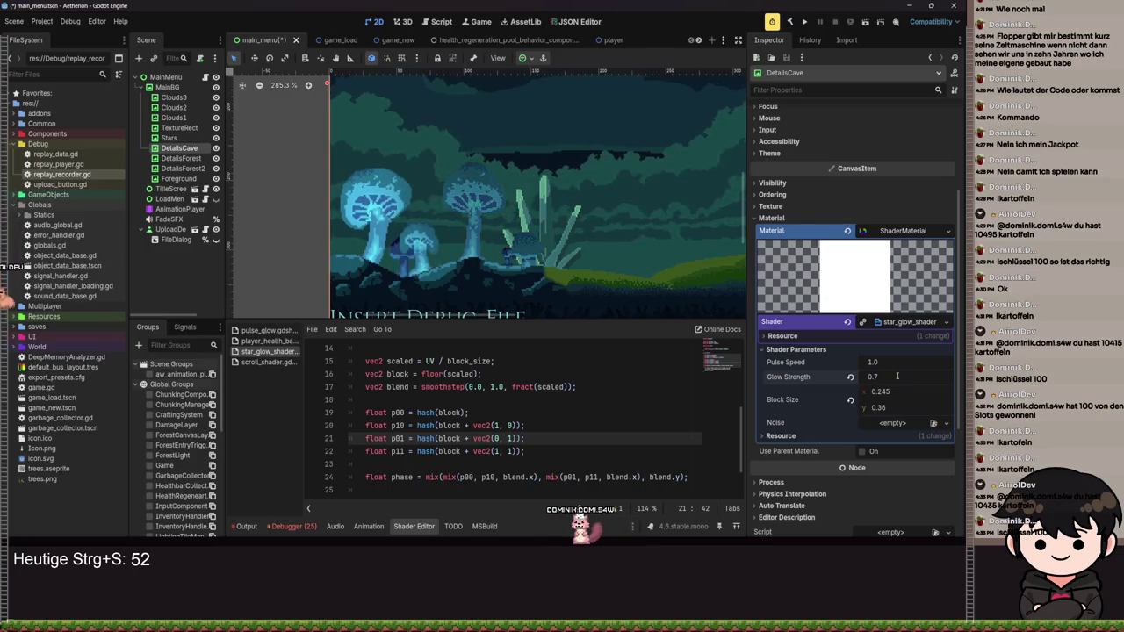
{"action": "left_click", "coordinate": [893, 360]}
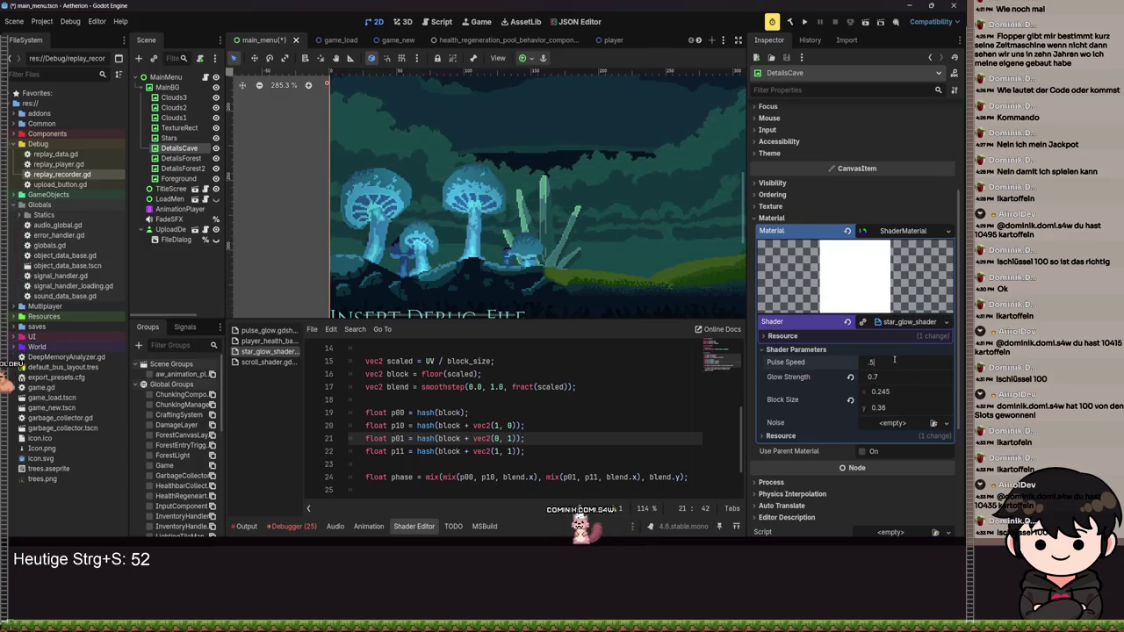
{"action": "key", "text": "Return"}
{"action": "key", "text": "ctrl+s"}
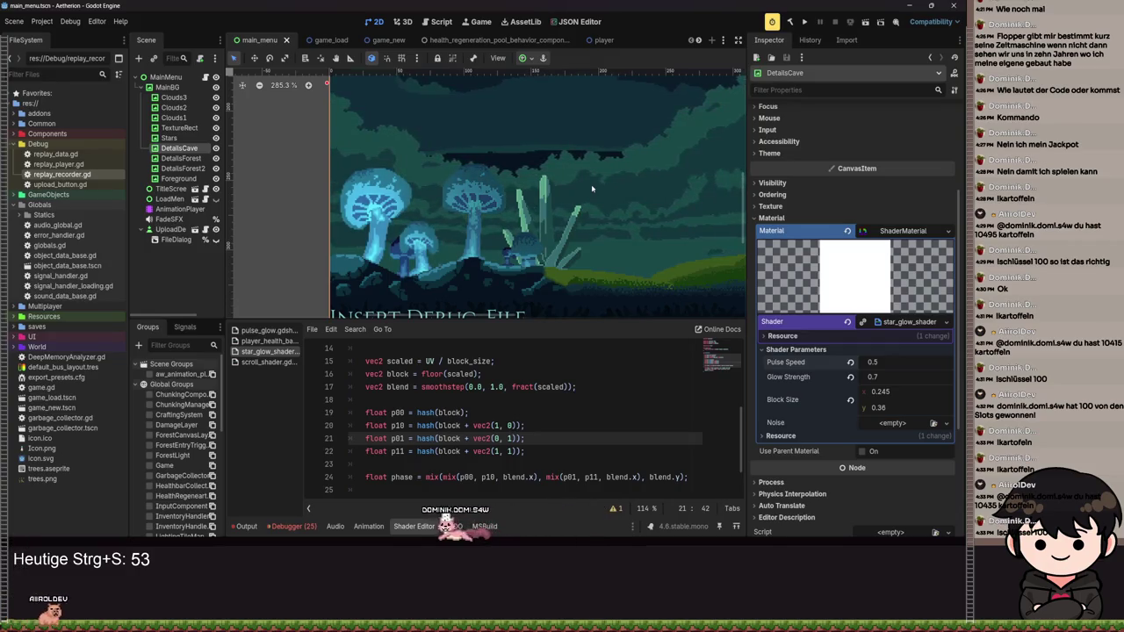
{"action": "scroll", "coordinate": [427, 185], "scroll_direction": "down", "scroll_amount": 3}
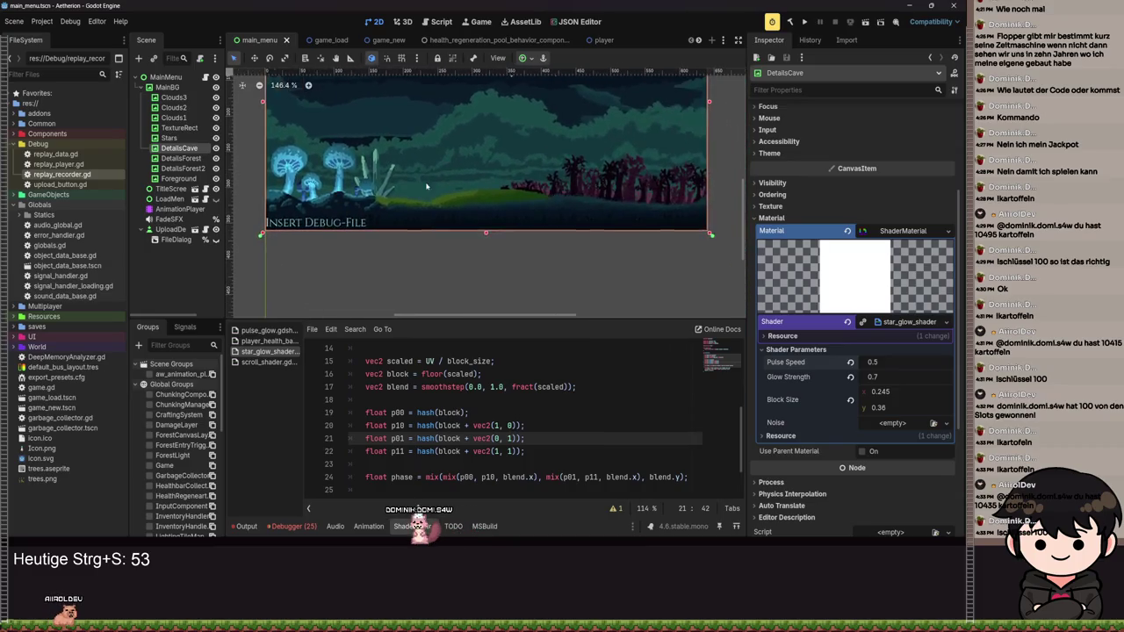
- Deselect all, launch the project with F5 to view the title screen, then stop the run
{"action": "left_click", "coordinate": [427, 255]}
{"action": "mouse_move", "coordinate": [422, 227]}
{"action": "left_mouse_down"}
{"action": "mouse_move", "coordinate": [462, 269]}
{"action": "mouse_move", "coordinate": [450, 293]}
{"action": "left_mouse_up"}
{"action": "key", "text": "F5"}
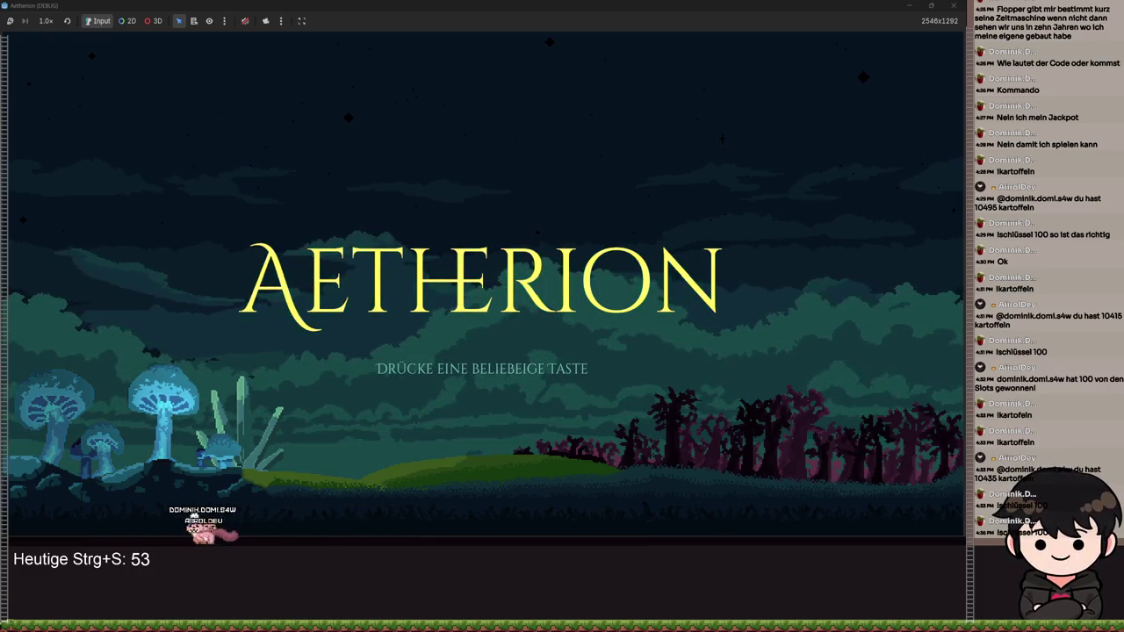
{"action": "key", "text": "F8"}
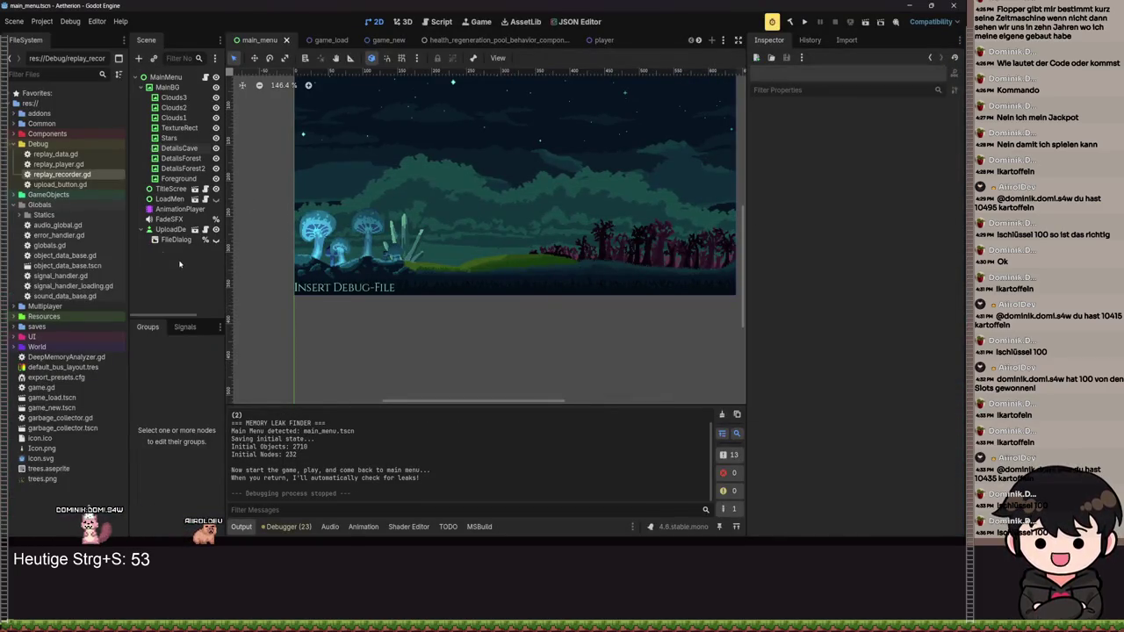
- On the Stars node, revert the Noise parameter and delete the sampler2D noise uniform line
{"action": "left_click", "coordinate": [169, 138]}
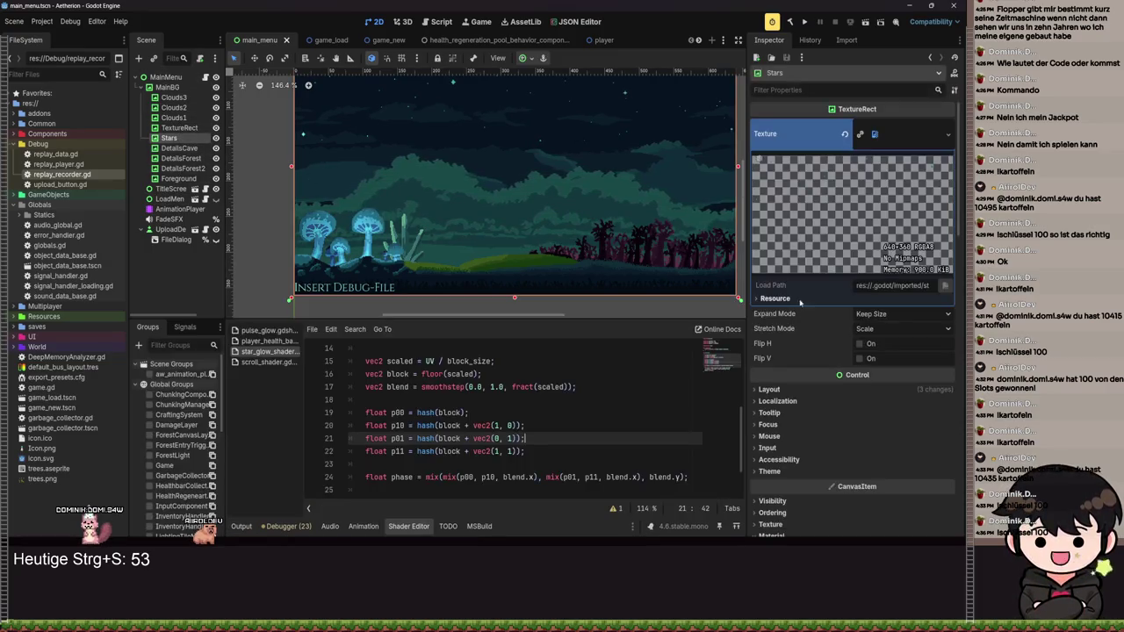
{"action": "scroll", "coordinate": [845, 389], "scroll_direction": "down", "scroll_amount": 5}
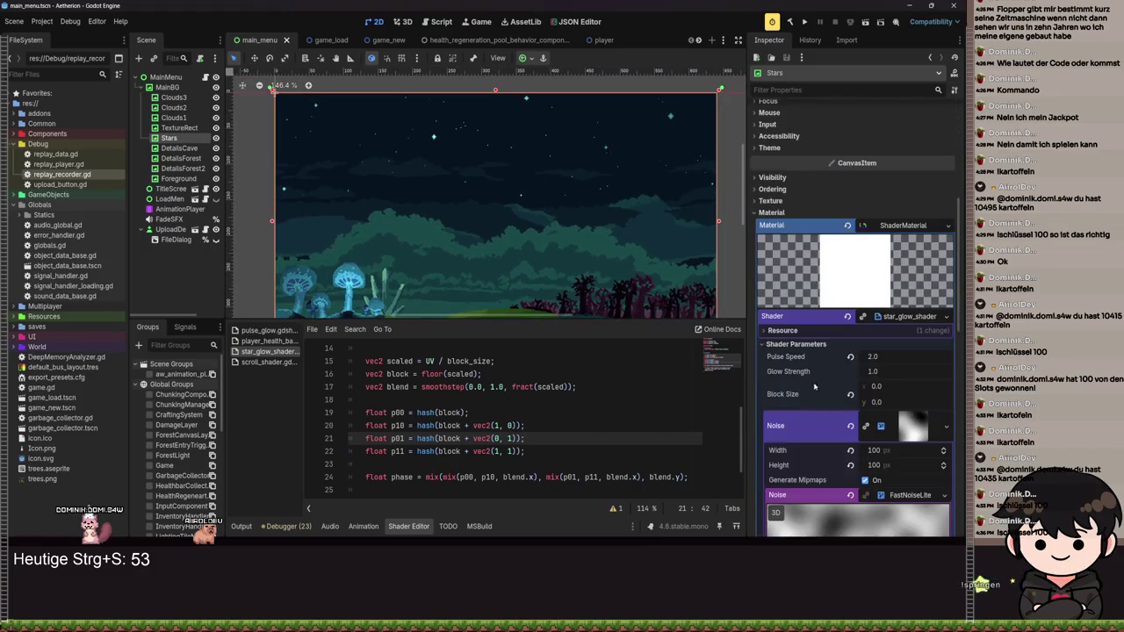
{"action": "left_click", "coordinate": [850, 426]}
{"action": "scroll", "coordinate": [483, 412], "scroll_direction": "up", "scroll_amount": 5}
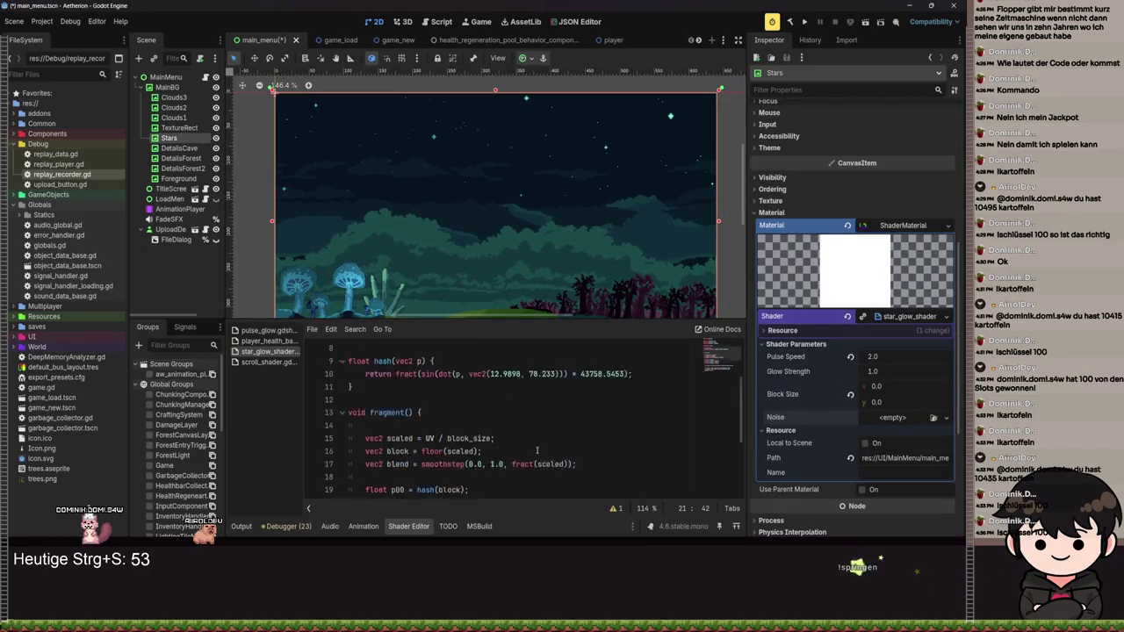
{"action": "left_click_drag", "start_coordinate": [451, 425], "coordinate": [422, 425]}
{"action": "triple_click", "coordinate": [402, 425]}
{"action": "key", "text": "BackSpace"}
{"action": "key", "text": "BackSpace"}
{"action": "key", "text": "BackSpace"}
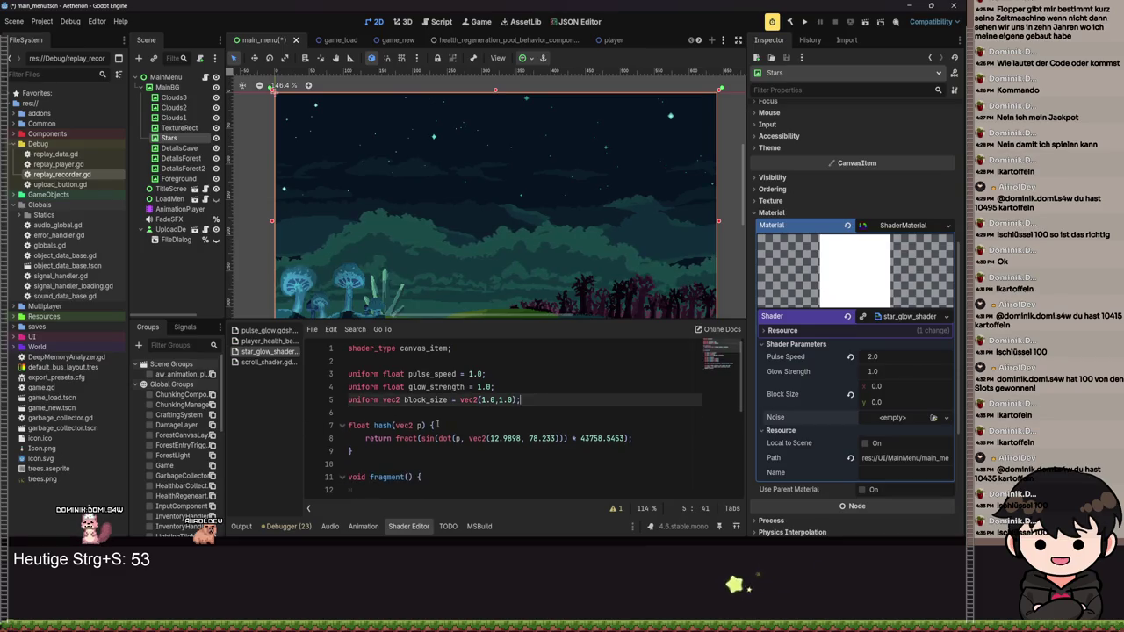
{"action": "key", "text": "ctrl+s"}
{"action": "scroll", "coordinate": [497, 253], "scroll_direction": "up", "scroll_amount": 3}
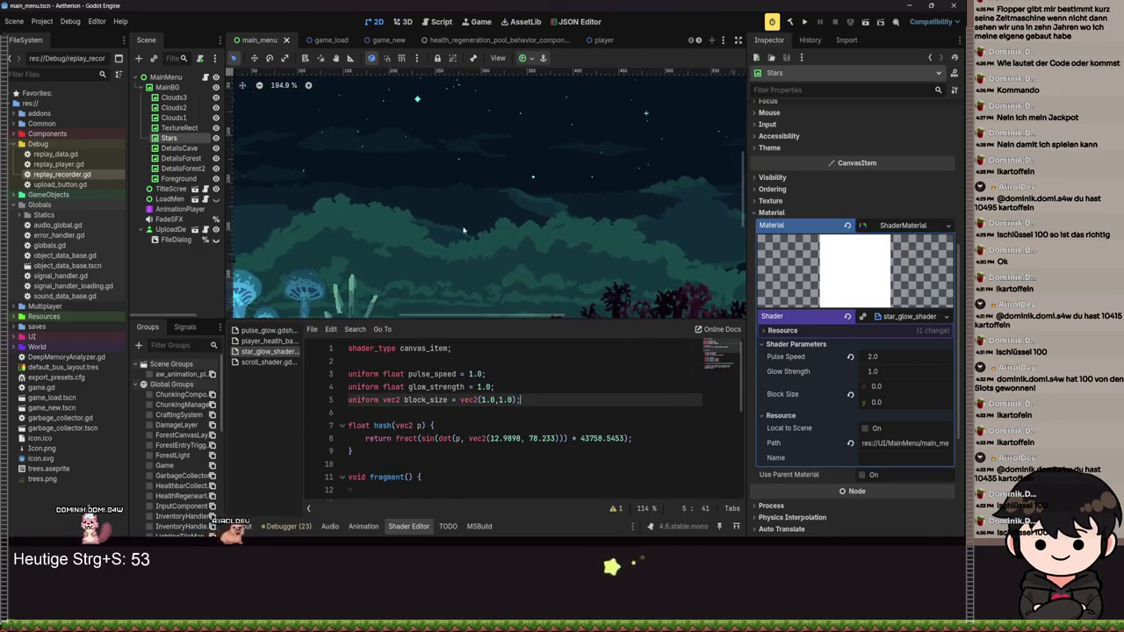
- Set the Stars Block Size to 0.2 by 0.4 and save main_menu
{"action": "left_click", "coordinate": [893, 386]}
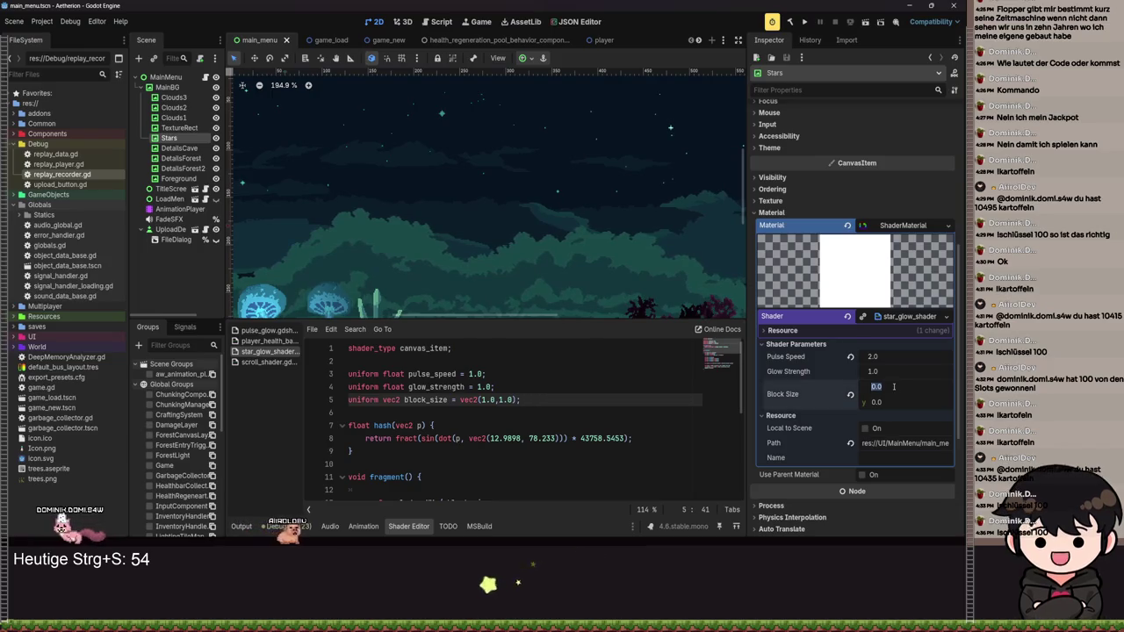
{"action": "type", "text": "0.2"}
{"action": "key", "text": "Tab"}
{"action": "type", "text": "0.4"}
{"action": "scroll", "coordinate": [518, 226], "scroll_direction": "up", "scroll_amount": 4}
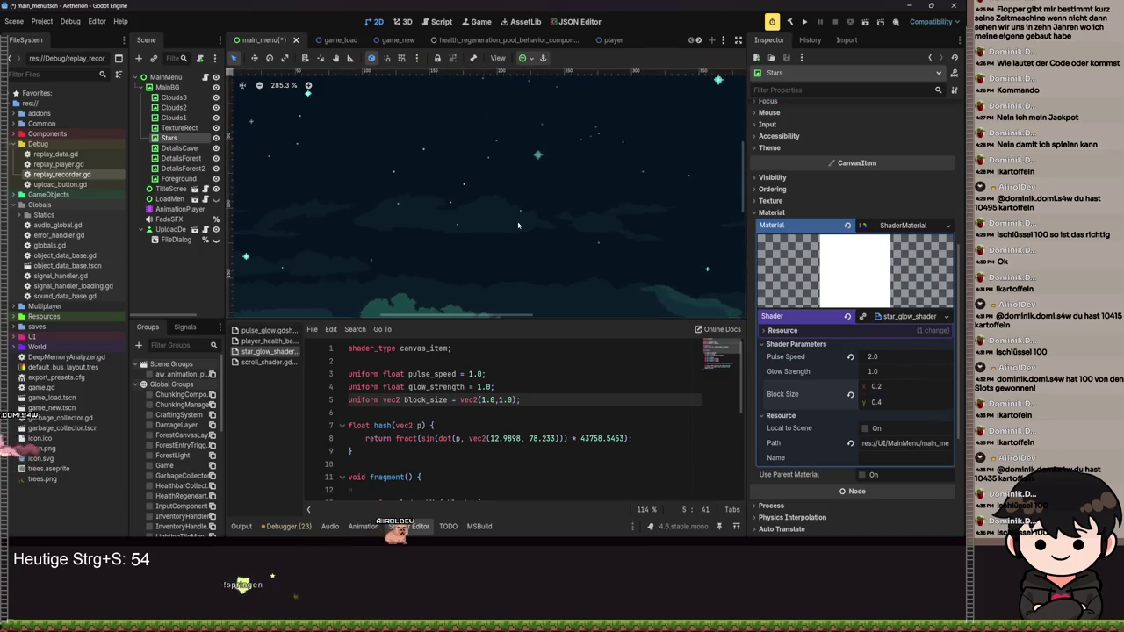
{"action": "key", "text": "ctrl+s"}
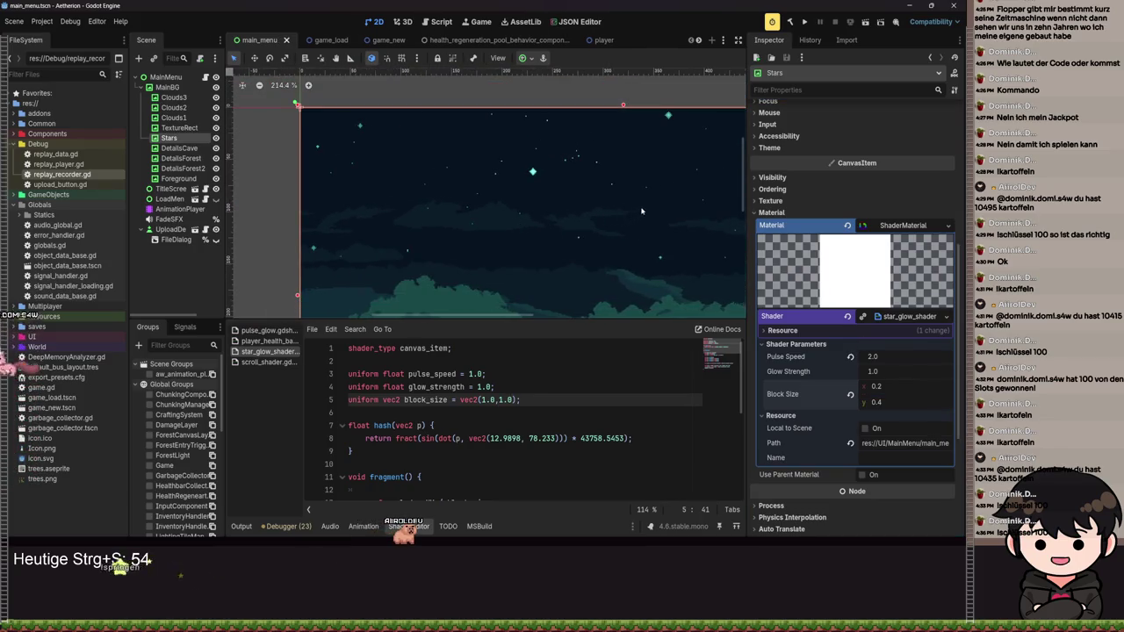
{"action": "scroll", "coordinate": [451, 171], "scroll_direction": "down", "scroll_amount": 3}
{"action": "key", "text": "ctrl+s"}
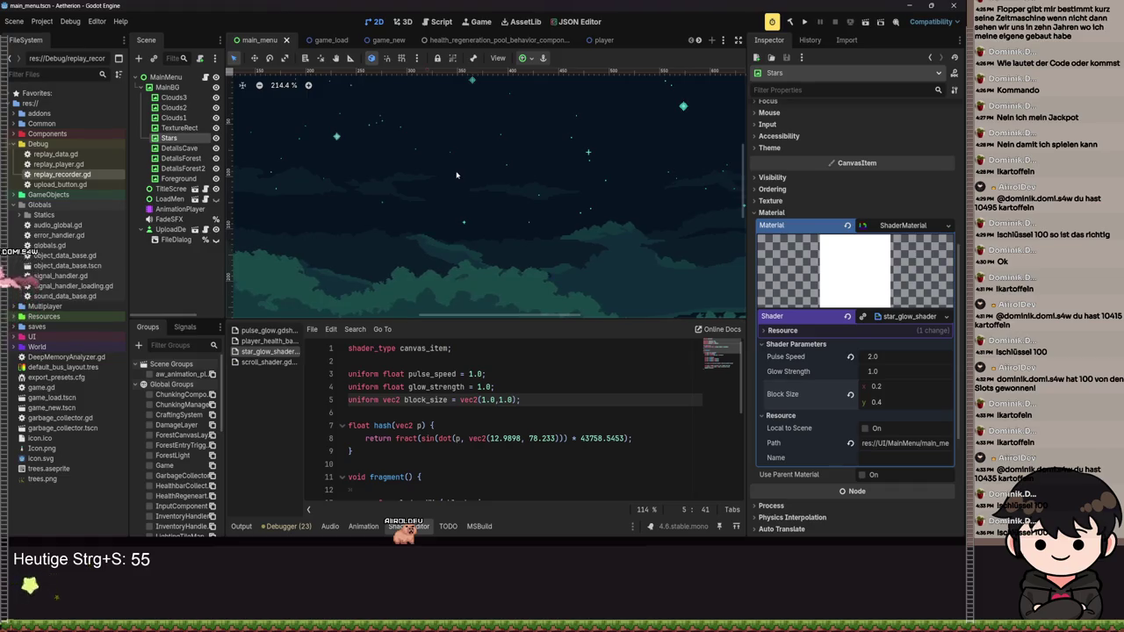
{"action": "scroll", "coordinate": [457, 180], "scroll_direction": "down", "scroll_amount": 3}
{"action": "scroll", "coordinate": [463, 186], "scroll_direction": "down", "scroll_amount": 8}
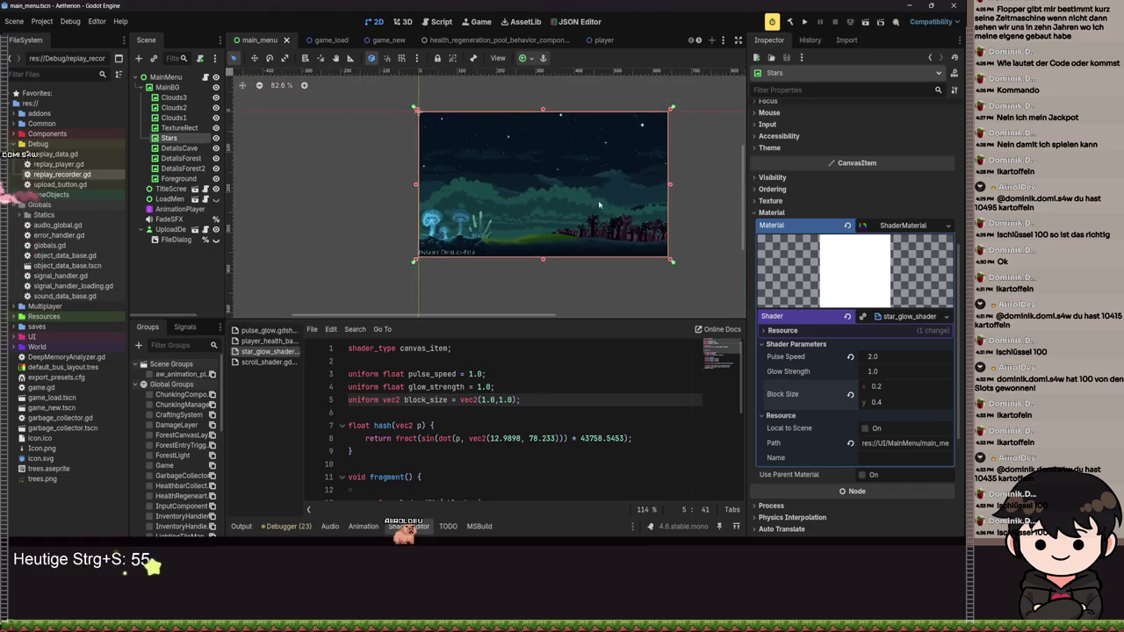
- Run the project, maximize the game window to view the twinkling stars, then close it
{"action": "left_click", "coordinate": [804, 23]}
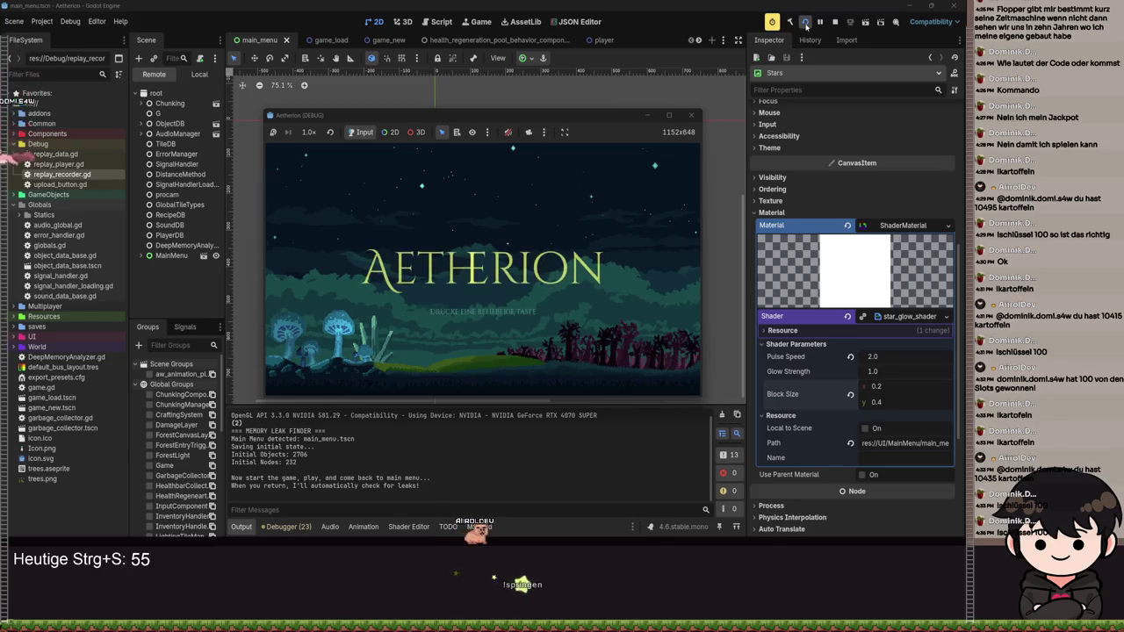
{"action": "left_click", "coordinate": [670, 116]}
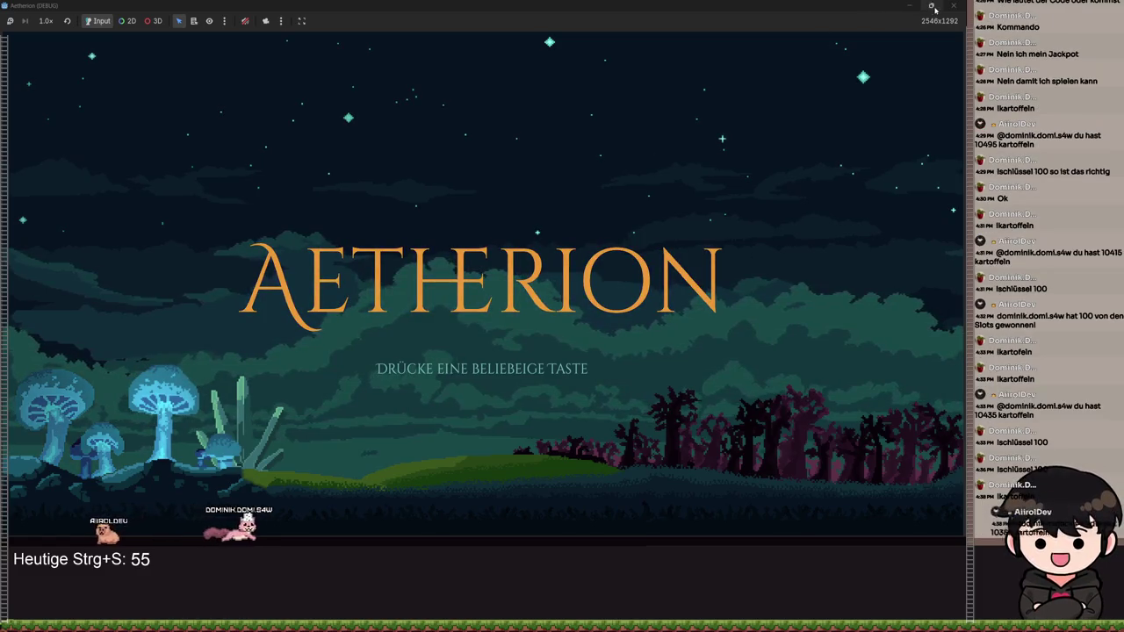
{"action": "mouse_move", "coordinate": [931, 6]}
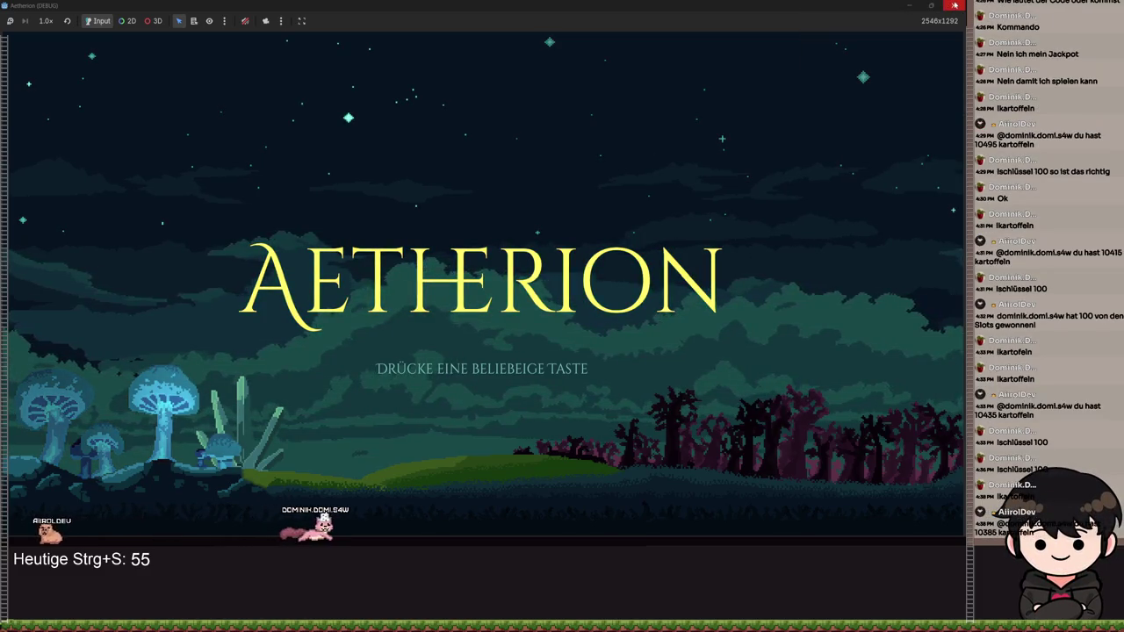
{"action": "left_click", "coordinate": [955, 5]}
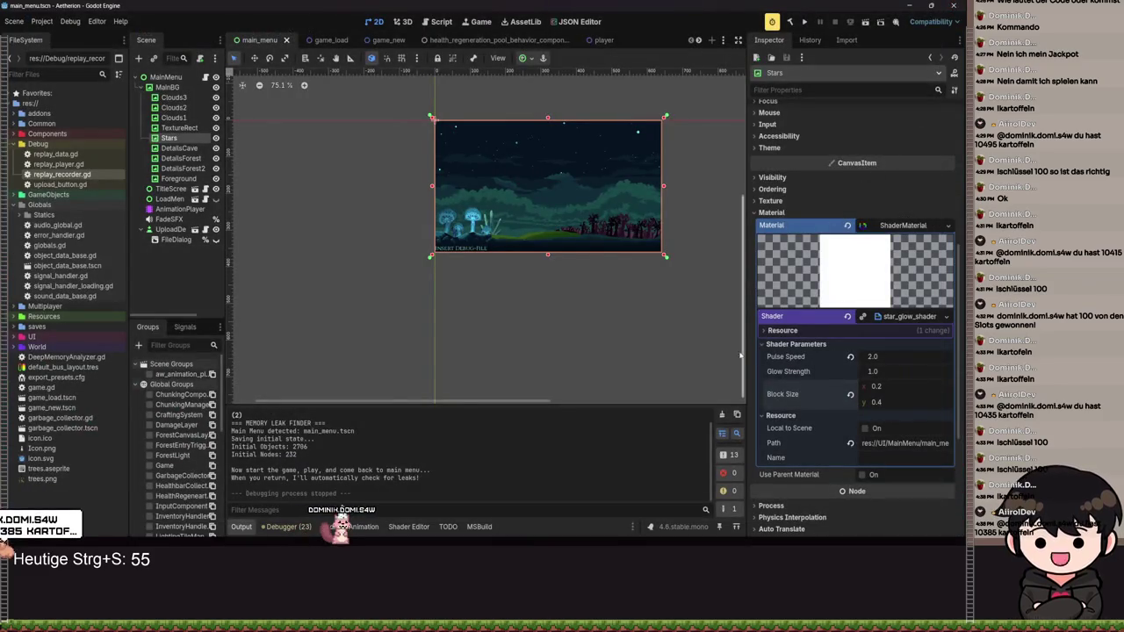
{"action": "scroll", "coordinate": [546, 226], "scroll_direction": "up", "scroll_amount": 5}
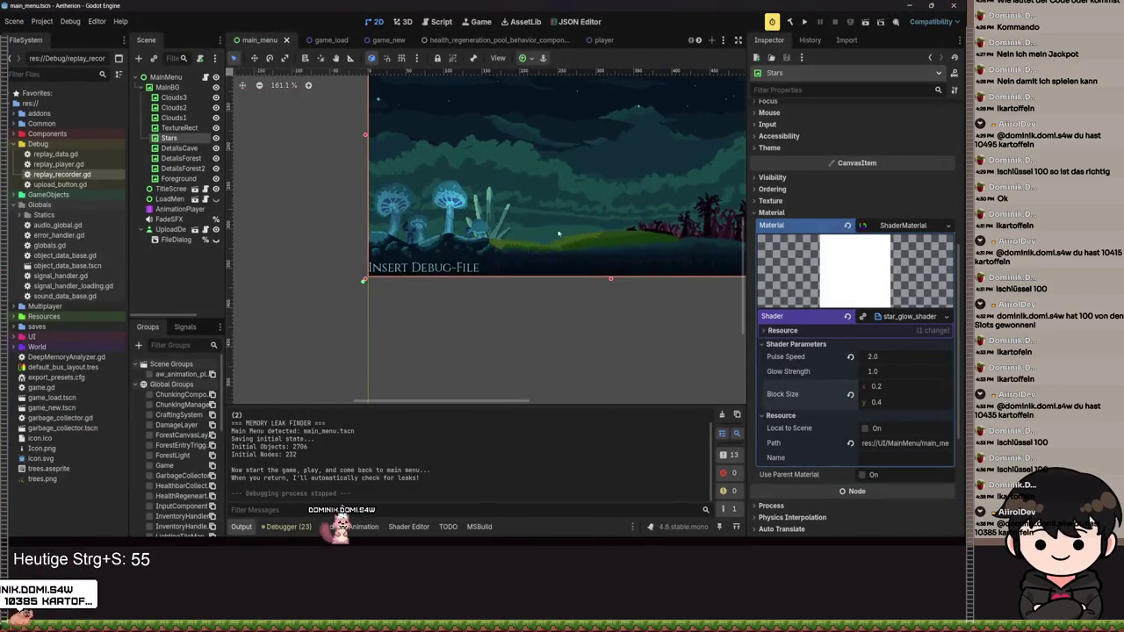
{"action": "scroll", "coordinate": [546, 226], "scroll_direction": "up", "scroll_amount": 2}
{"action": "scroll", "coordinate": [580, 252], "scroll_direction": "up", "scroll_amount": 2}
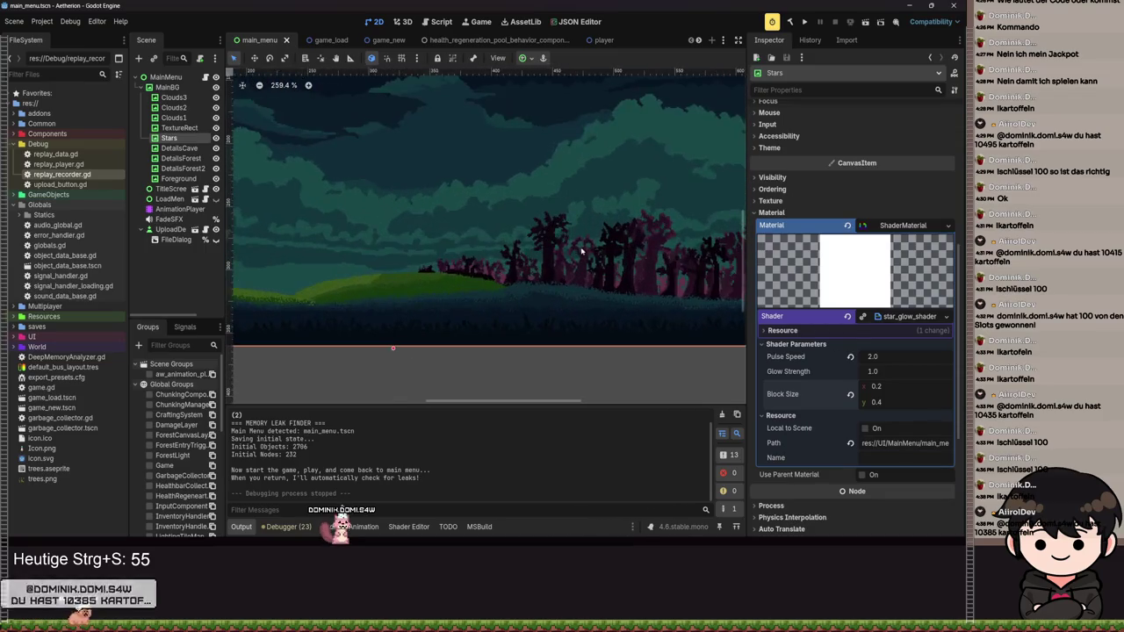
{"action": "scroll", "coordinate": [580, 252], "scroll_direction": "down", "scroll_amount": 2}
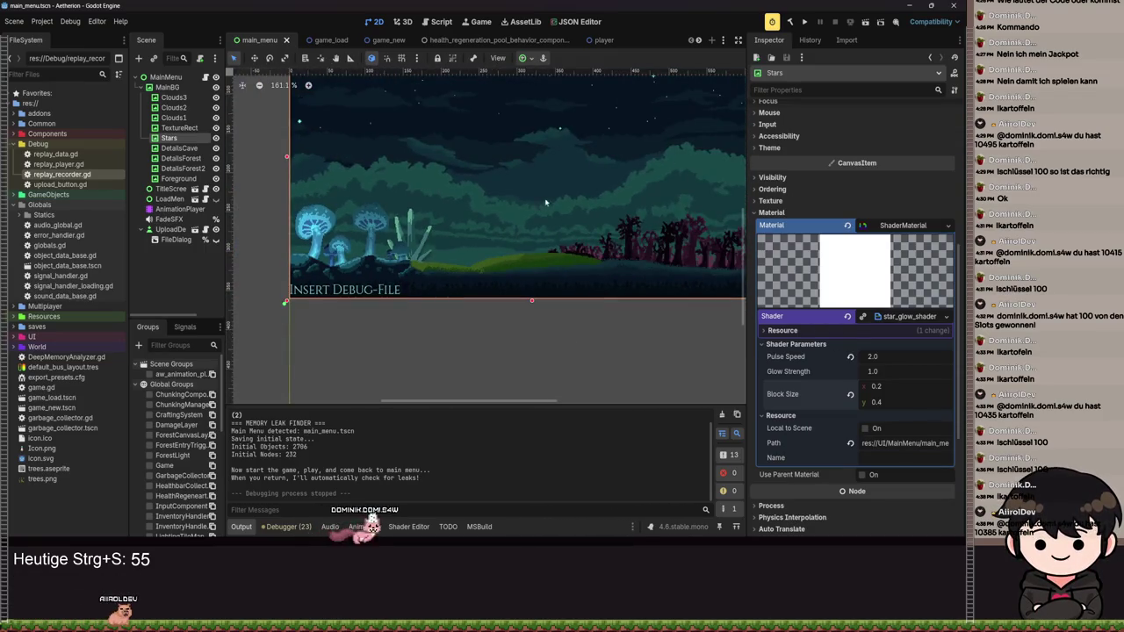
{"action": "scroll", "coordinate": [545, 203], "scroll_direction": "up", "scroll_amount": 3}
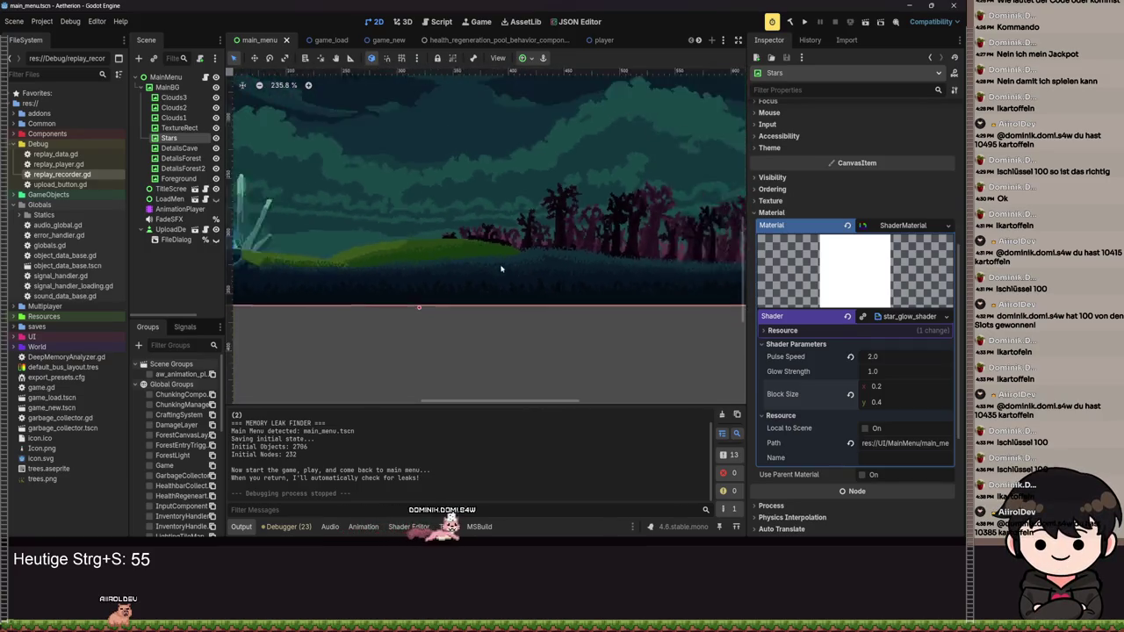
{"action": "scroll", "coordinate": [518, 299], "scroll_direction": "up", "scroll_amount": 4}
{"action": "scroll", "coordinate": [637, 301], "scroll_direction": "right", "scroll_amount": 2}
{"action": "scroll", "coordinate": [340, 298], "scroll_direction": "left", "scroll_amount": 5}
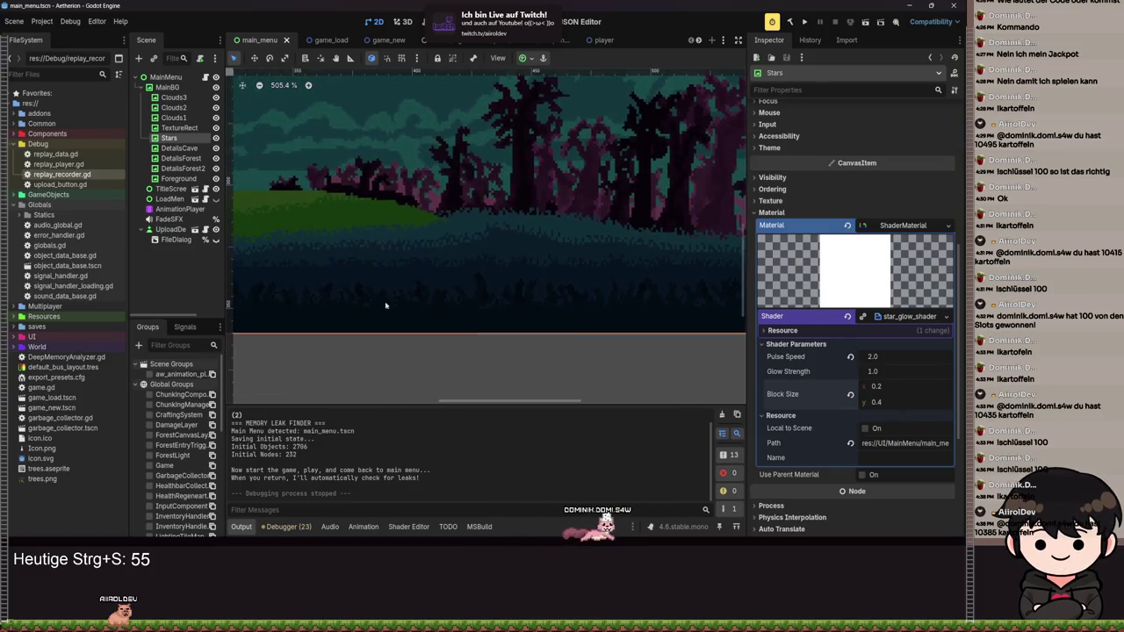
{"action": "scroll", "coordinate": [614, 311], "scroll_direction": "left", "scroll_amount": 3}
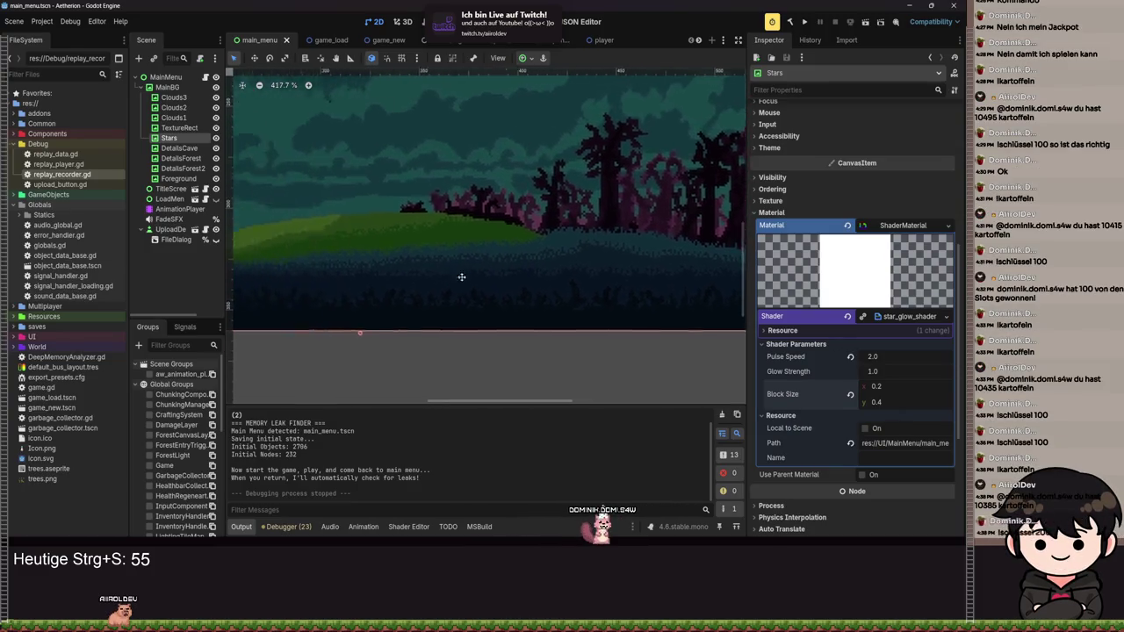
{"action": "scroll", "coordinate": [613, 301], "scroll_direction": "down", "scroll_amount": 3}
{"action": "scroll", "coordinate": [613, 302], "scroll_direction": "up", "scroll_amount": 2}
{"action": "scroll", "coordinate": [545, 302], "scroll_direction": "right", "scroll_amount": 5}
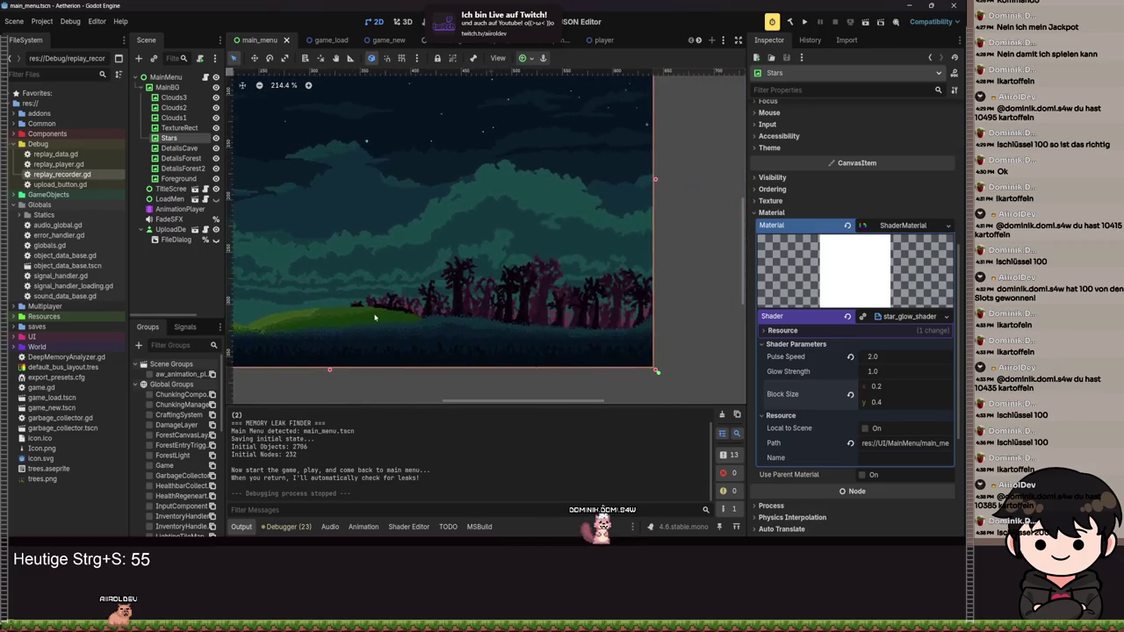
{"action": "scroll", "coordinate": [517, 294], "scroll_direction": "up", "scroll_amount": 2}
{"action": "scroll", "coordinate": [579, 293], "scroll_direction": "down", "scroll_amount": 4}
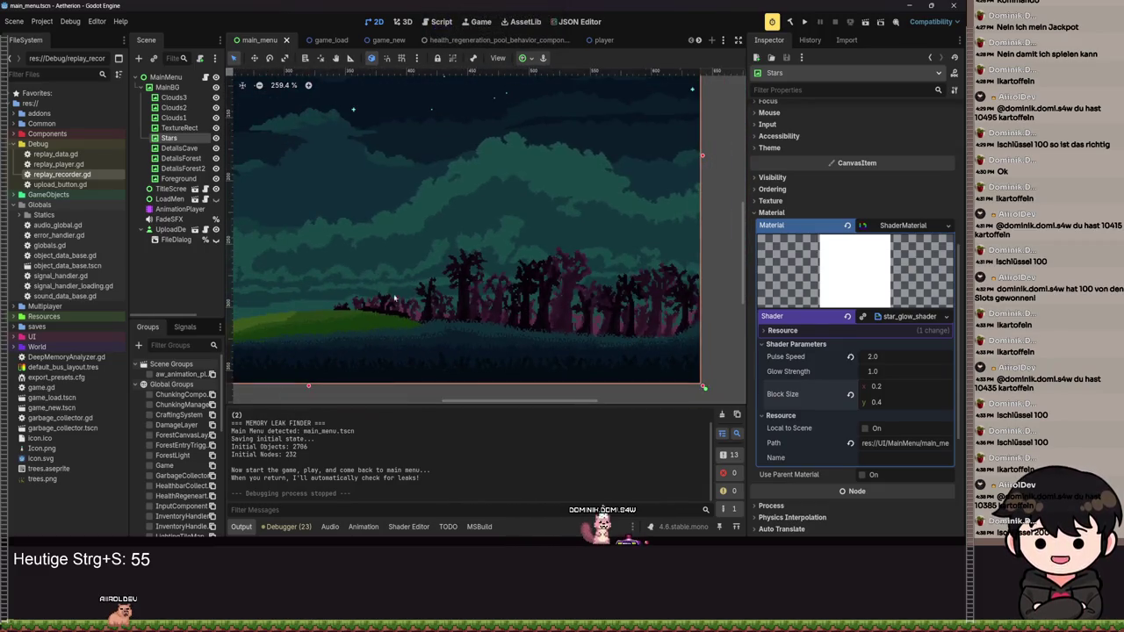
{"action": "scroll", "coordinate": [527, 298], "scroll_direction": "left", "scroll_amount": 4}
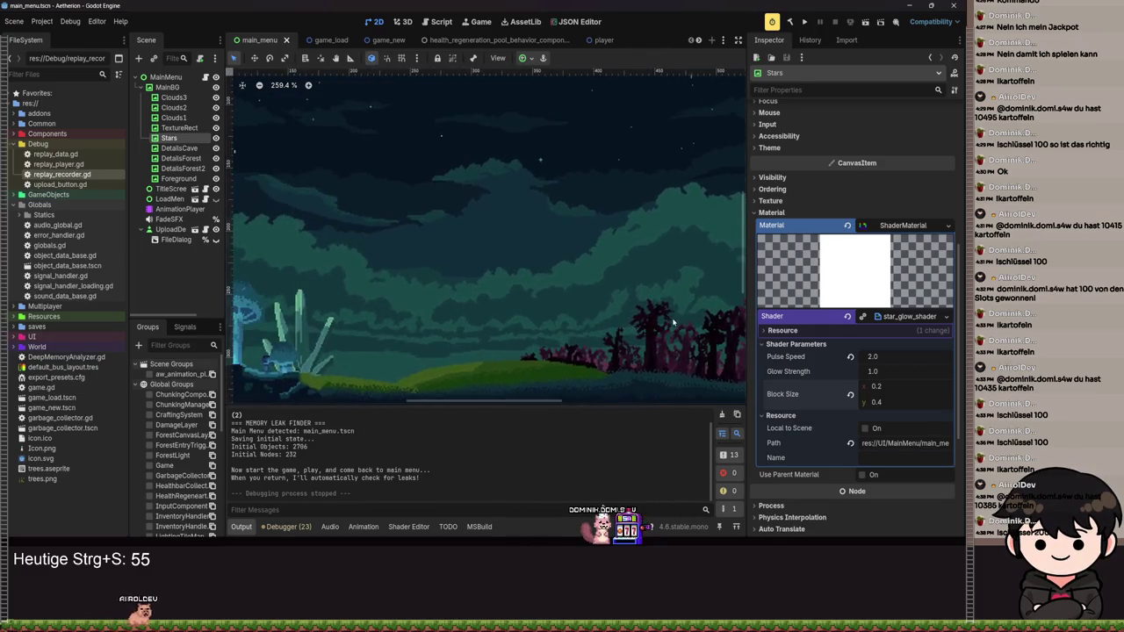
{"action": "scroll", "coordinate": [674, 323], "scroll_direction": "down", "scroll_amount": 1}
{"action": "scroll", "coordinate": [673, 323], "scroll_direction": "down", "scroll_amount": 3}
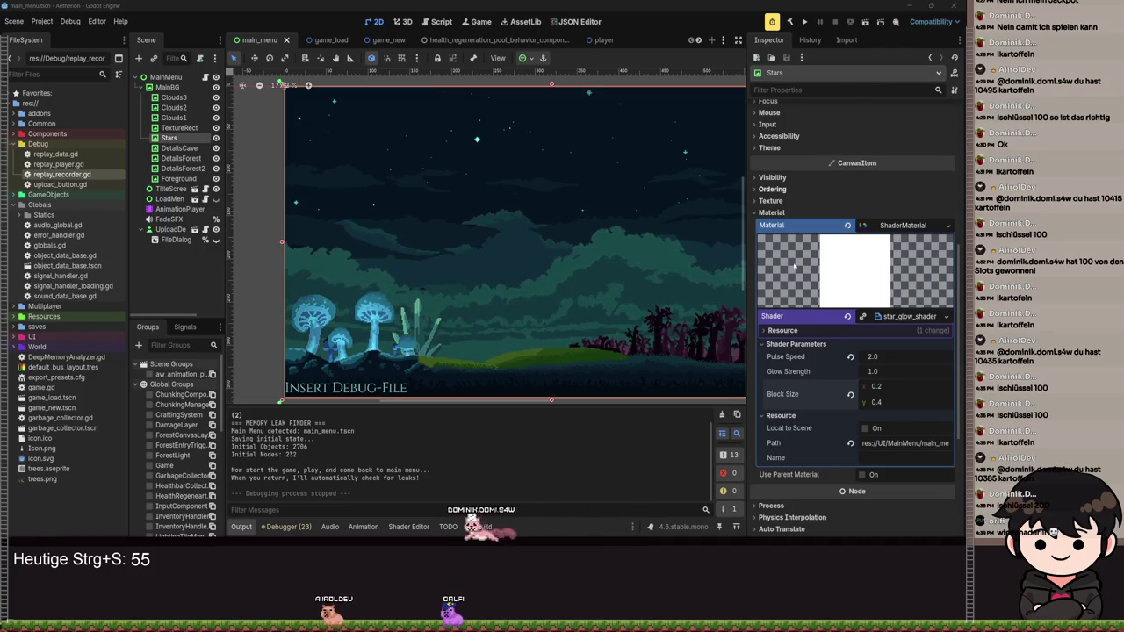
{"action": "scroll", "coordinate": [404, 250], "scroll_direction": "up", "scroll_amount": 2}
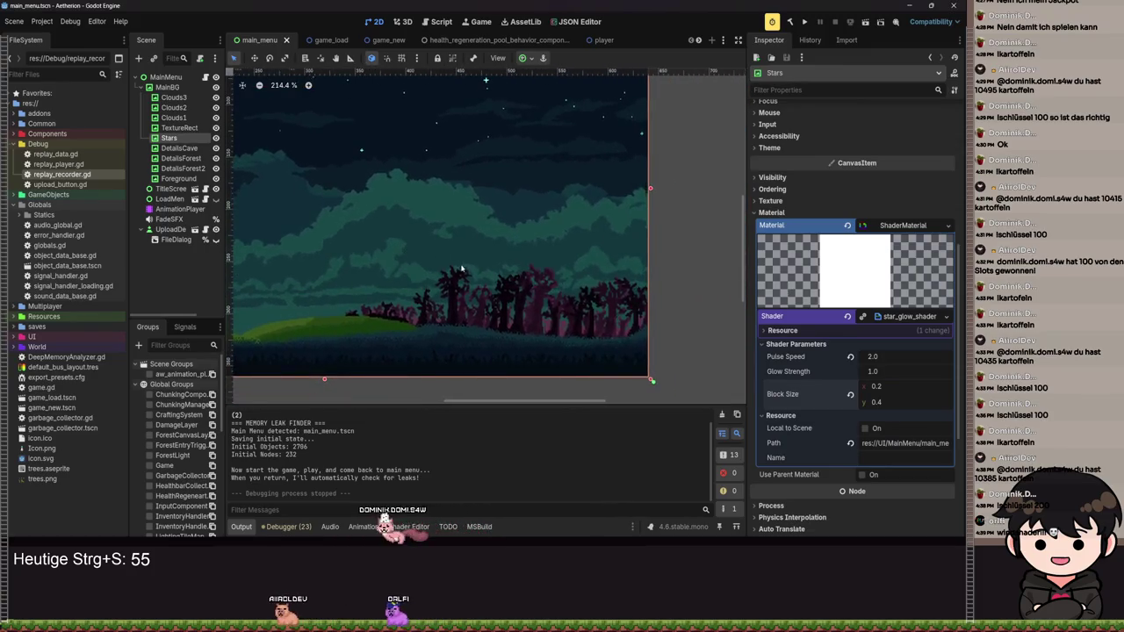
{"action": "scroll", "coordinate": [439, 264], "scroll_direction": "up", "scroll_amount": 3}
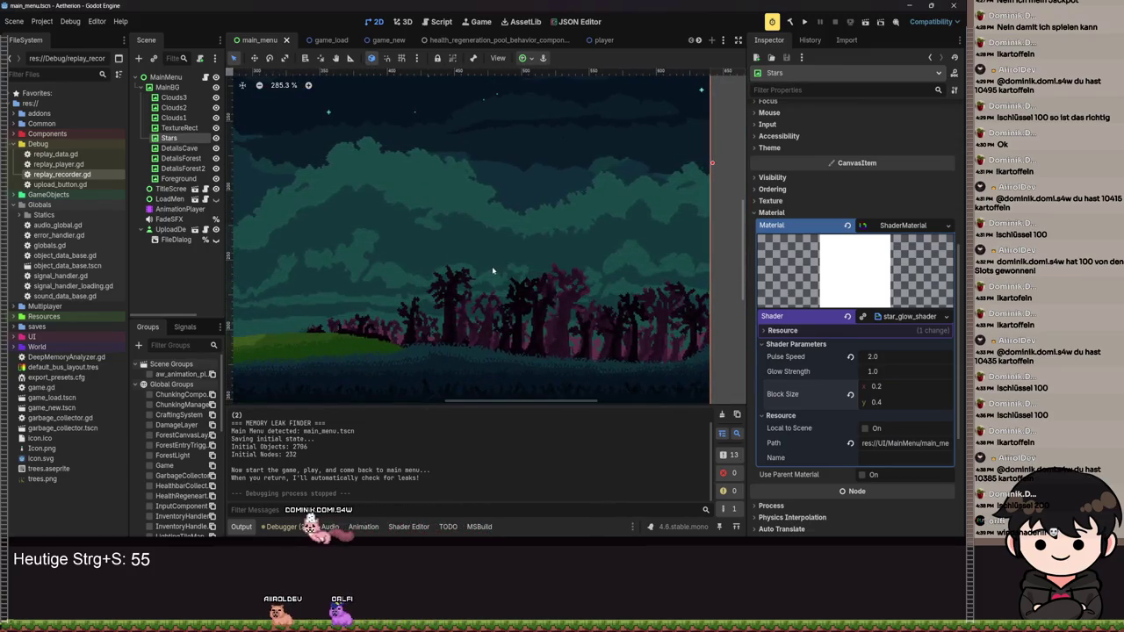
{"action": "scroll", "coordinate": [509, 294], "scroll_direction": "up", "scroll_amount": 2}
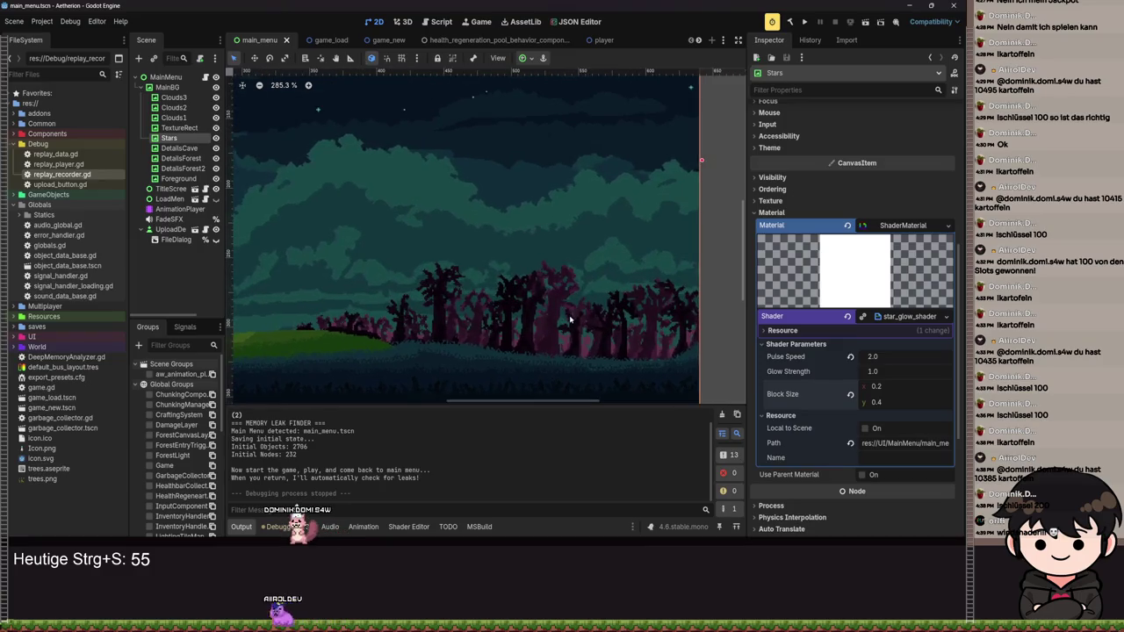
{"action": "scroll", "coordinate": [551, 322], "scroll_direction": "up", "scroll_amount": 1}
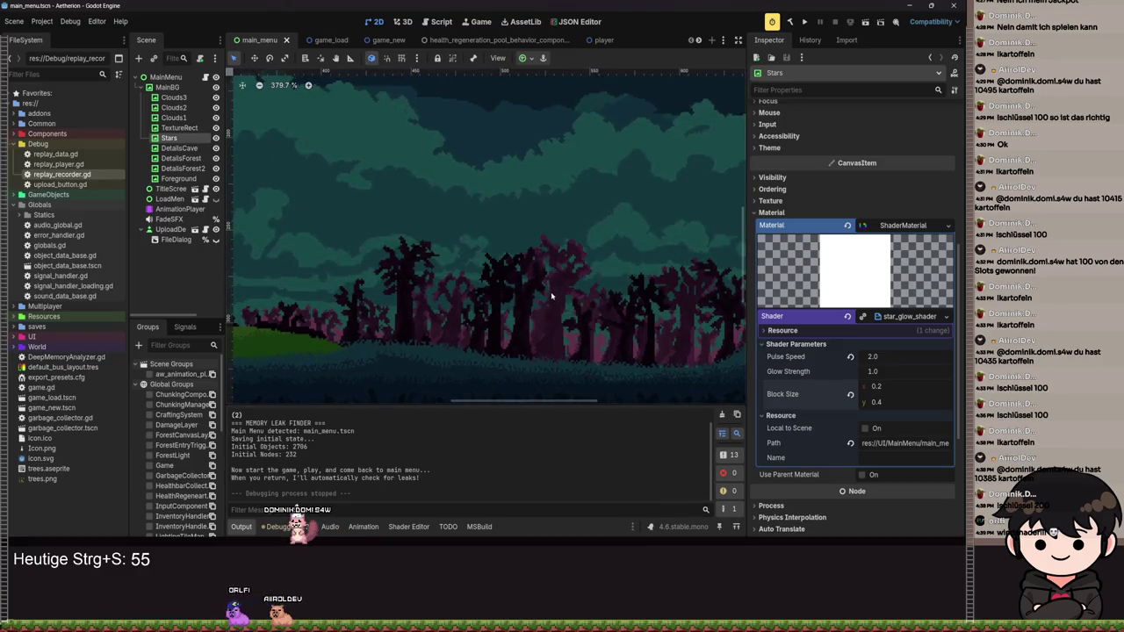
{"action": "mouse_move", "coordinate": [551, 297]}
{"action": "left_mouse_down"}
{"action": "mouse_move", "coordinate": [638, 250]}
{"action": "mouse_move", "coordinate": [689, 246]}
{"action": "left_mouse_up"}
{"action": "scroll", "coordinate": [525, 280], "scroll_direction": "down", "scroll_amount": 7}
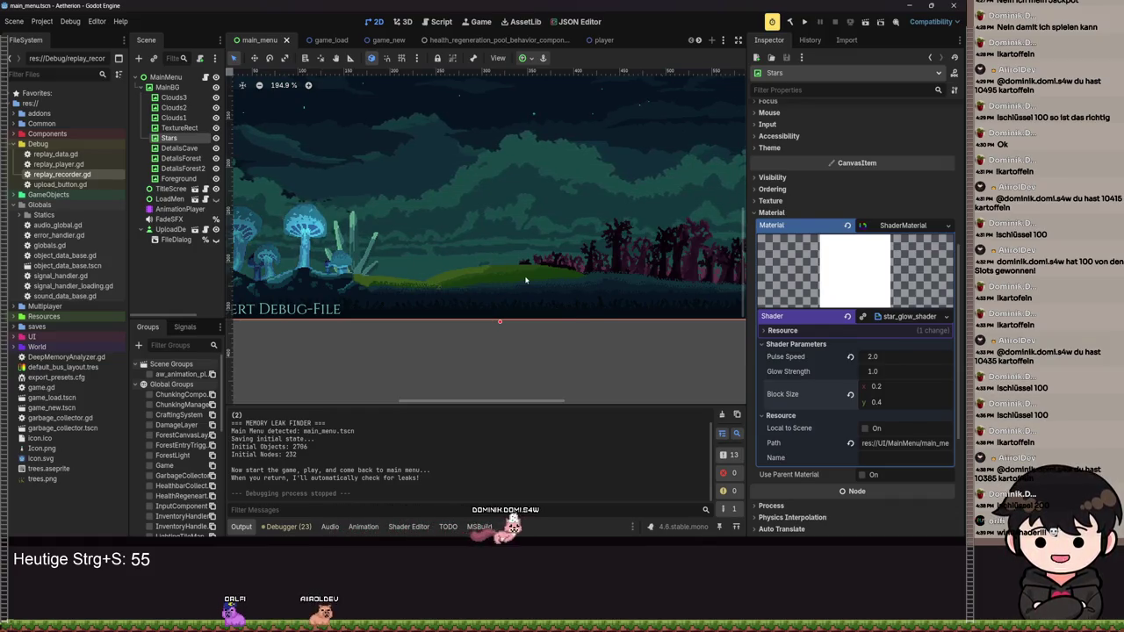
{"action": "scroll", "coordinate": [538, 294], "scroll_direction": "up", "scroll_amount": 5}
{"action": "scroll", "coordinate": [539, 294], "scroll_direction": "up", "scroll_amount": 6}
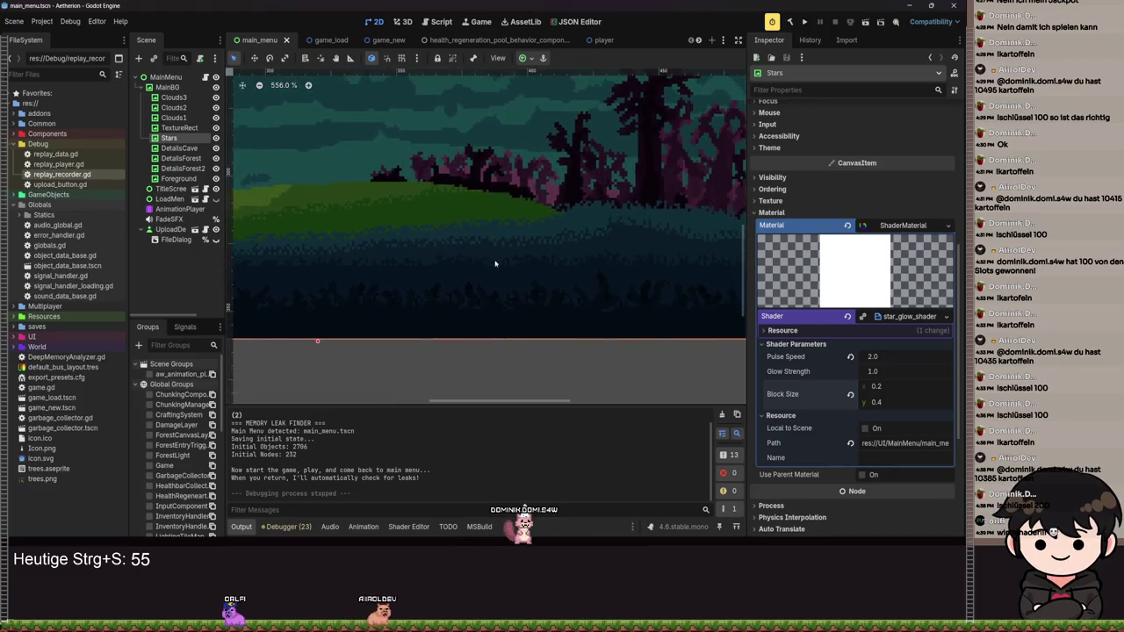
{"action": "scroll", "coordinate": [618, 322], "scroll_direction": "down", "scroll_amount": 6}
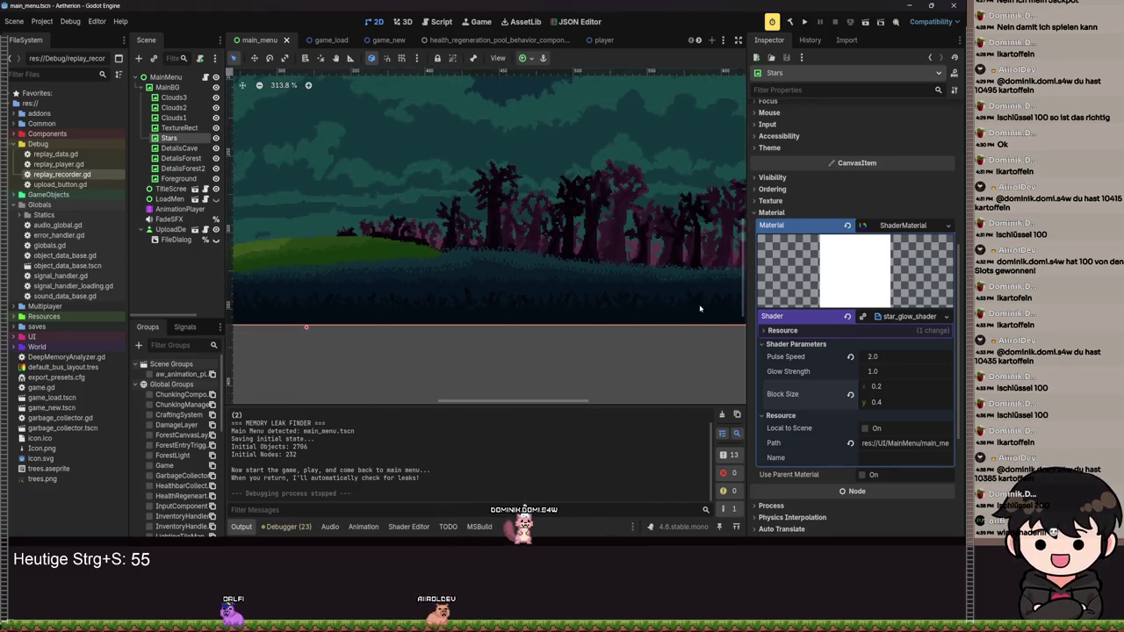
{"action": "scroll", "coordinate": [491, 280], "scroll_direction": "up", "scroll_amount": 10}
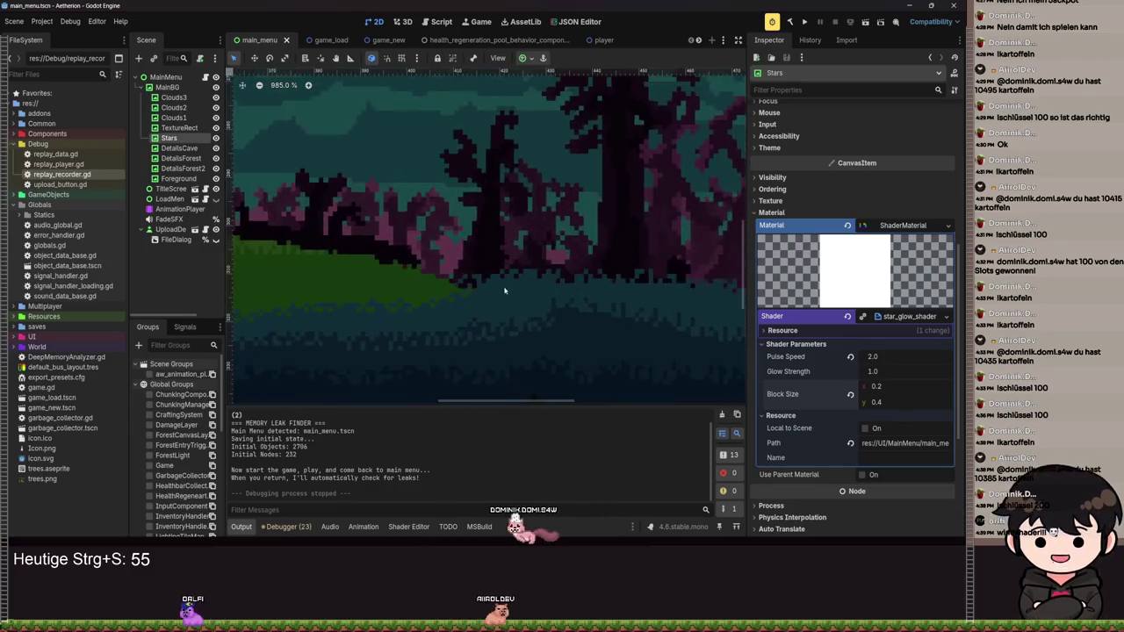
{"action": "scroll", "coordinate": [454, 285], "scroll_direction": "down", "scroll_amount": 8}
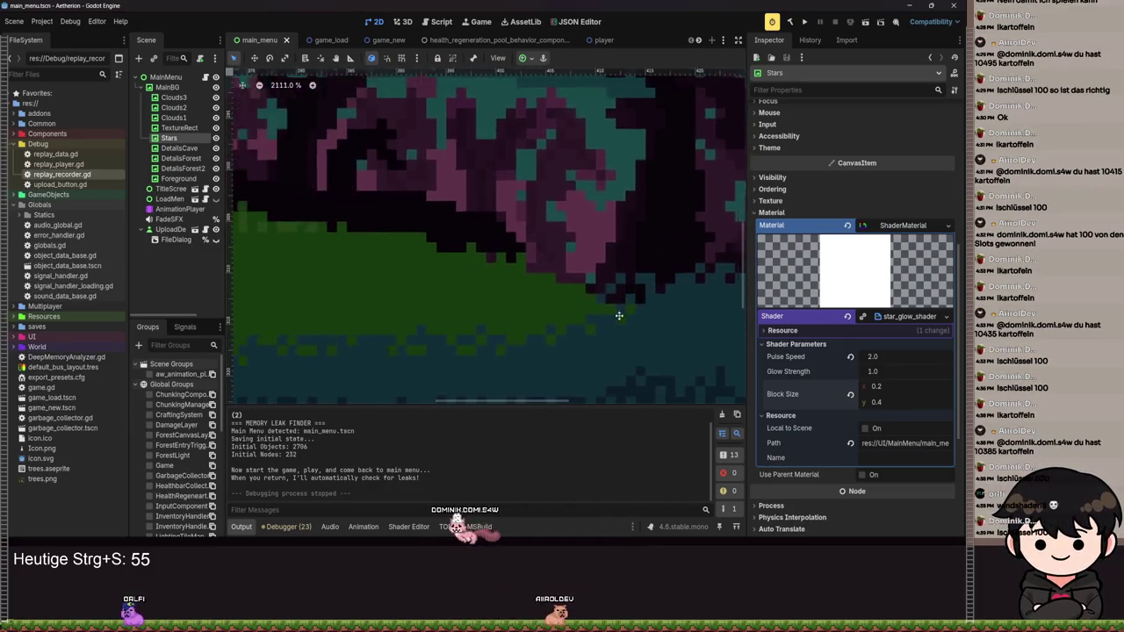
{"action": "scroll", "coordinate": [459, 310], "scroll_direction": "down", "scroll_amount": 3}
{"action": "scroll", "coordinate": [447, 310], "scroll_direction": "left", "scroll_amount": 10}
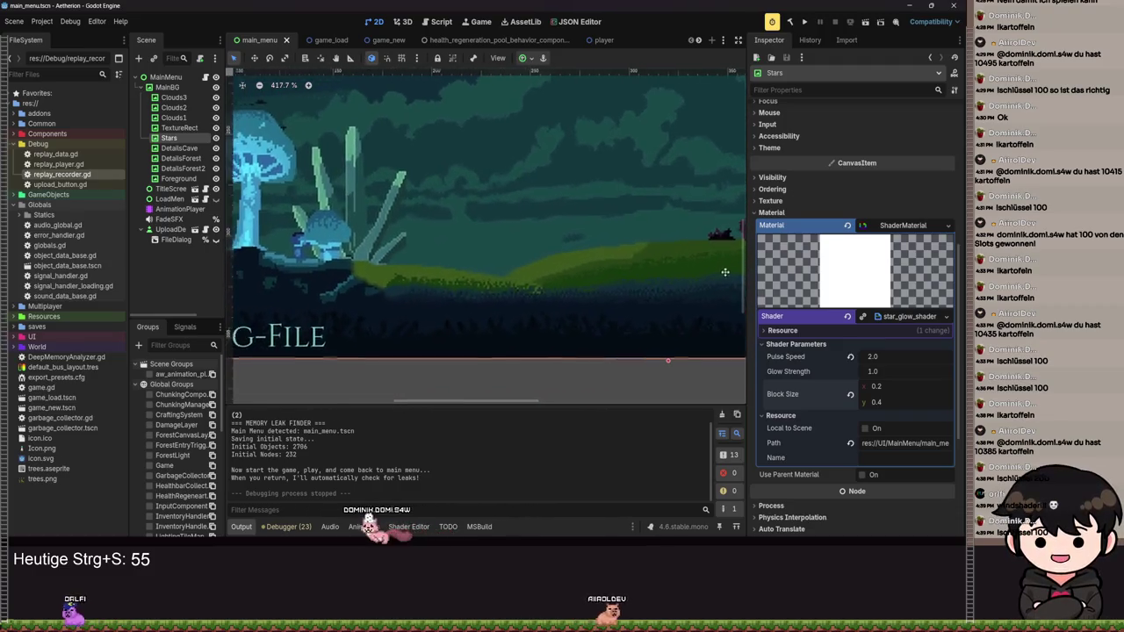
{"action": "scroll", "coordinate": [441, 309], "scroll_direction": "down", "scroll_amount": 12}
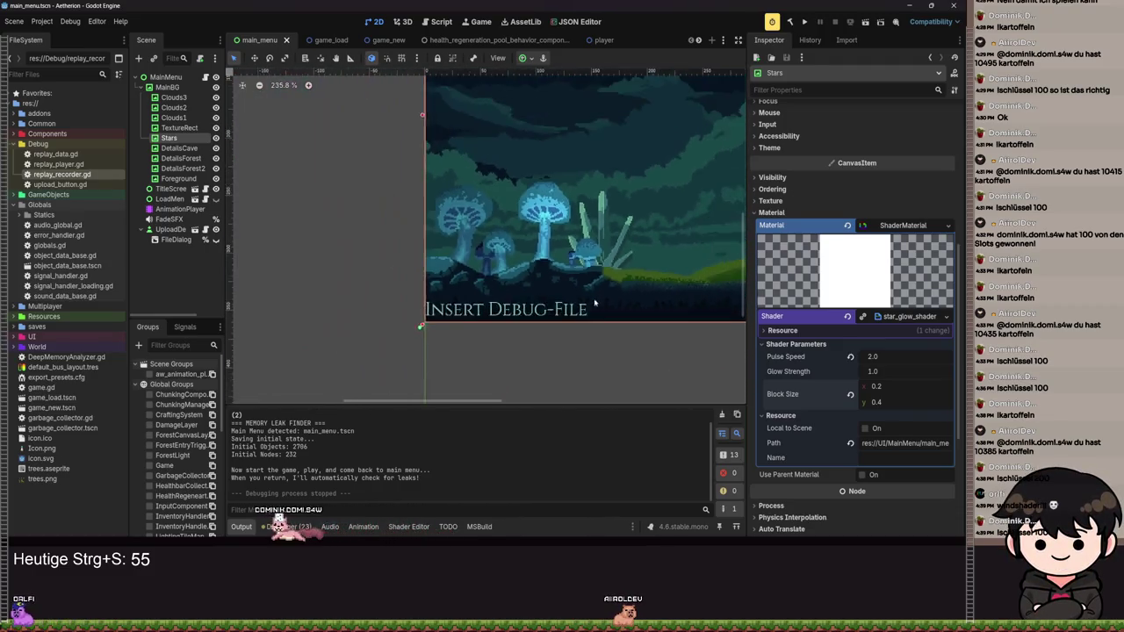
{"action": "scroll", "coordinate": [614, 314], "scroll_direction": "right", "scroll_amount": 4}
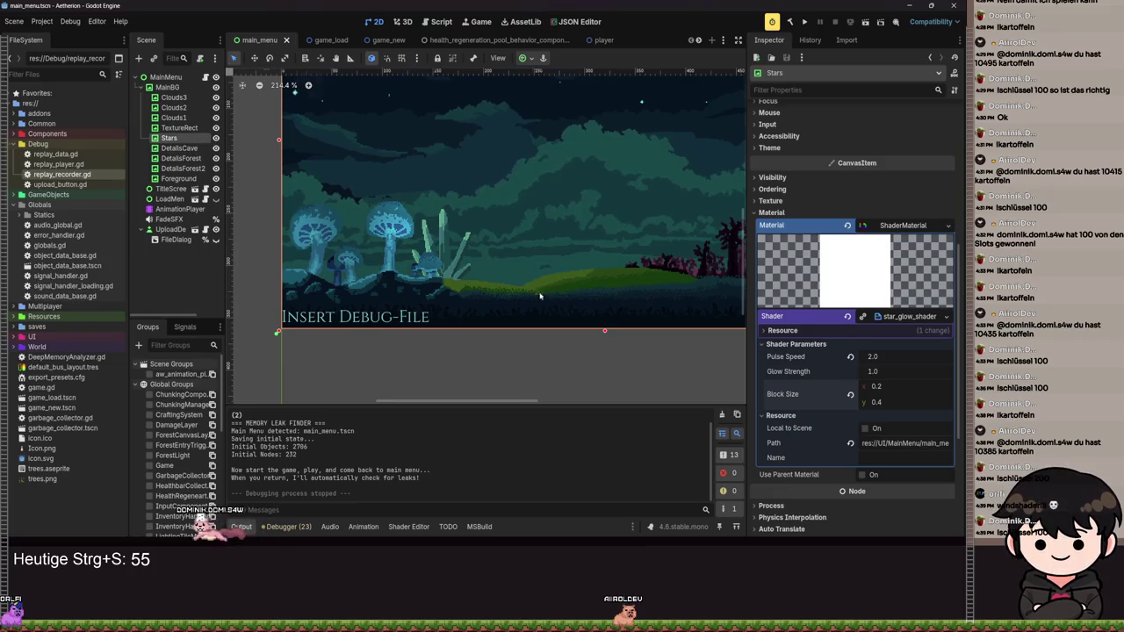
{"action": "scroll", "coordinate": [577, 338], "scroll_direction": "up", "scroll_amount": 10}
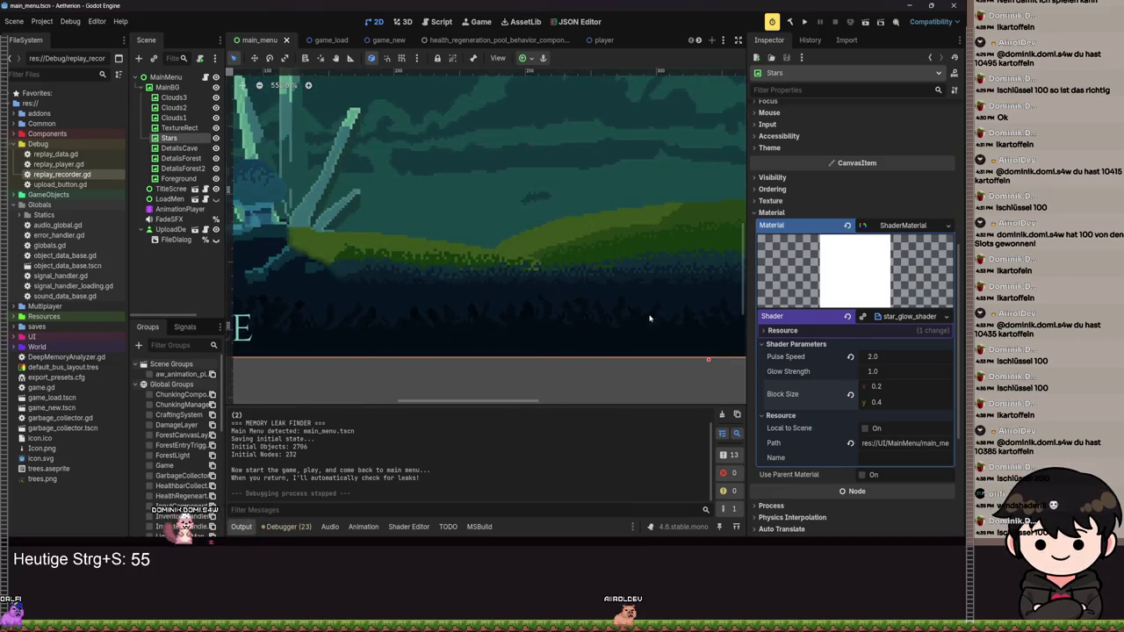
- Inspect the Clouds1 scroll shader and Foreground texture, then save the main_menu scene
{"action": "left_click", "coordinate": [158, 119]}
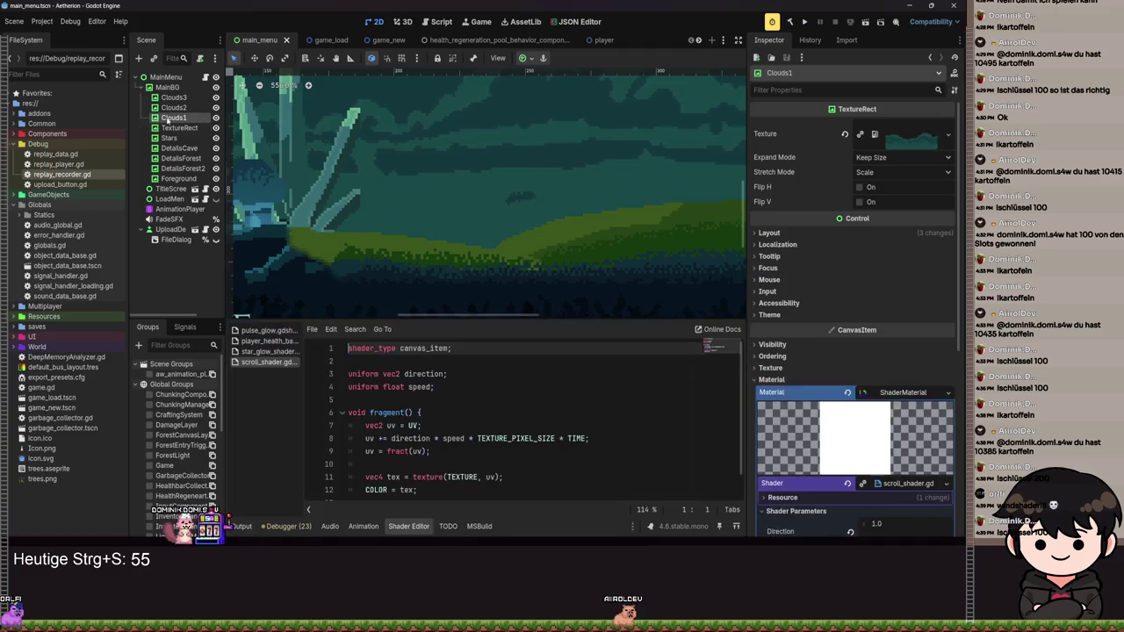
{"action": "left_click", "coordinate": [176, 178]}
{"action": "left_click", "coordinate": [909, 136]}
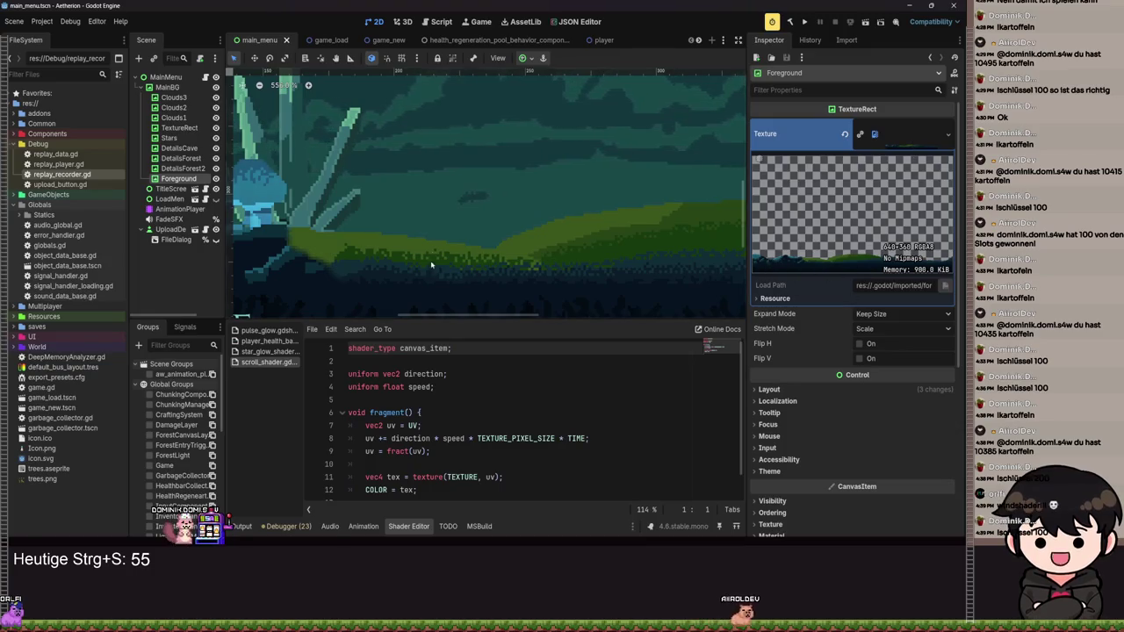
{"action": "left_click", "coordinate": [434, 234]}
{"action": "key", "text": "ctrl+s"}
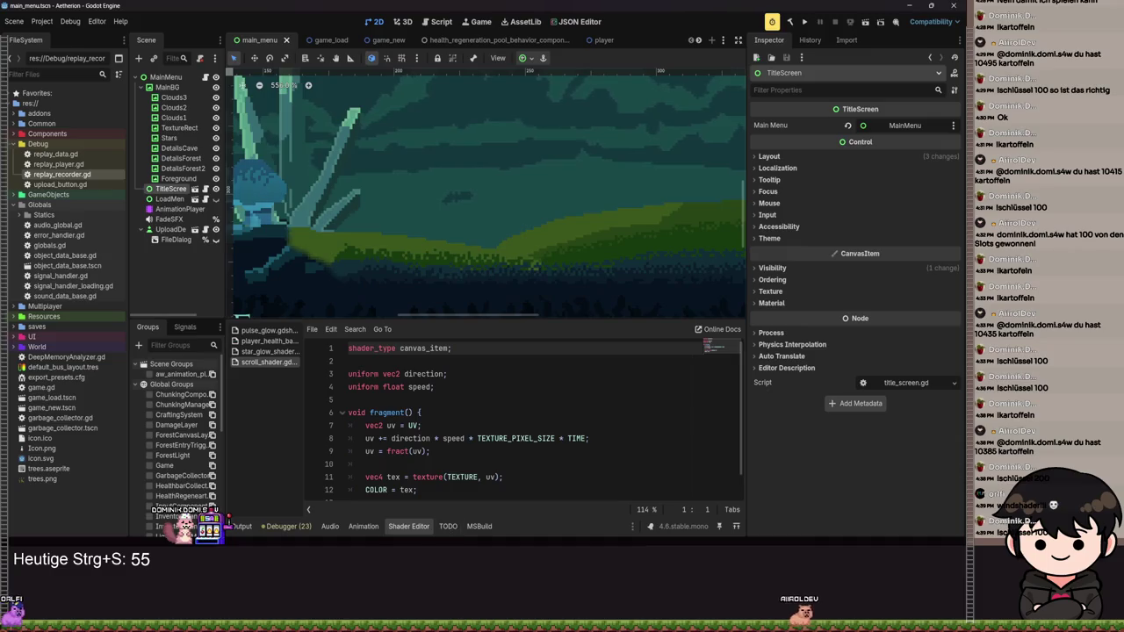
{"action": "key", "text": "alt+Tab"}
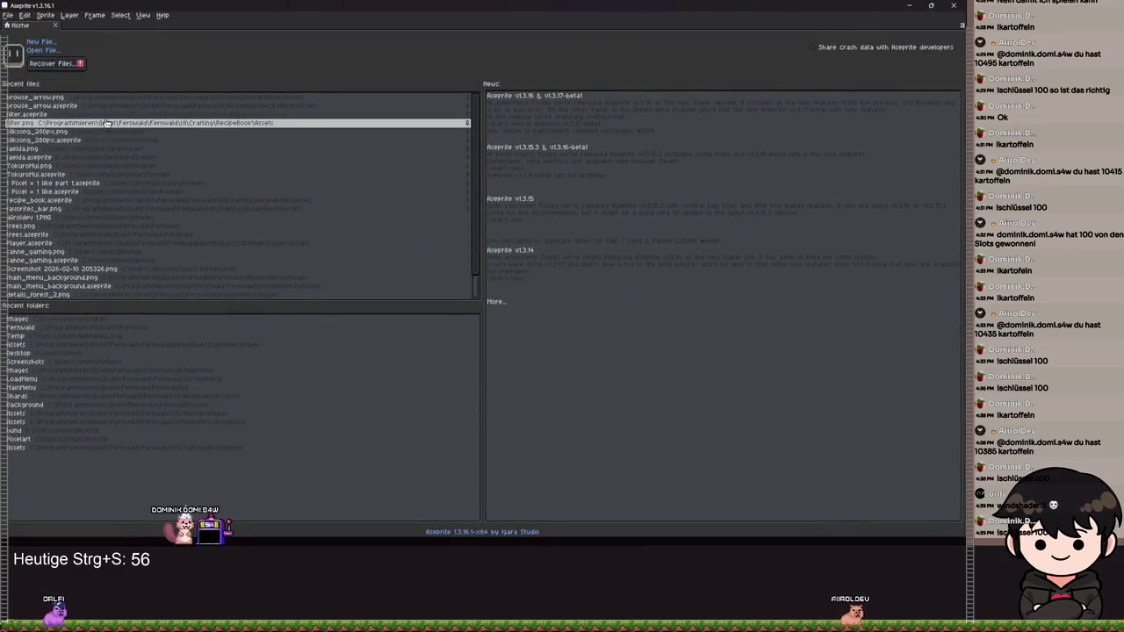
{"action": "key", "text": "alt+Tab"}
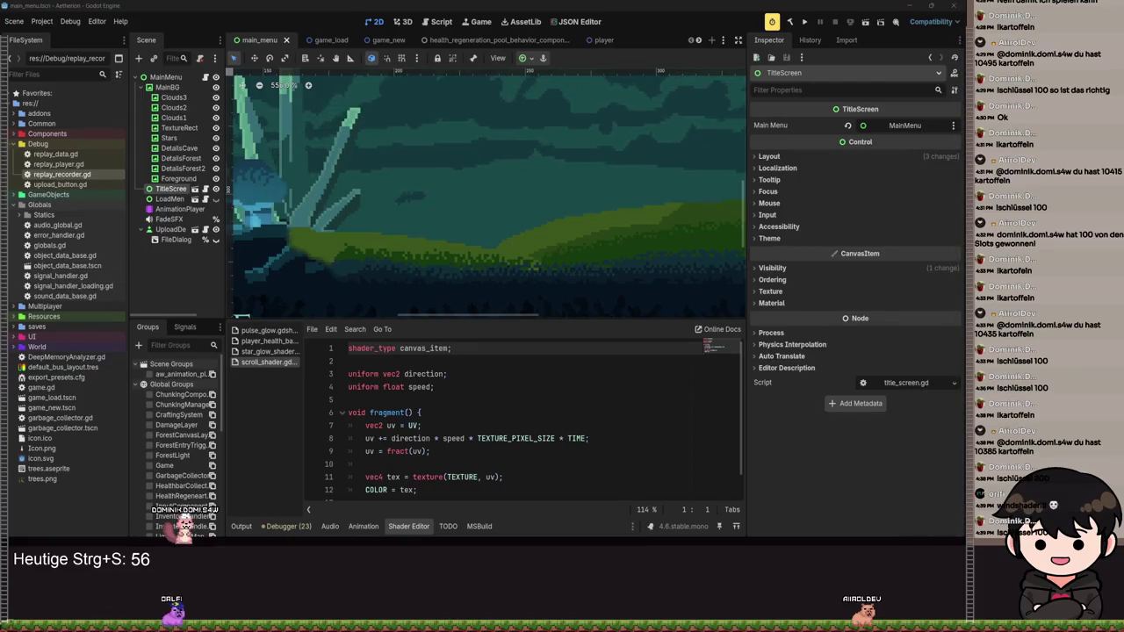
- Filter the FileSystem for 'foregrou' and open foreground.aseprite in the external editor, Aseprite
{"action": "left_click", "coordinate": [55, 75]}
{"action": "type", "text": "foregrou"}
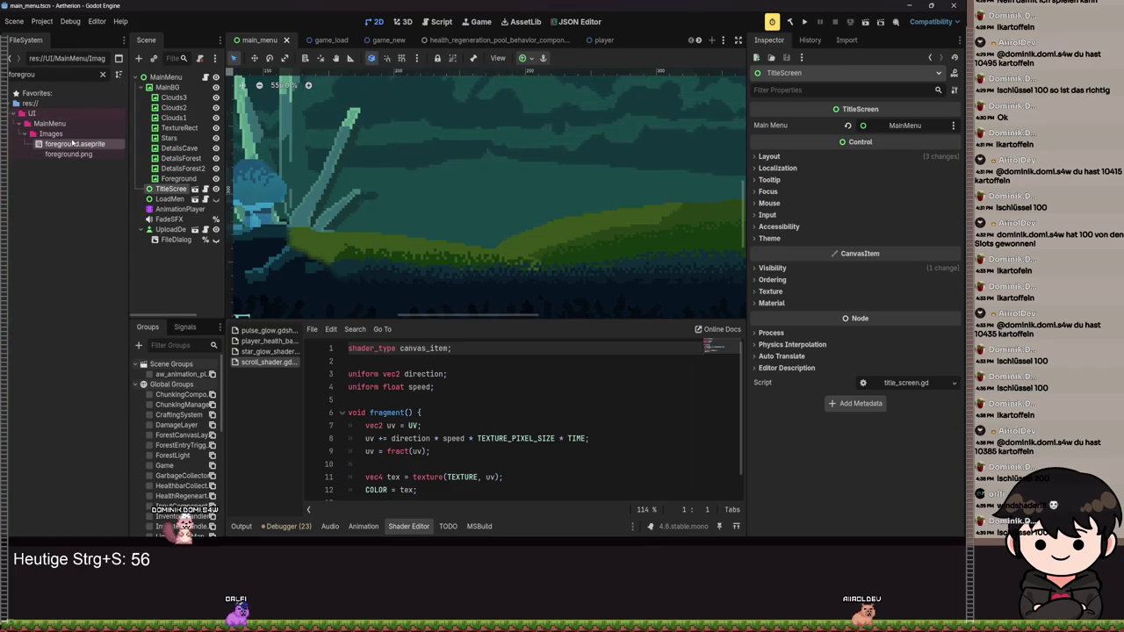
{"action": "left_click", "coordinate": [72, 143]}
{"action": "right_click", "coordinate": [73, 143]}
{"action": "left_click", "coordinate": [120, 326]}
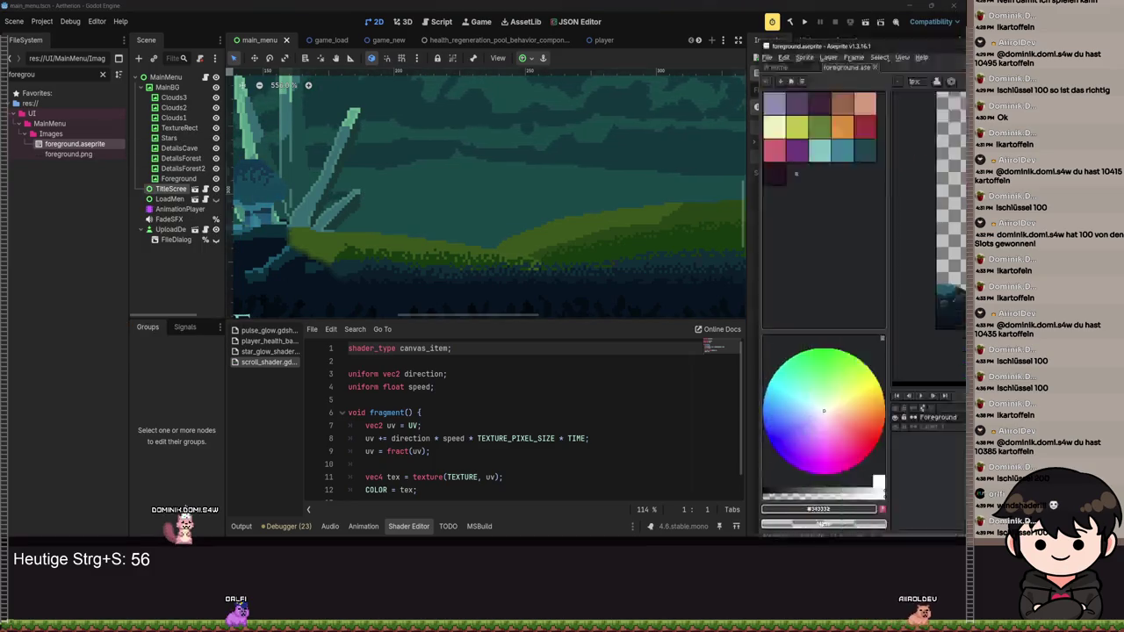
{"action": "scroll", "coordinate": [325, 303], "scroll_direction": "up", "scroll_amount": 4}
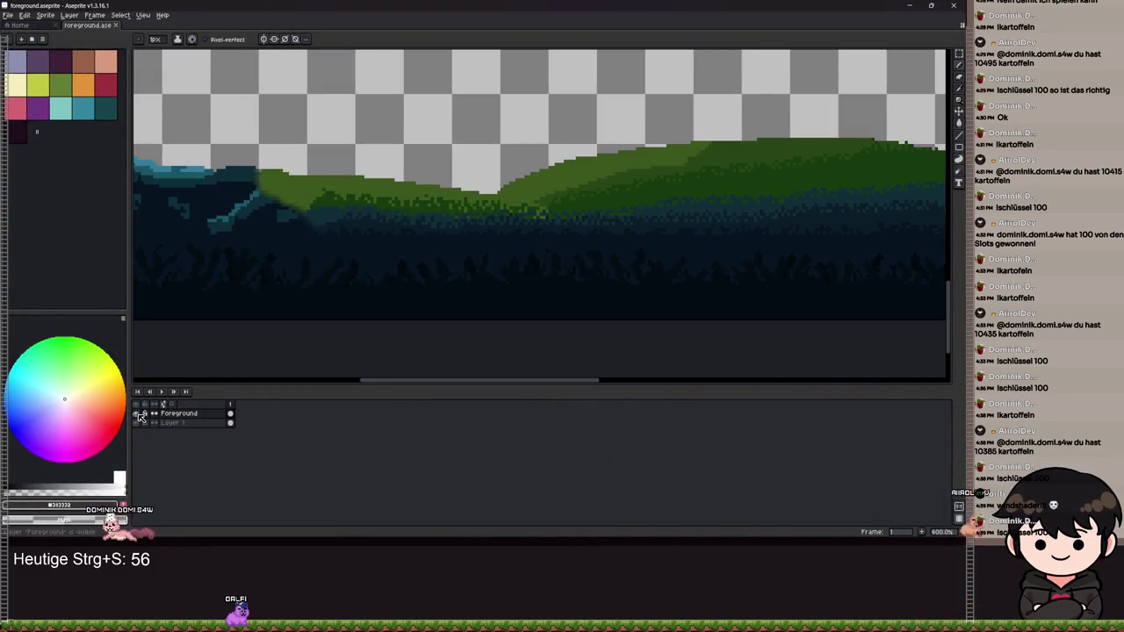
- Save the sprite and Magic Wand-select the dark grass patches along the bottom
{"action": "scroll", "coordinate": [549, 268], "scroll_direction": "down", "scroll_amount": 4}
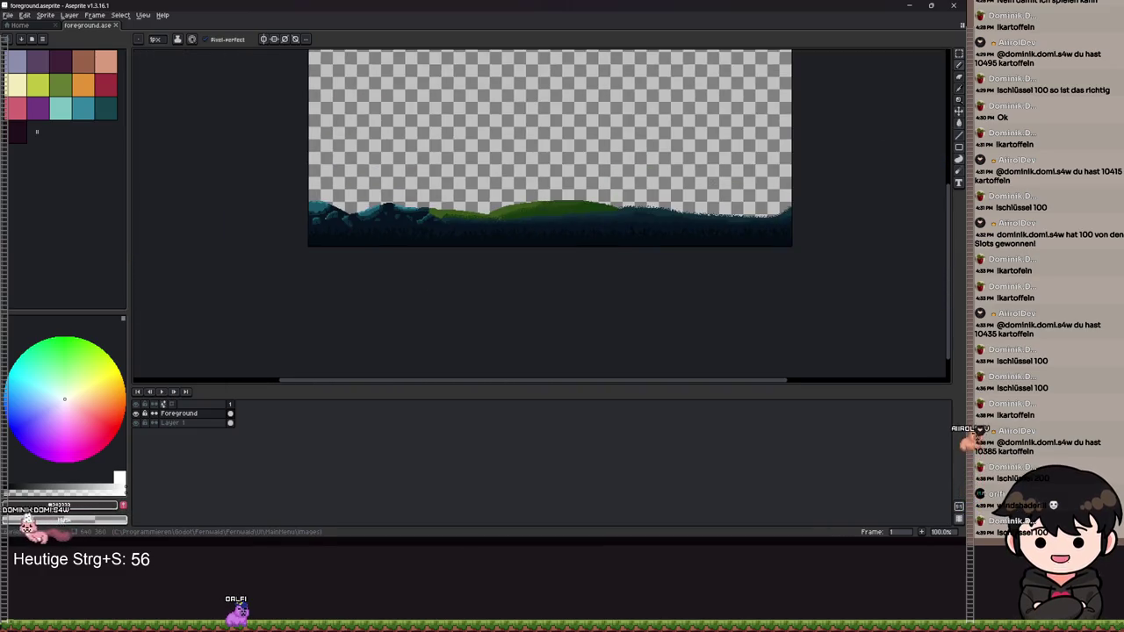
{"action": "scroll", "coordinate": [382, 253], "scroll_direction": "up", "scroll_amount": 2}
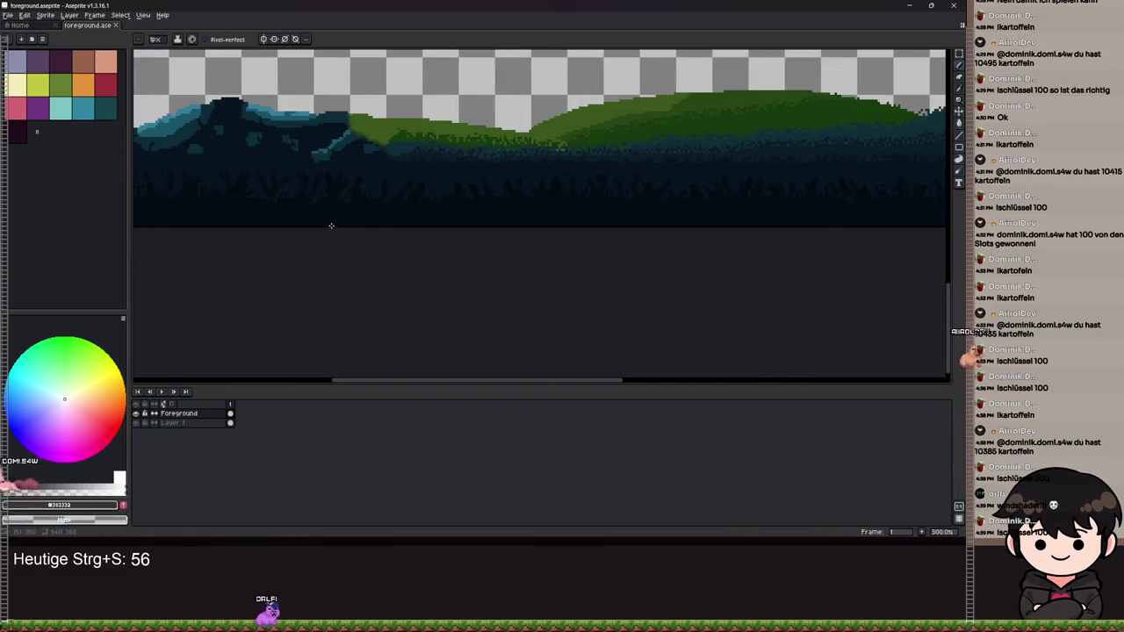
{"action": "scroll", "coordinate": [518, 254], "scroll_direction": "down", "scroll_amount": 1}
{"action": "scroll", "coordinate": [517, 255], "scroll_direction": "left", "scroll_amount": 3}
{"action": "scroll", "coordinate": [962, 253], "scroll_direction": "left", "scroll_amount": 3}
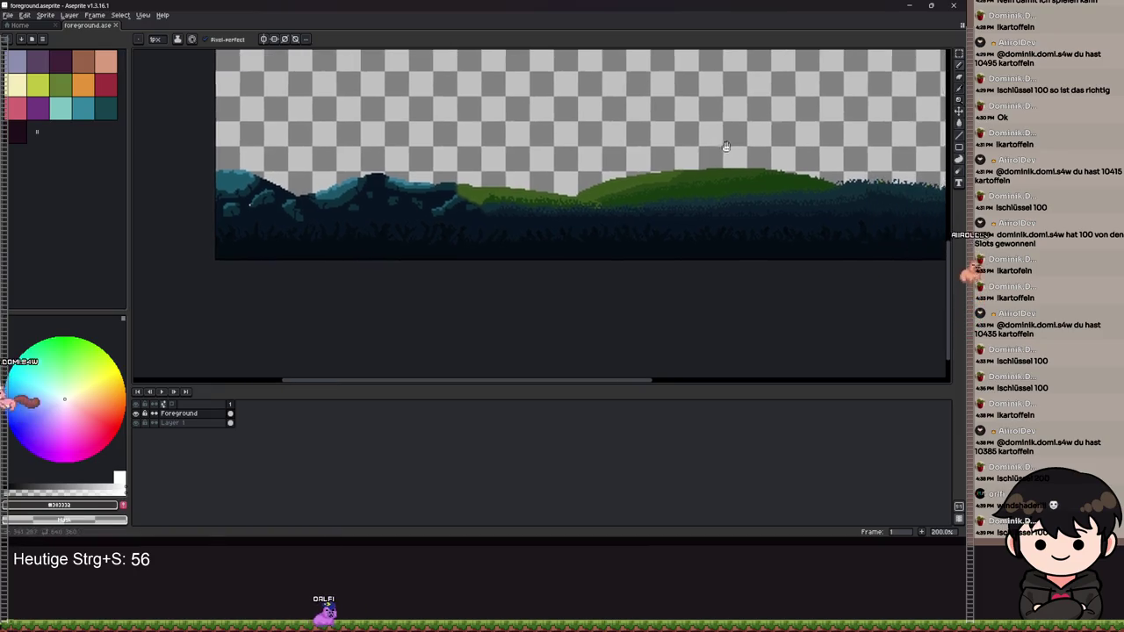
{"action": "scroll", "coordinate": [961, 251], "scroll_direction": "down", "scroll_amount": 1}
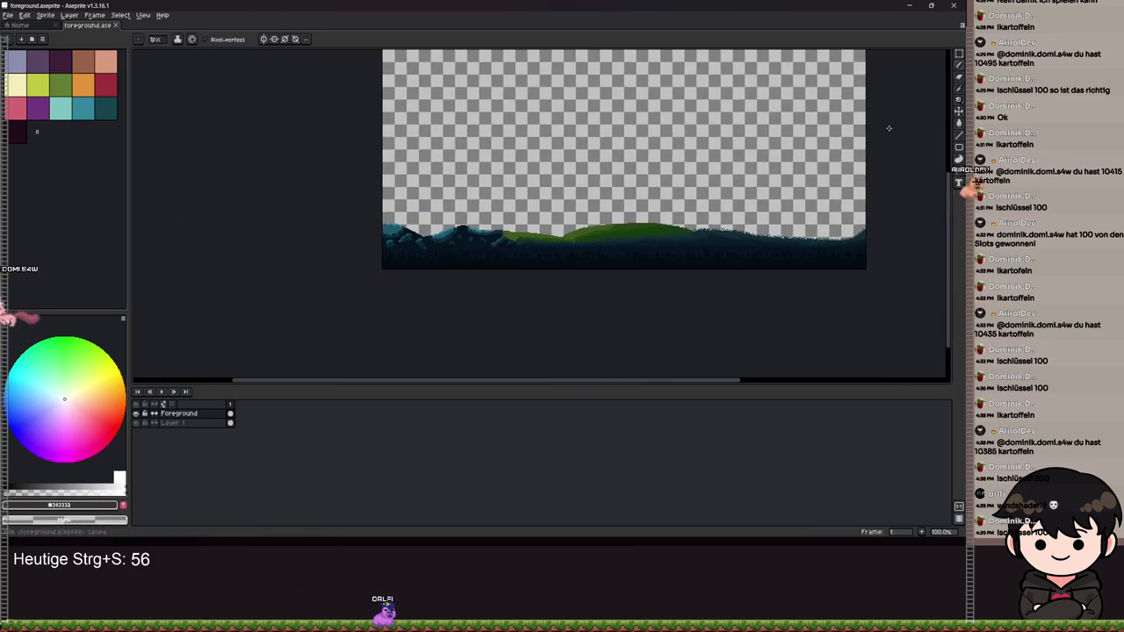
{"action": "key", "text": "ctrl+s"}
{"action": "key", "text": "w"}
{"action": "scroll", "coordinate": [554, 290], "scroll_direction": "up", "scroll_amount": 5}
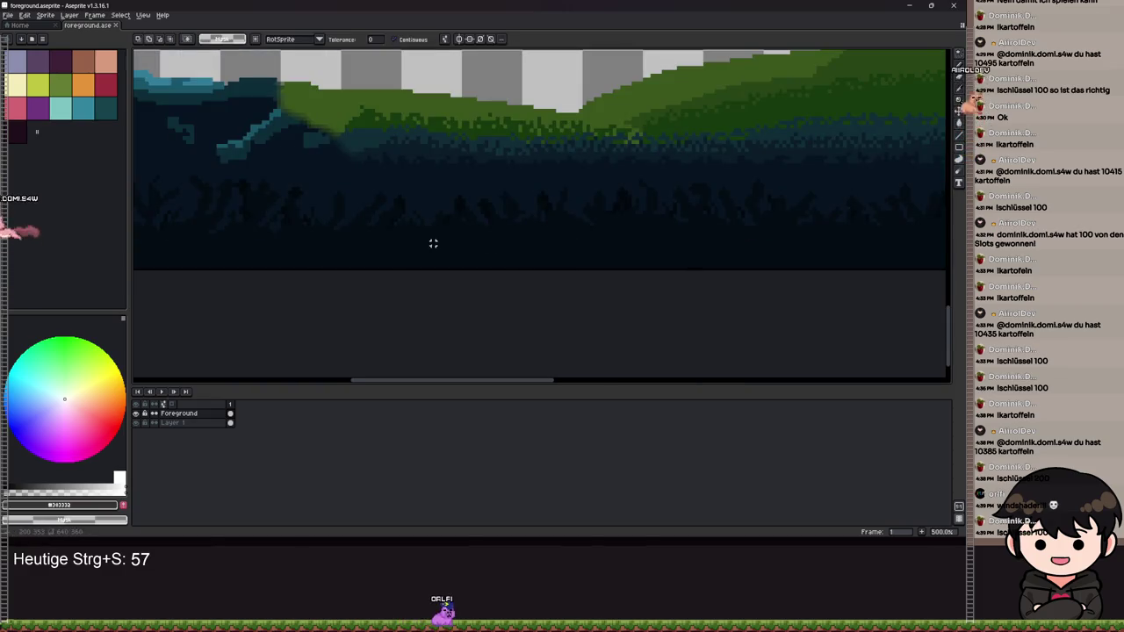
{"action": "left_click", "coordinate": [463, 251]}
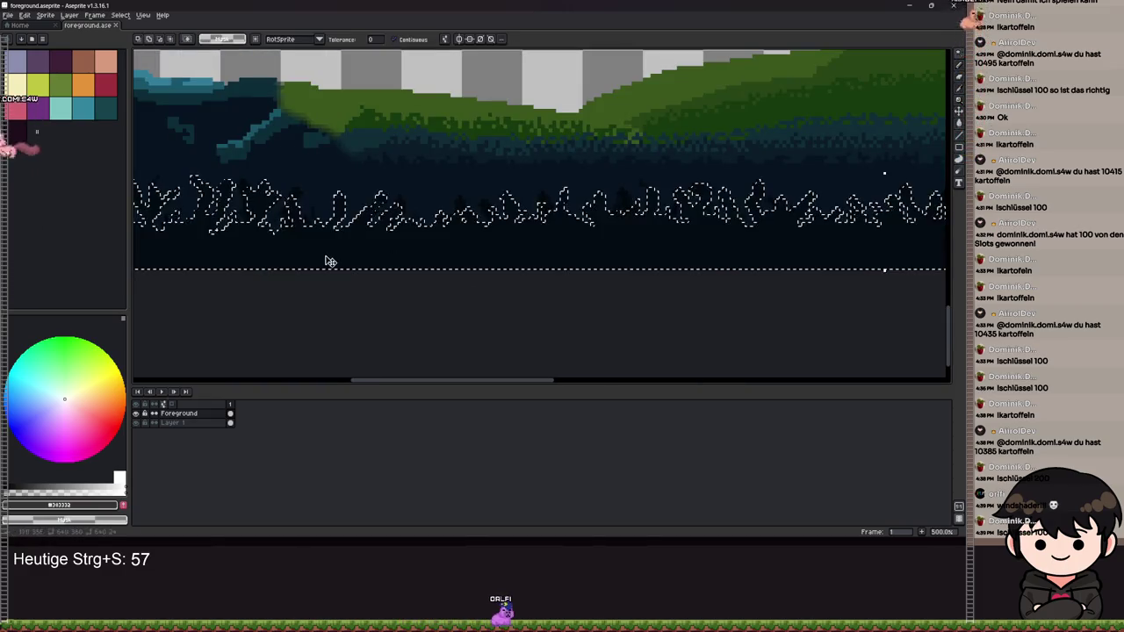
{"action": "scroll", "coordinate": [489, 269], "scroll_direction": "up", "scroll_amount": 5}
{"action": "left_click", "coordinate": [401, 167], "text": "shift"}
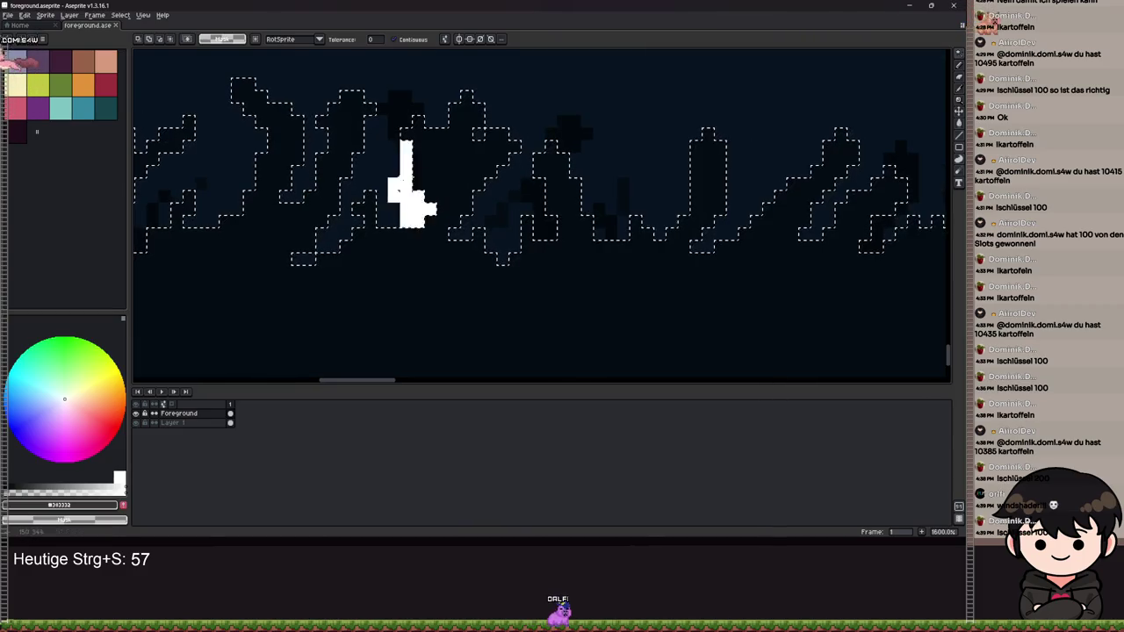
{"action": "left_click", "coordinate": [399, 104], "text": "shift"}
- Remove the selected dark grass band from the Foreground layer
{"action": "scroll", "coordinate": [526, 198], "scroll_direction": "down", "scroll_amount": 10}
{"action": "scroll", "coordinate": [525, 198], "scroll_direction": "up", "scroll_amount": 6}
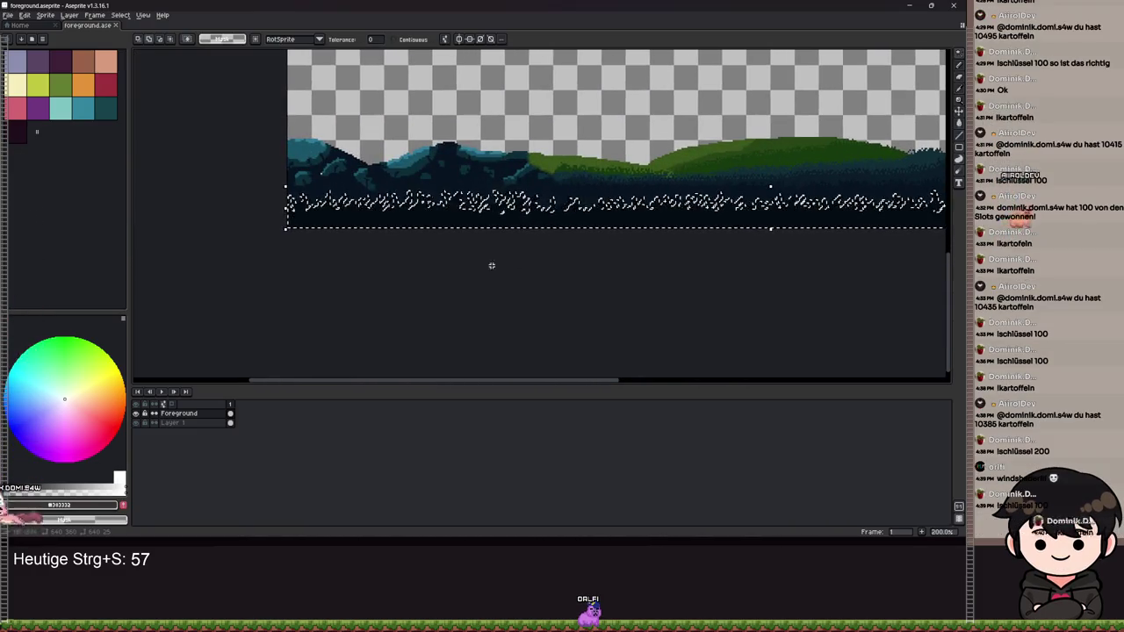
{"action": "scroll", "coordinate": [234, 201], "scroll_direction": "up", "scroll_amount": 6}
{"action": "scroll", "coordinate": [338, 172], "scroll_direction": "down", "scroll_amount": 4}
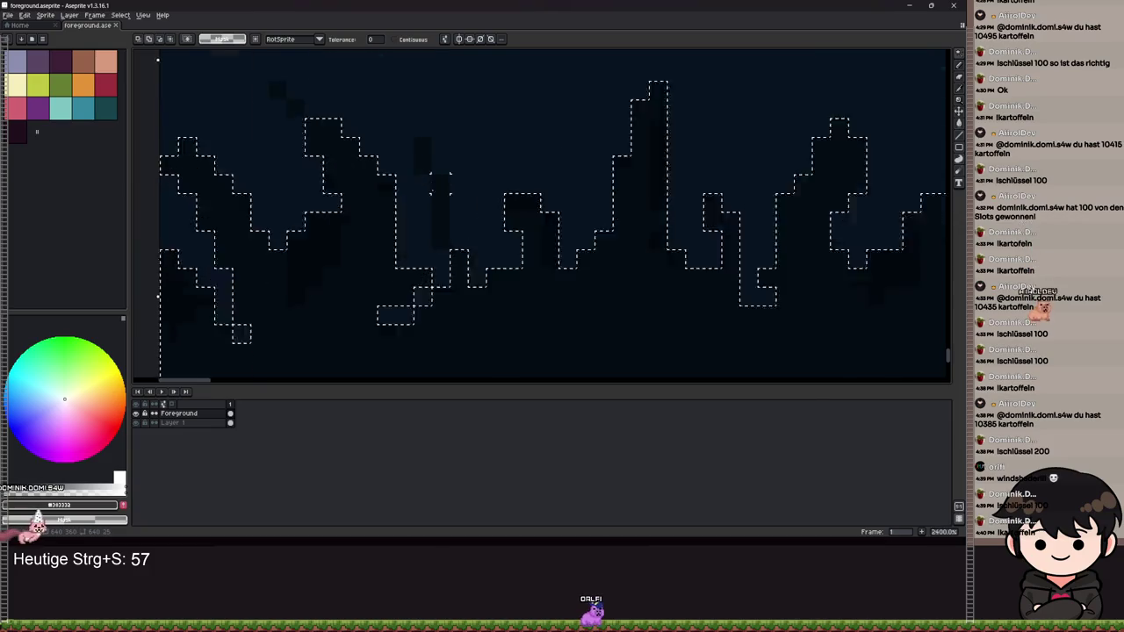
{"action": "left_click_drag", "start_coordinate": [224, 238], "coordinate": [438, 238]}
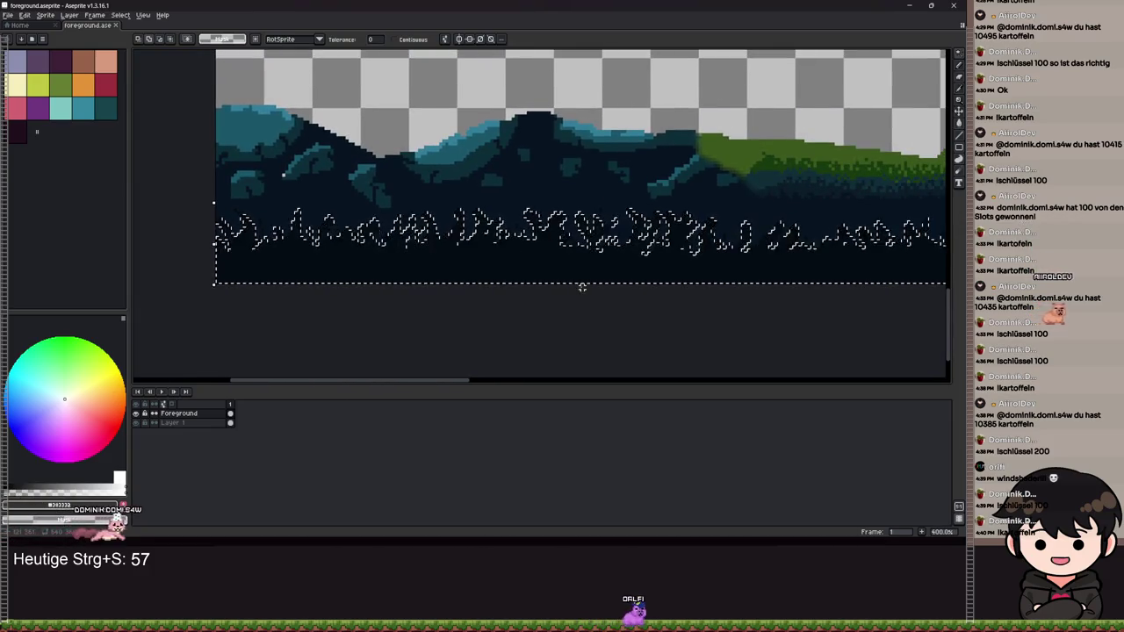
{"action": "key", "text": "Delete"}
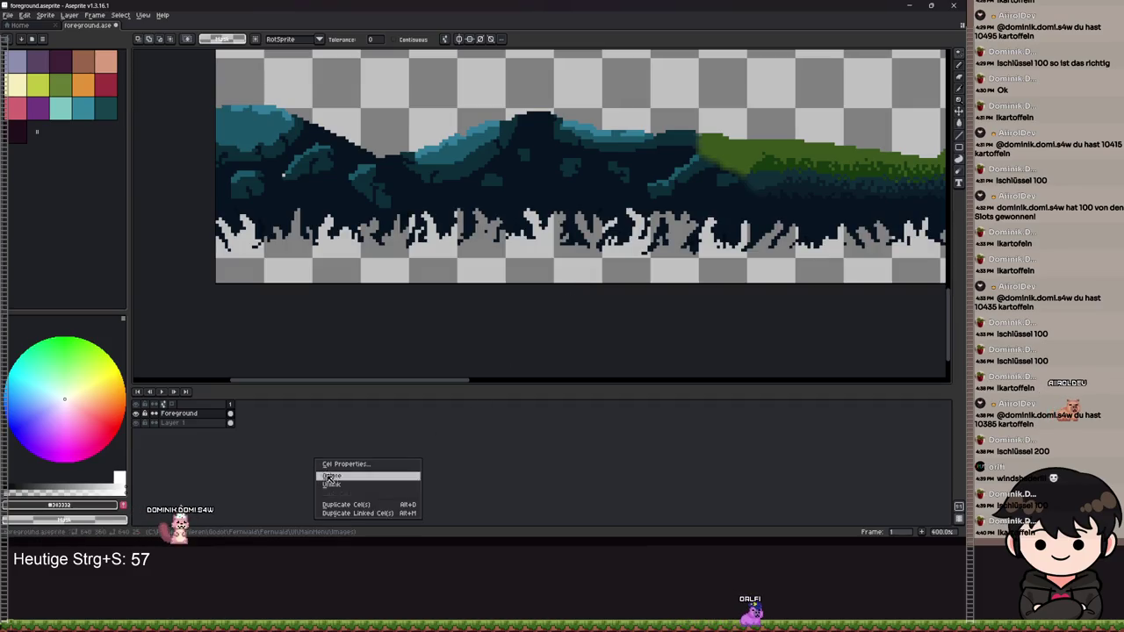
- Add a new layer, paste the cut grass onto it, and save
{"action": "right_click", "coordinate": [192, 423]}
{"action": "mouse_move", "coordinate": [211, 454]}
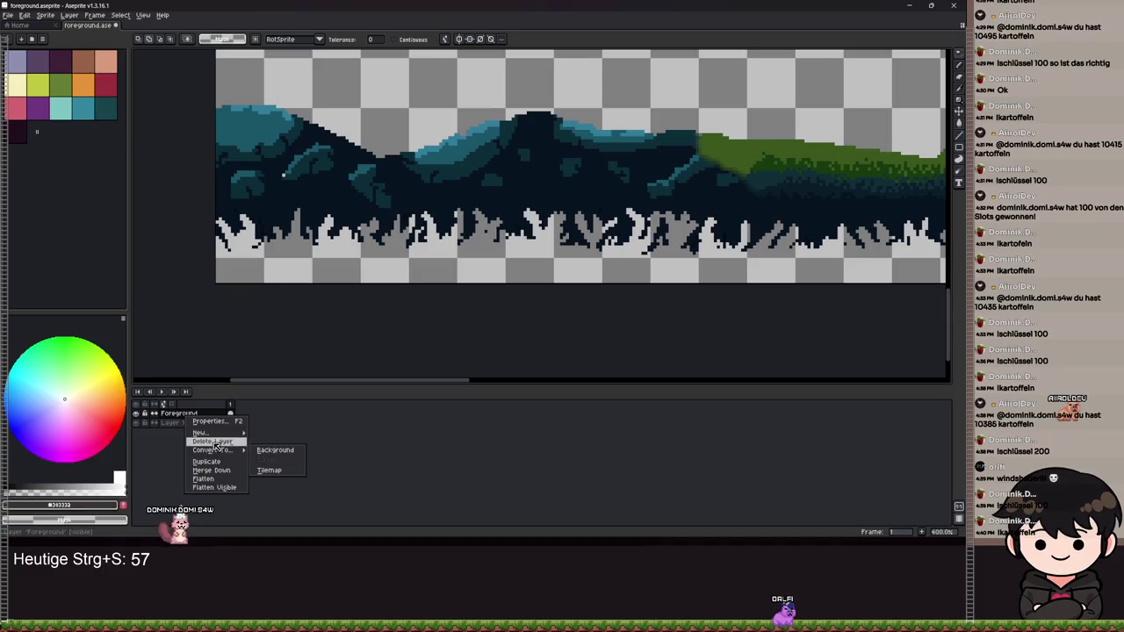
{"action": "mouse_move", "coordinate": [214, 434]}
{"action": "left_click", "coordinate": [273, 434]}
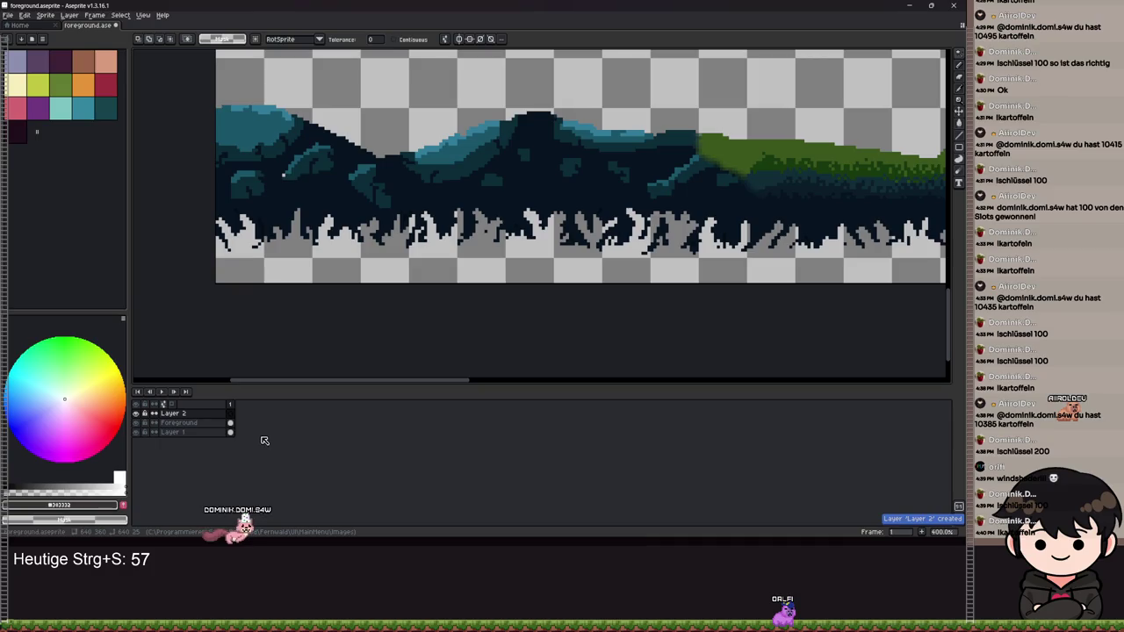
{"action": "key", "text": "ctrl+v"}
{"action": "right_click", "coordinate": [456, 244]}
{"action": "key", "text": "Escape"}
{"action": "key", "text": "ctrl+s"}
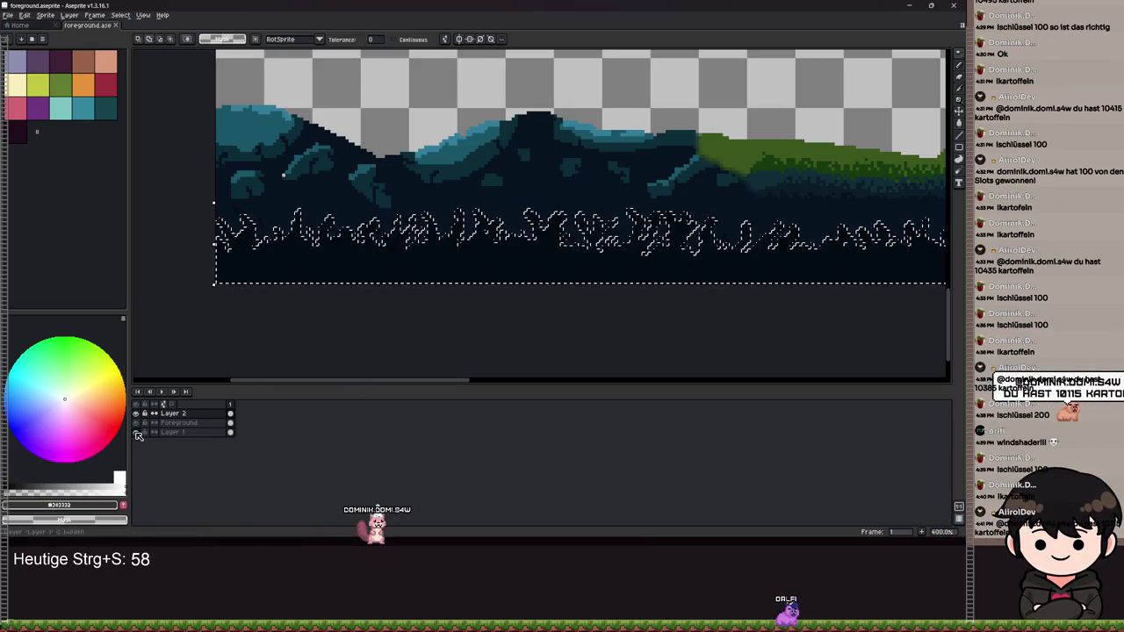
- Delete the empty Layer 1 and save the file
{"action": "left_click", "coordinate": [176, 433]}
{"action": "right_click", "coordinate": [180, 433]}
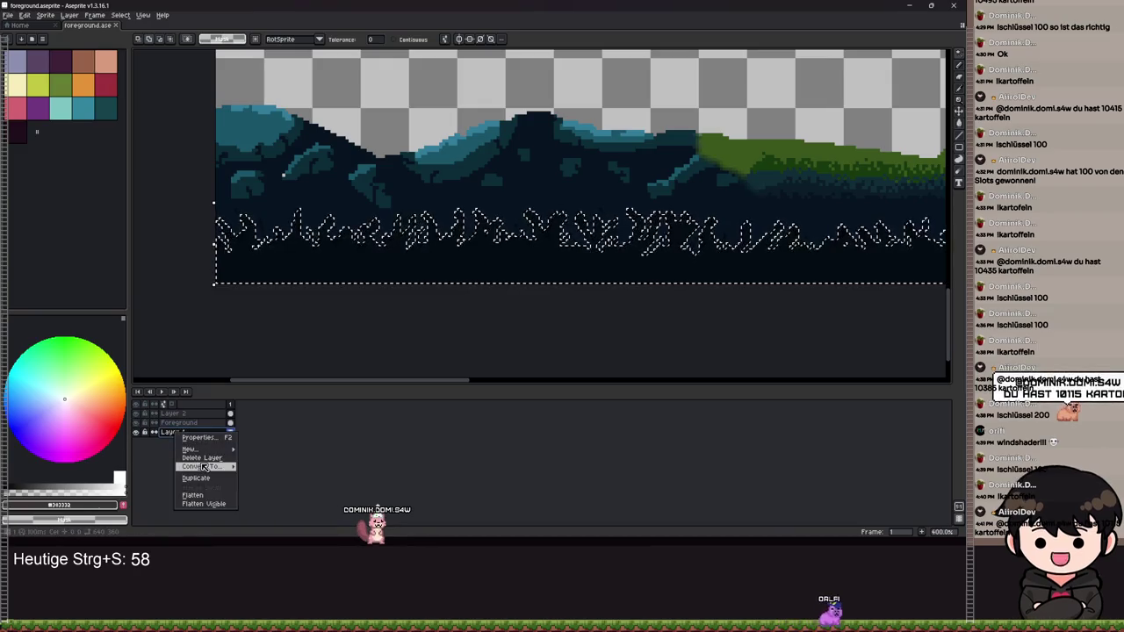
{"action": "left_click", "coordinate": [222, 457]}
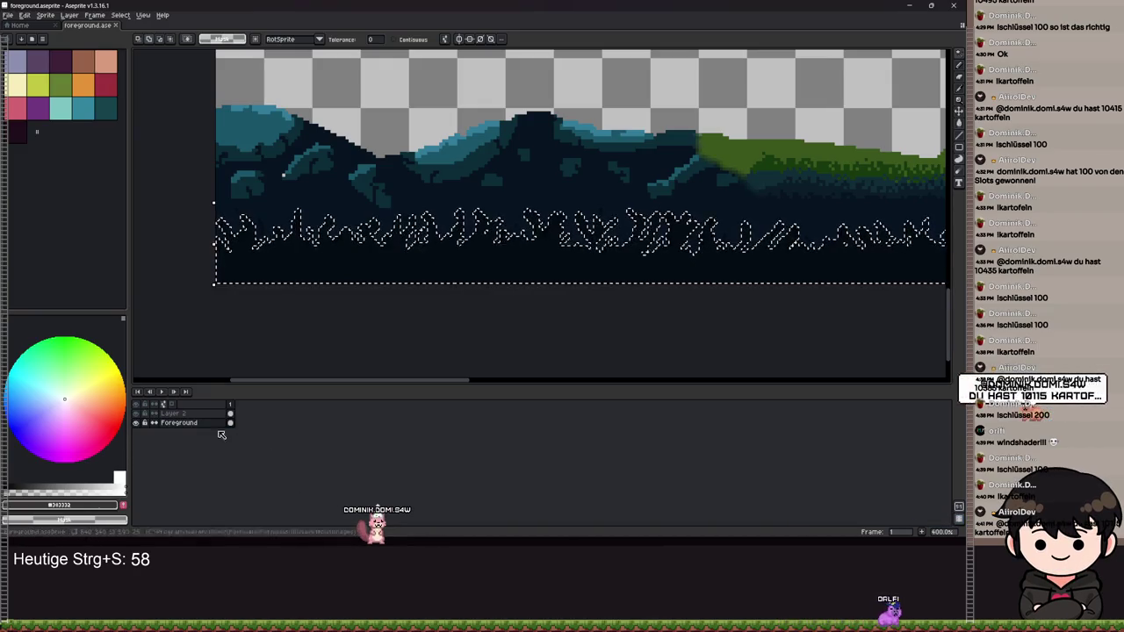
{"action": "key", "text": "ctrl+s"}
- Rename Layer 2 to 'FrontGras' and save the file
{"action": "double_click", "coordinate": [189, 415]}
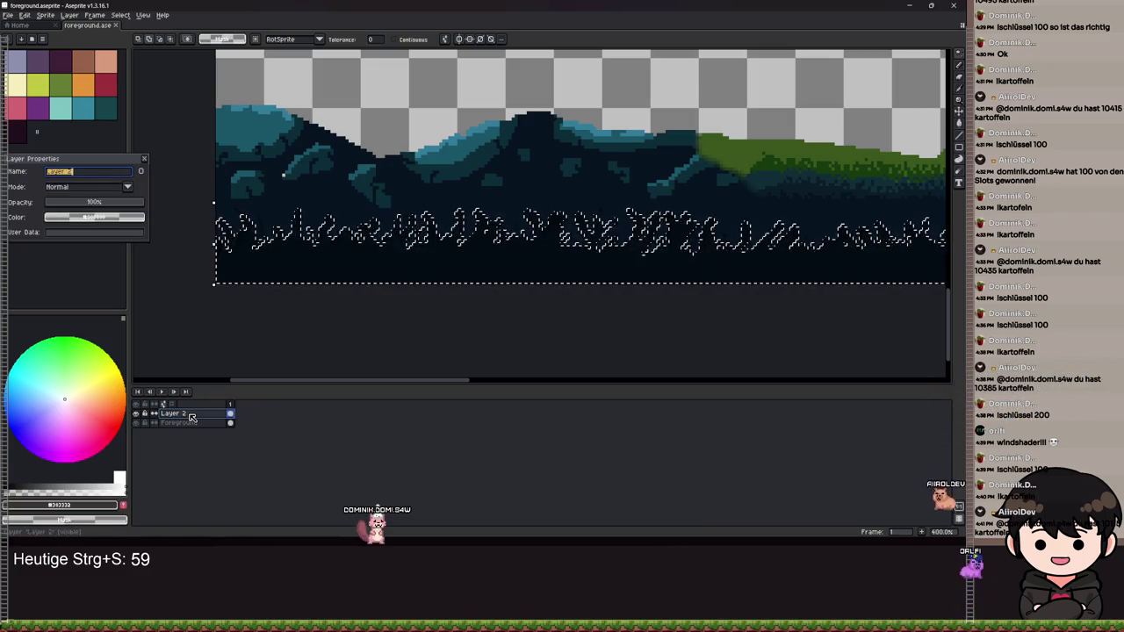
{"action": "type", "text": "Front"}
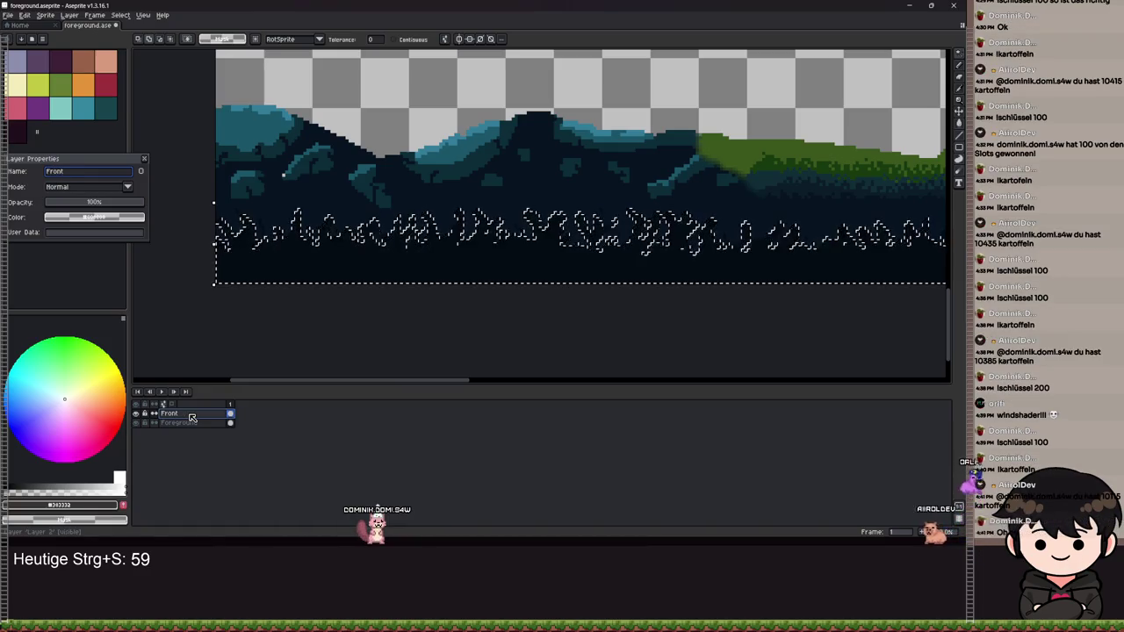
{"action": "type", "text": "Gras"}
{"action": "key", "text": "Return"}
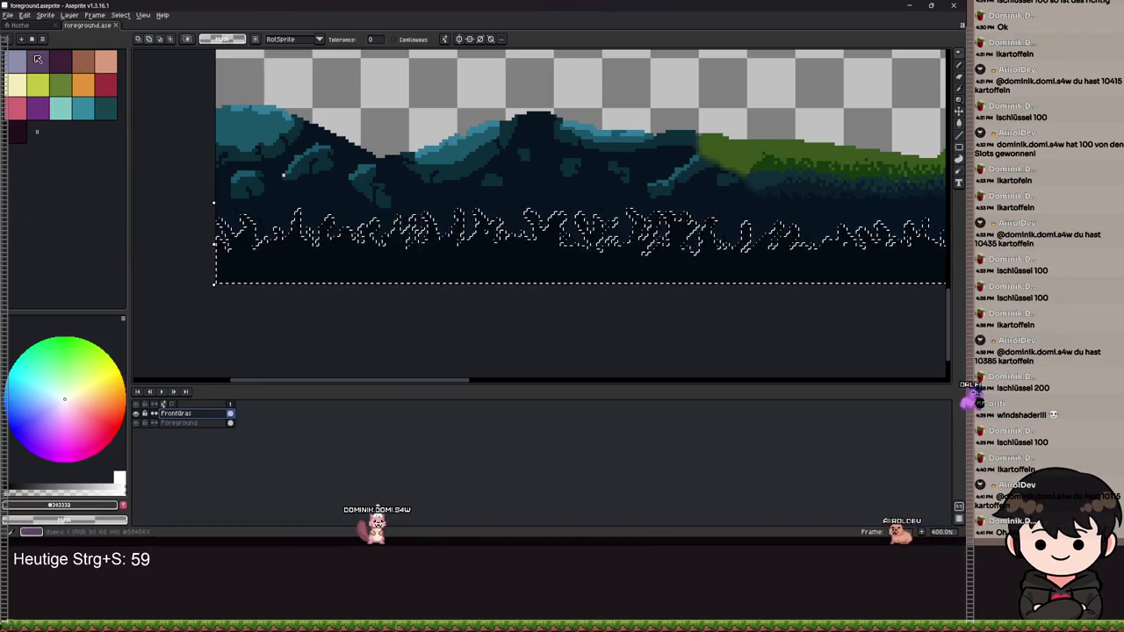
{"action": "key", "text": "ctrl+s"}
{"action": "left_click", "coordinate": [10, 20]}
{"action": "left_click", "coordinate": [16, 25]}
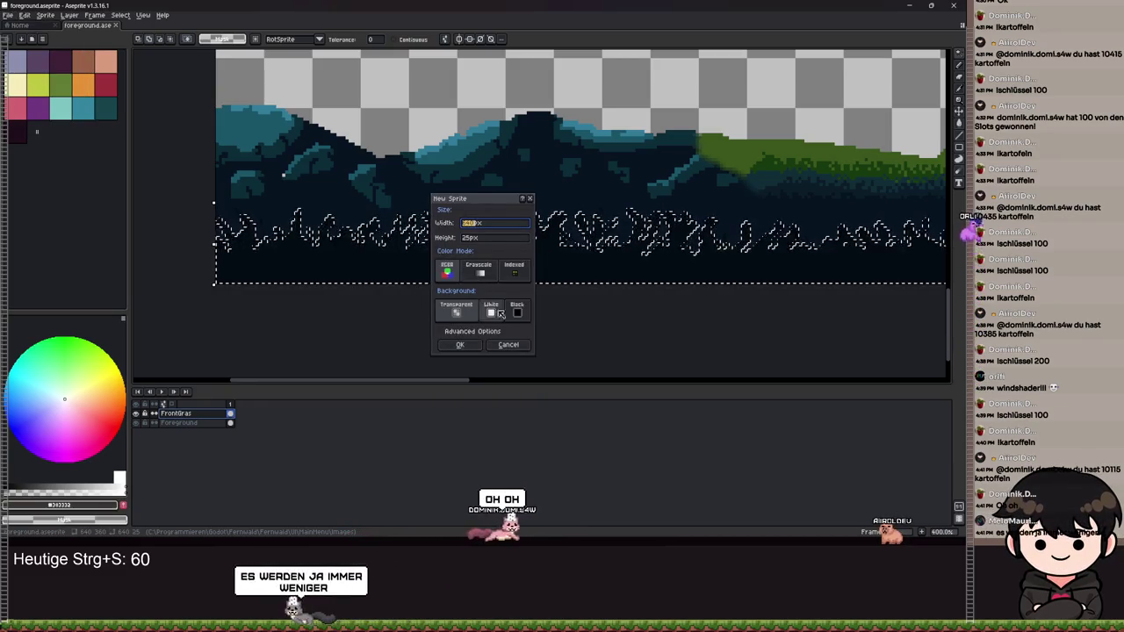
- Abandon a first new-sprite attempt and clear the grass selection
{"action": "left_click", "coordinate": [466, 237]}
{"action": "type", "text": "25"}
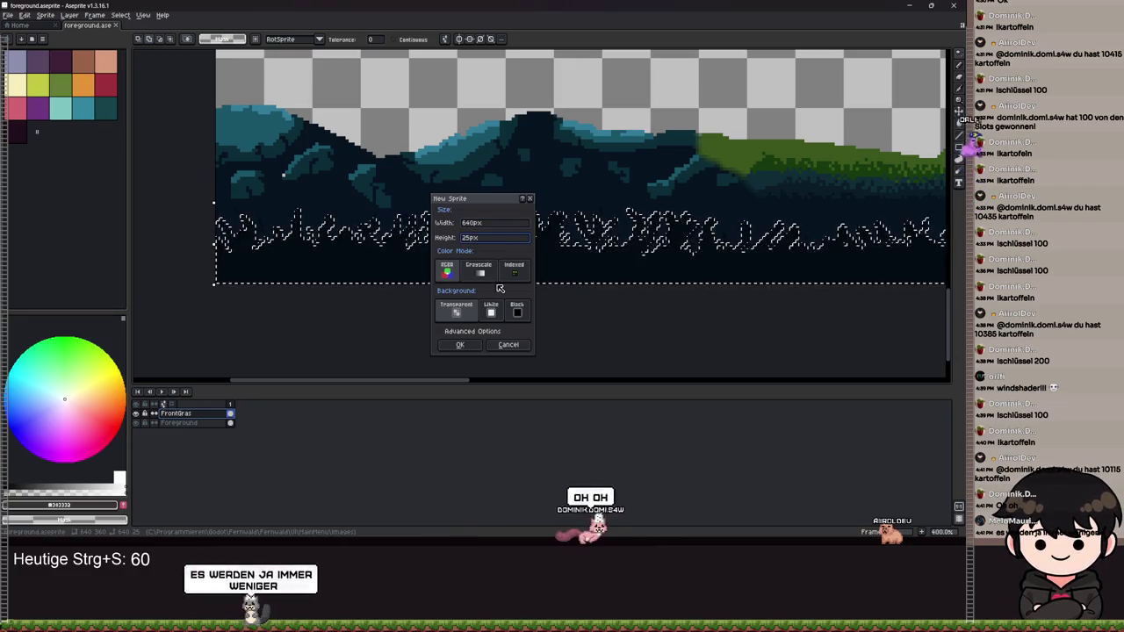
{"action": "left_click", "coordinate": [529, 199]}
{"action": "key", "text": "ctrl+d"}
{"action": "left_click", "coordinate": [7, 15]}
{"action": "left_click", "coordinate": [31, 25]}
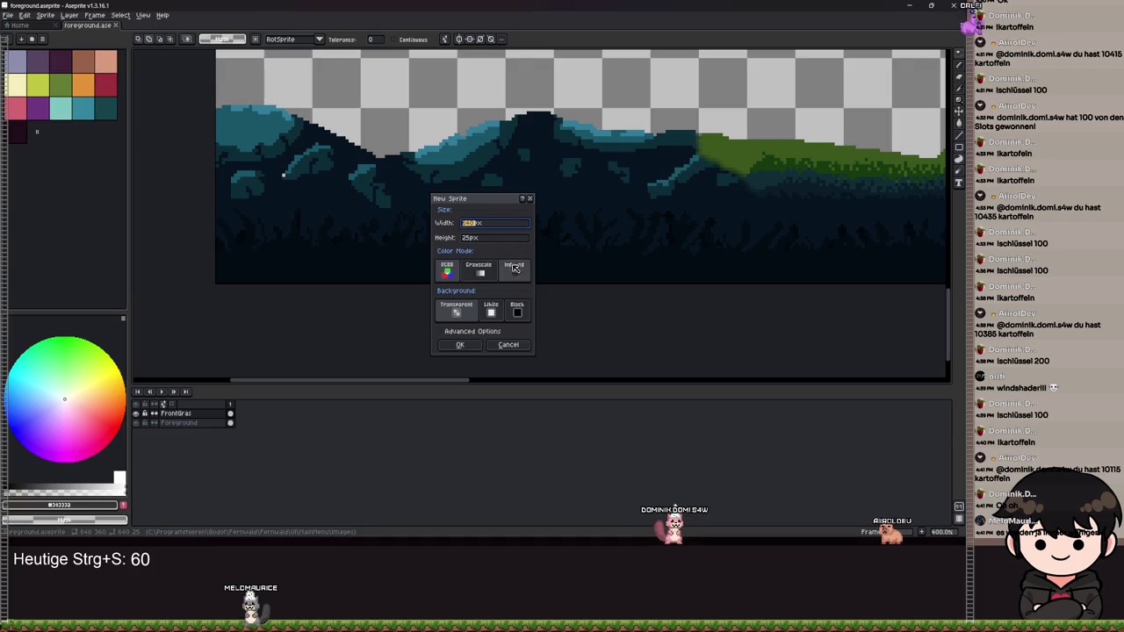
{"action": "key", "text": "Escape"}
{"action": "scroll", "coordinate": [328, 272], "scroll_direction": "down", "scroll_amount": 5}
{"action": "scroll", "coordinate": [327, 272], "scroll_direction": "up", "scroll_amount": 2}
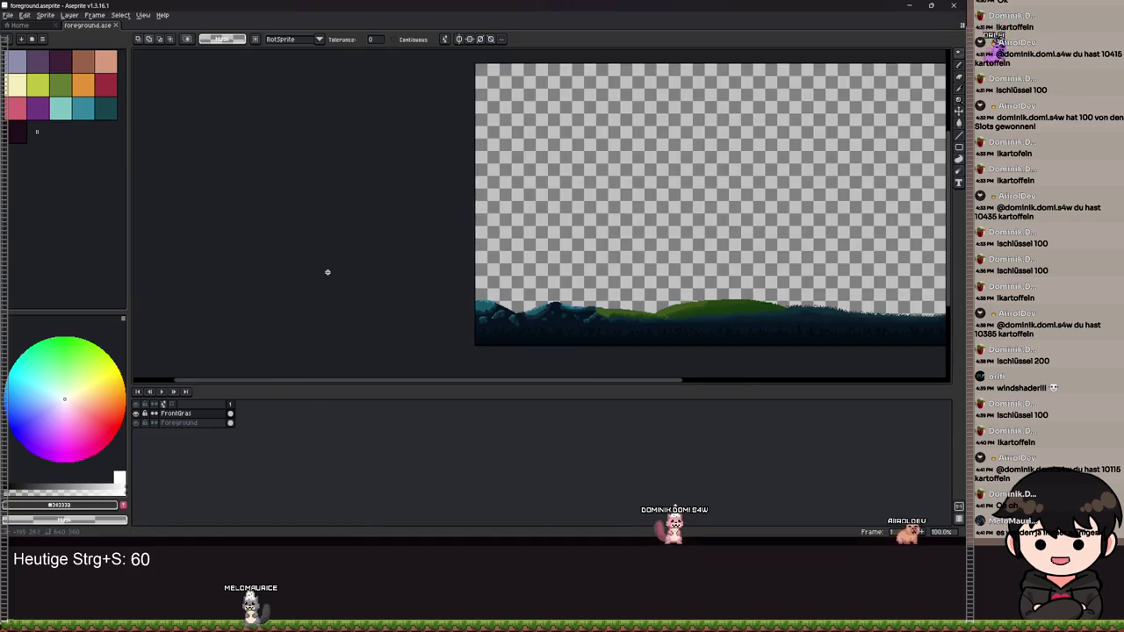
- Create a 640×360 sprite, paste the grass strip into it, and return to Godot
{"action": "key", "text": "alt+f"}
{"action": "key", "text": "n"}
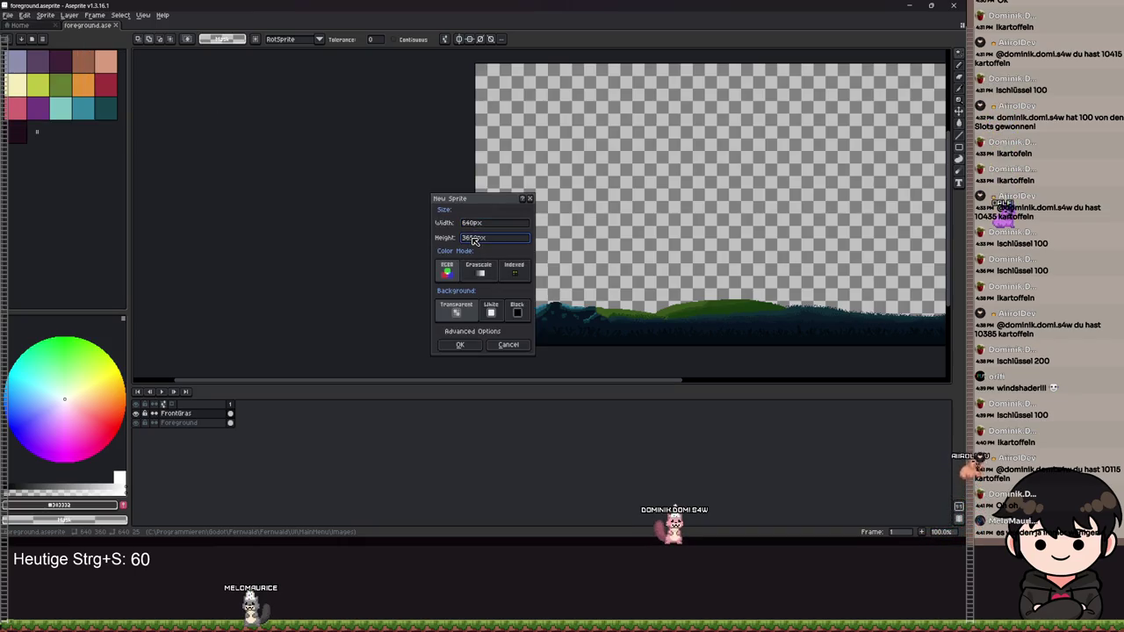
{"action": "left_click", "coordinate": [459, 344]}
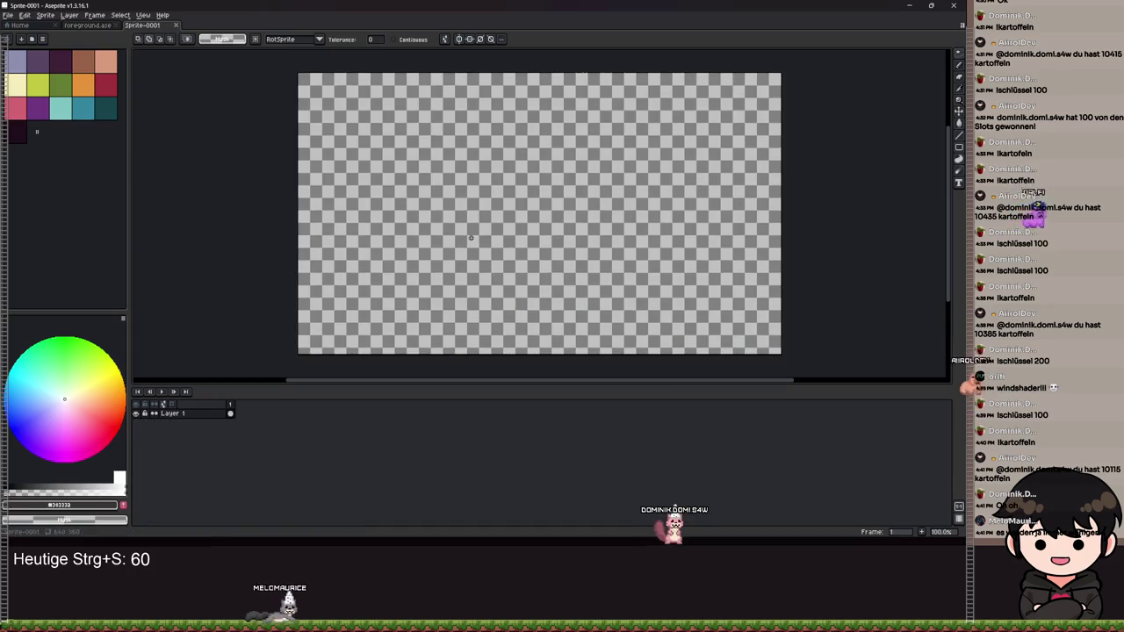
{"action": "key", "text": "ctrl+v"}
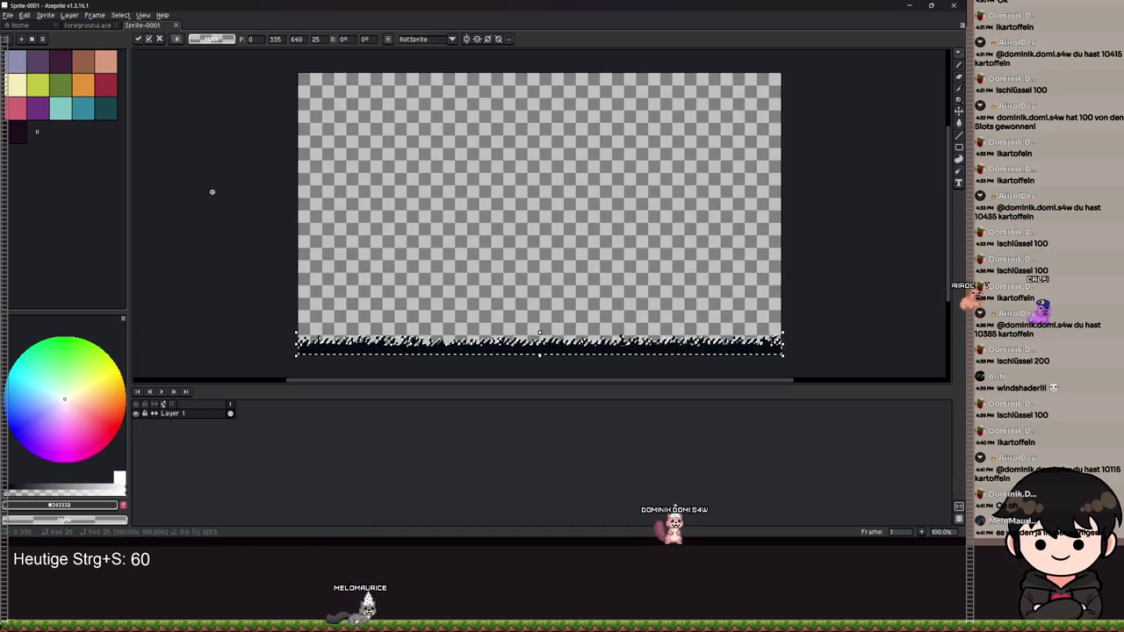
{"action": "key", "text": "ctrl+s"}
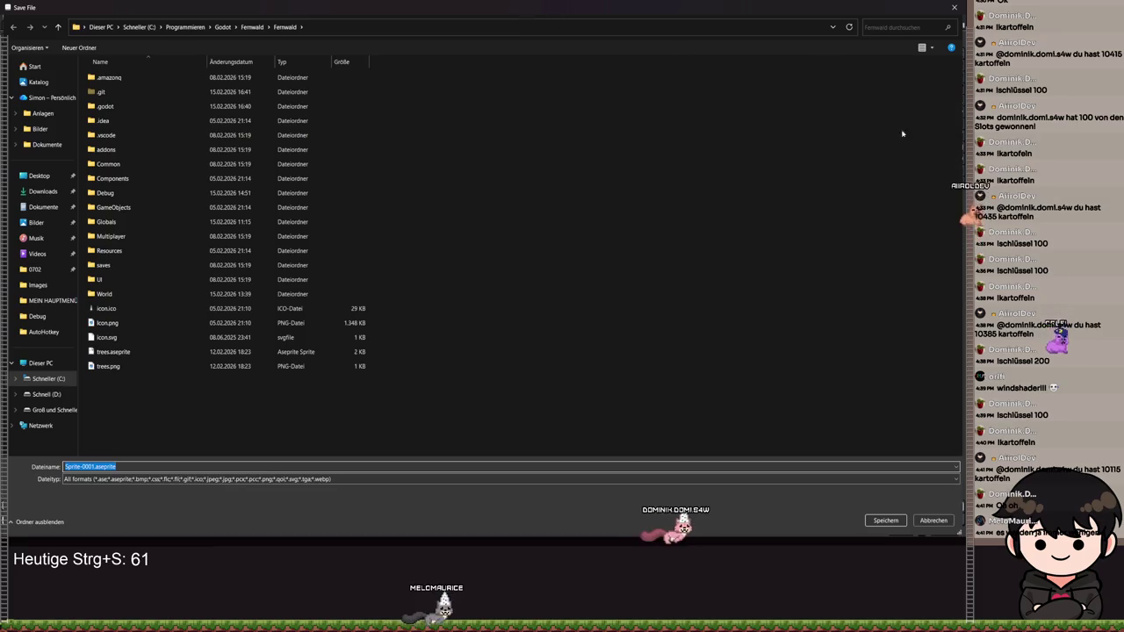
{"action": "left_click", "coordinate": [933, 520]}
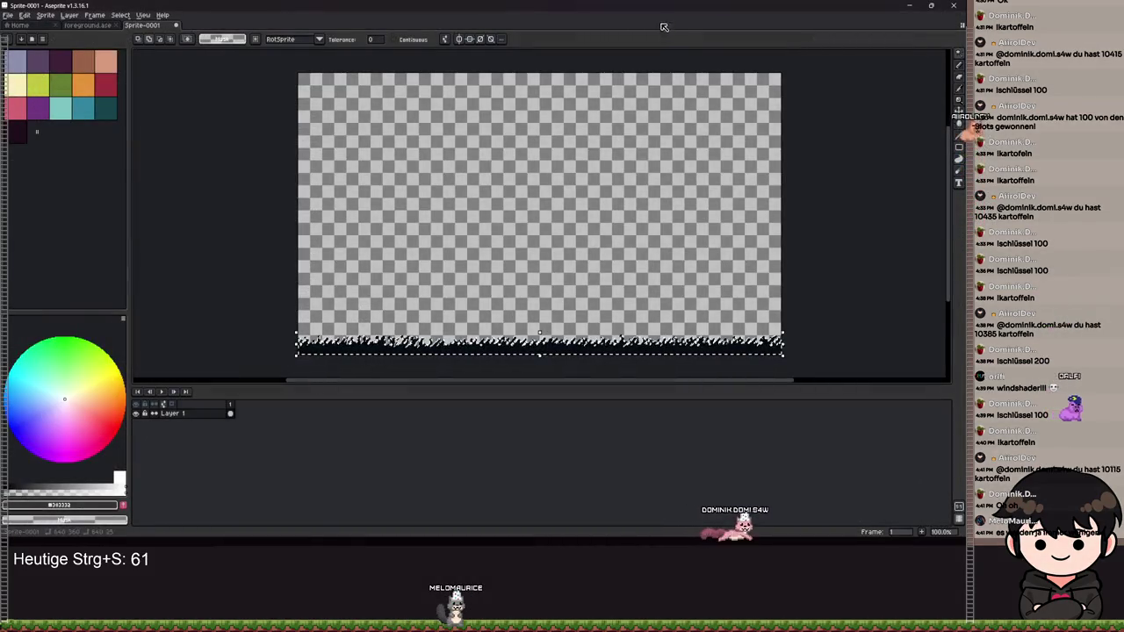
{"action": "key", "text": "super+Down"}
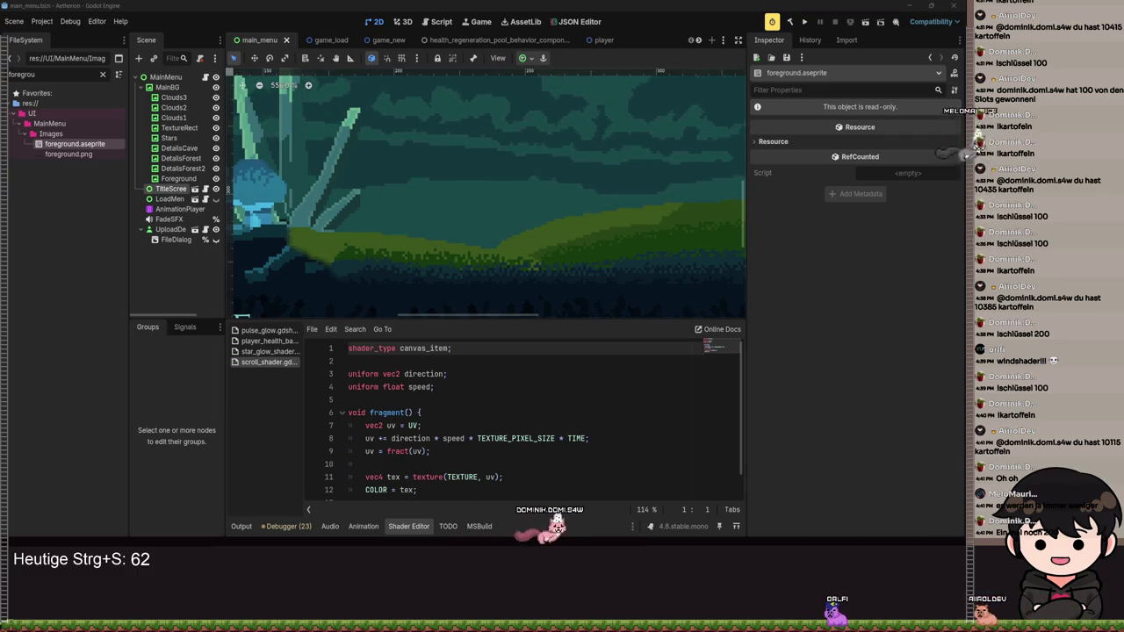
- Add a TextureRect child node under the Foreground node
{"action": "key", "text": "ctrl+s"}
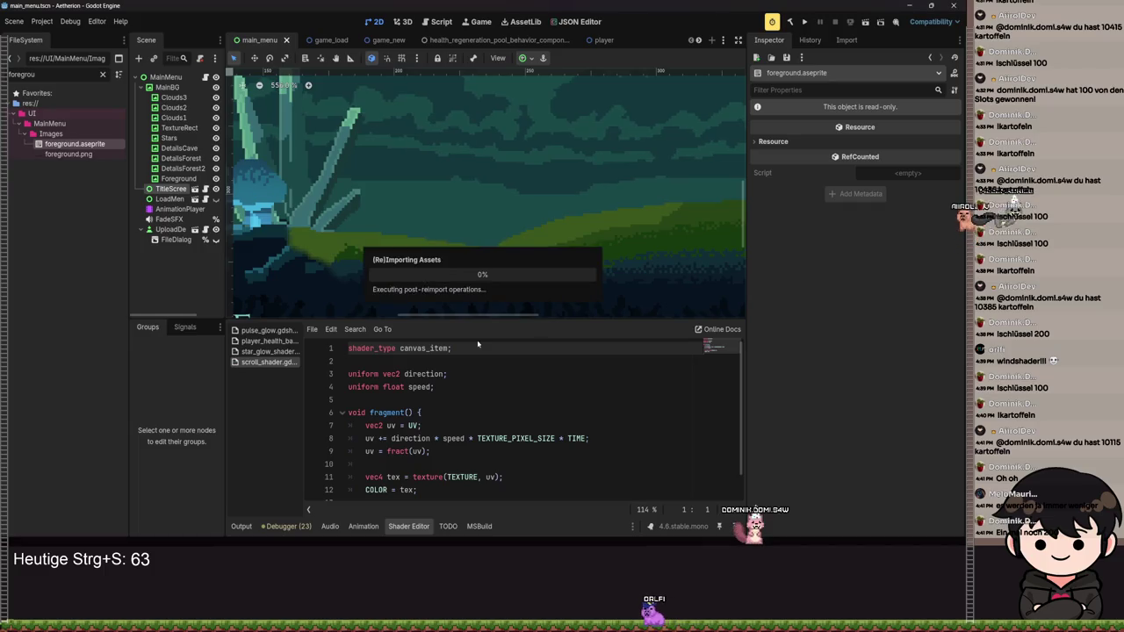
{"action": "scroll", "coordinate": [467, 221], "scroll_direction": "down", "scroll_amount": 3}
{"action": "scroll", "coordinate": [467, 222], "scroll_direction": "down", "scroll_amount": 1}
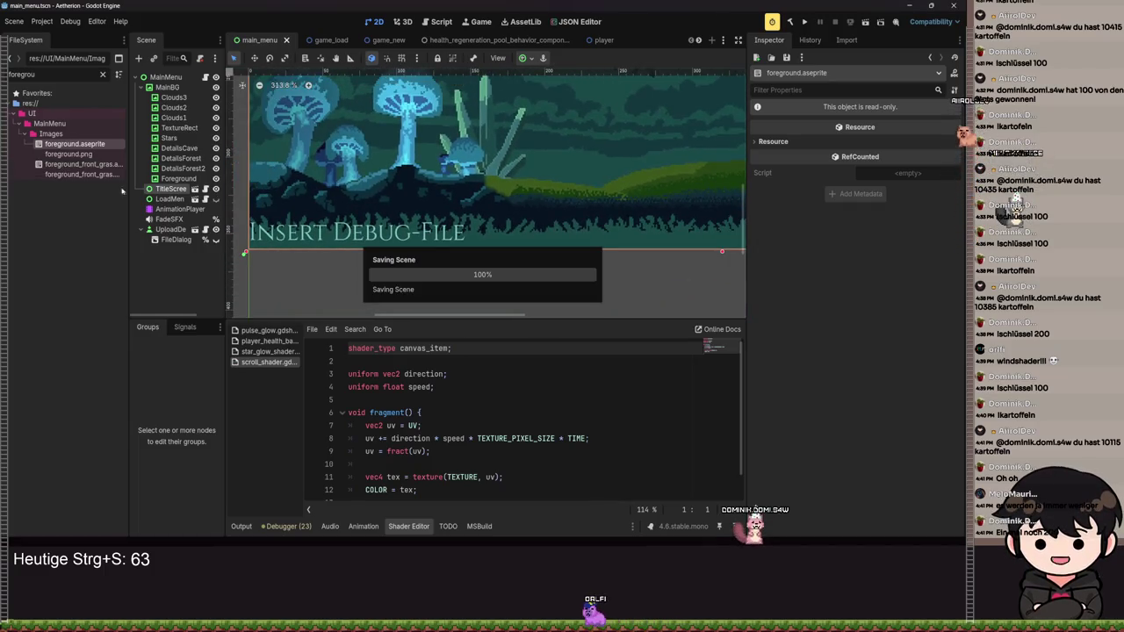
{"action": "left_click", "coordinate": [178, 178]}
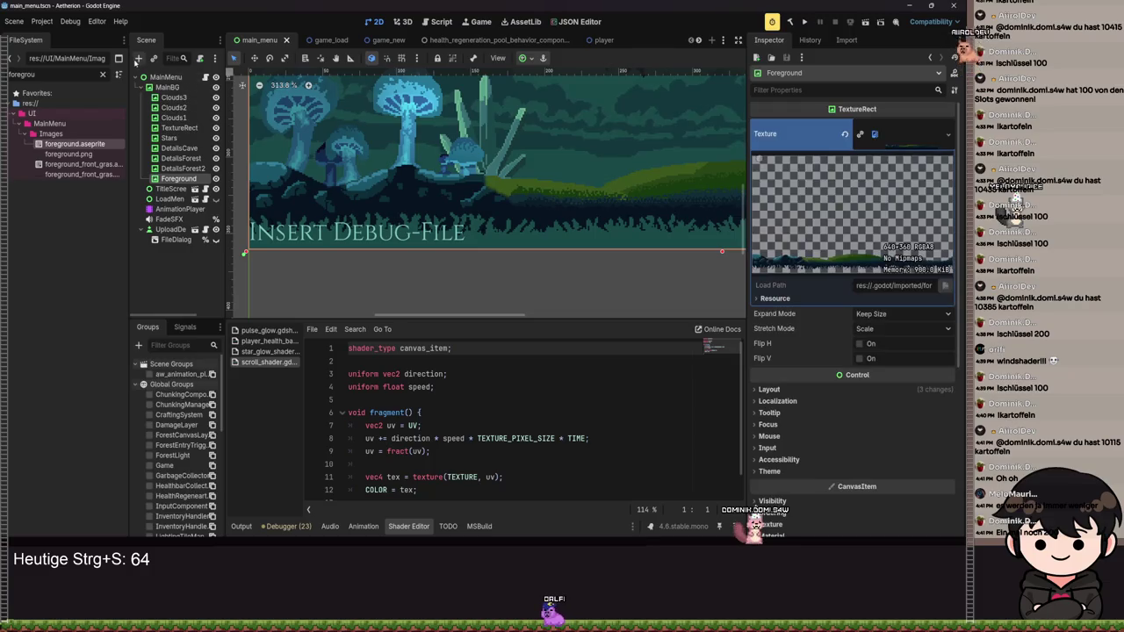
{"action": "left_click", "coordinate": [137, 59]}
{"action": "type", "text": "Te"}
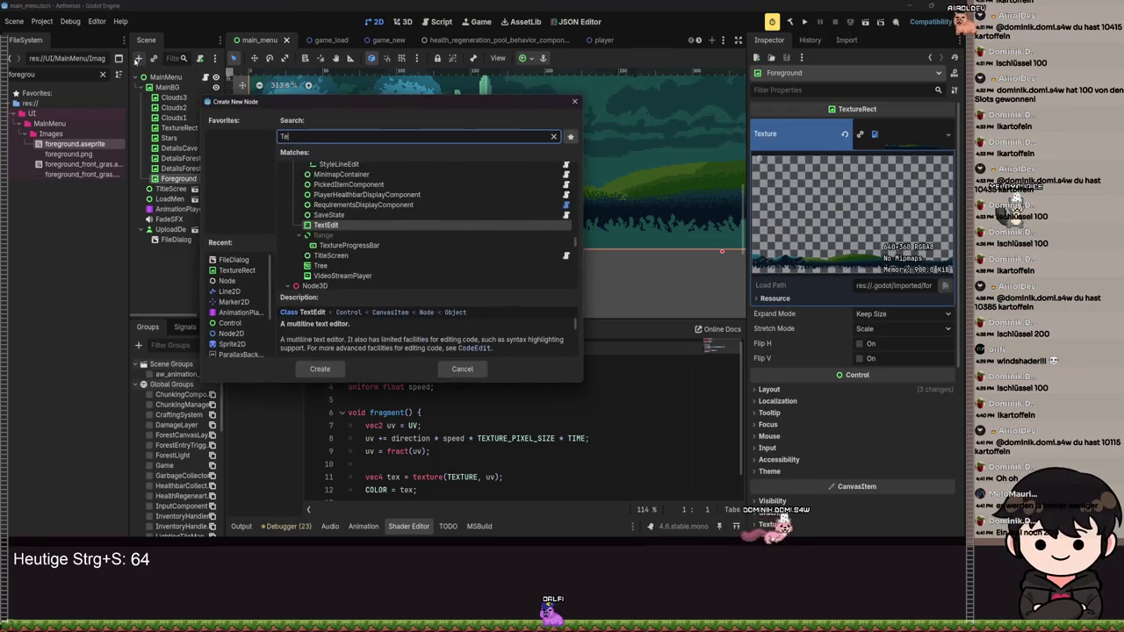
{"action": "type", "text": "xtureRe"}
{"action": "key", "text": "BackSpace"}
{"action": "key", "text": "BackSpace"}
{"action": "key", "text": "BackSpace"}
{"action": "type", "text": "xtu"}
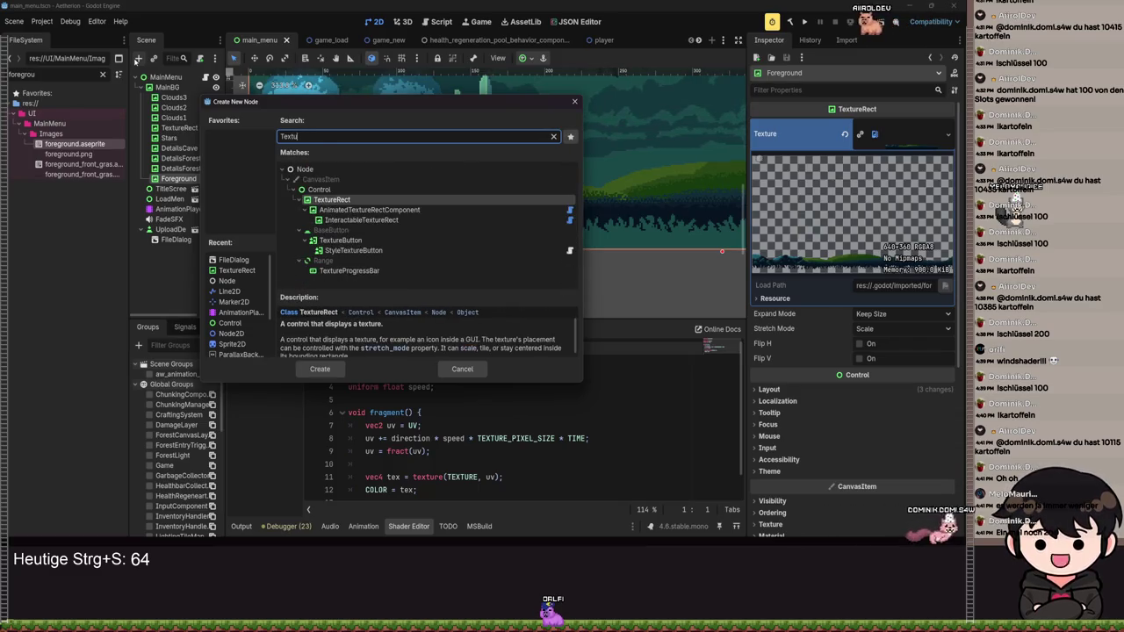
{"action": "key", "text": "Return"}
- Set the front grass image as its Texture and apply the Full Rect anchor preset
{"action": "left_click_drag", "start_coordinate": [57, 179], "coordinate": [263, 180]}
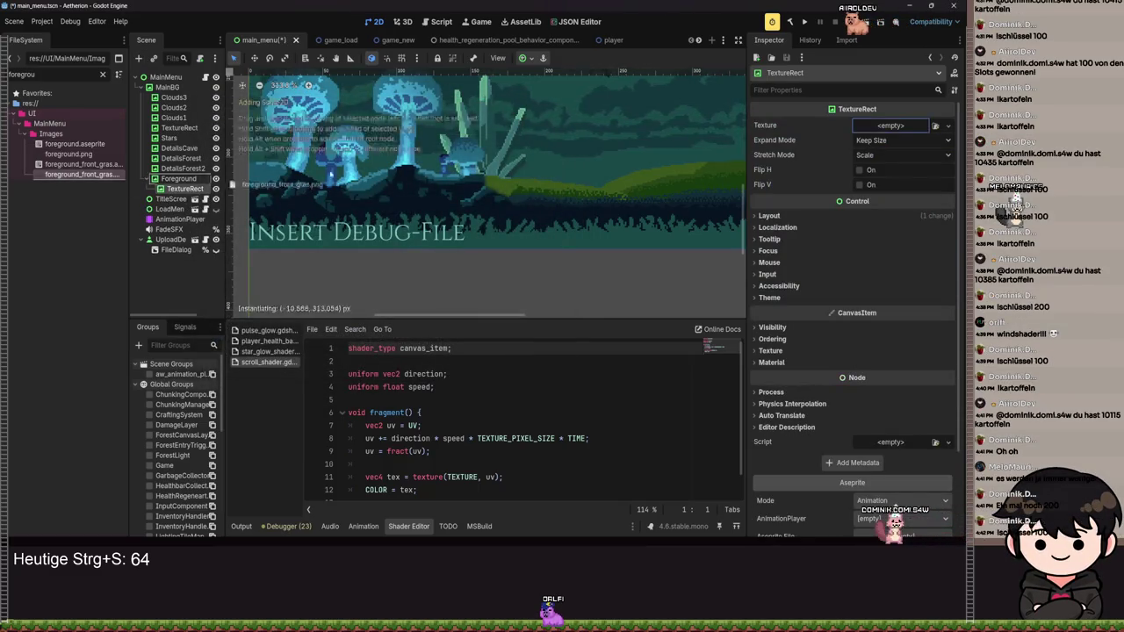
{"action": "left_click_drag", "start_coordinate": [876, 126], "coordinate": [875, 126]}
{"action": "key", "text": "ctrl+s"}
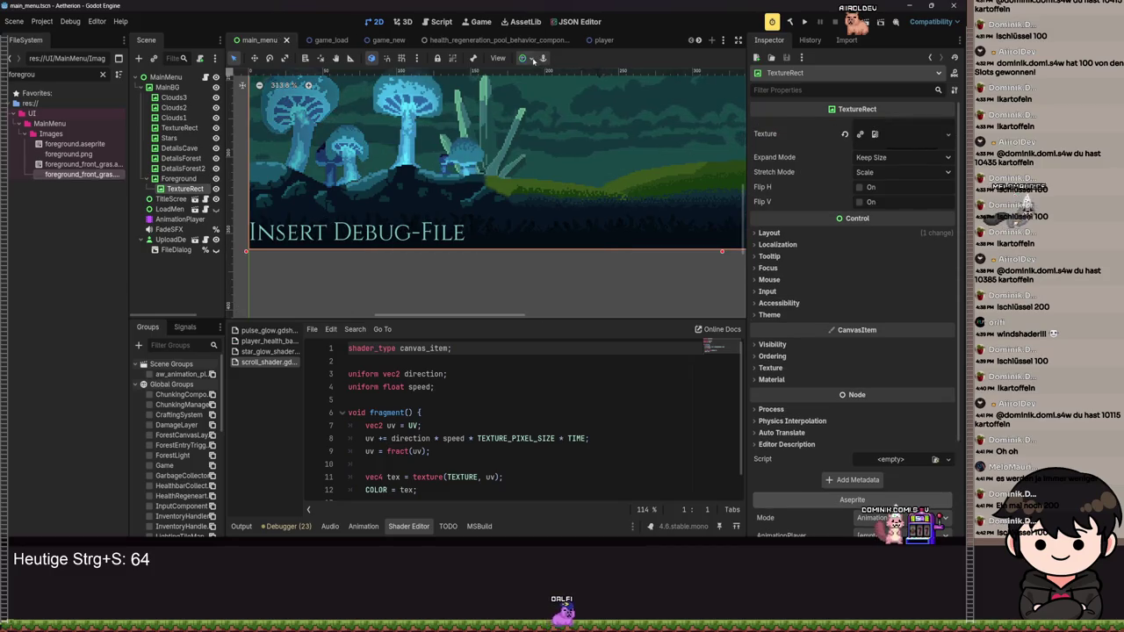
{"action": "left_click", "coordinate": [523, 58]}
{"action": "left_click", "coordinate": [577, 138]}
{"action": "key", "text": "ctrl+s"}
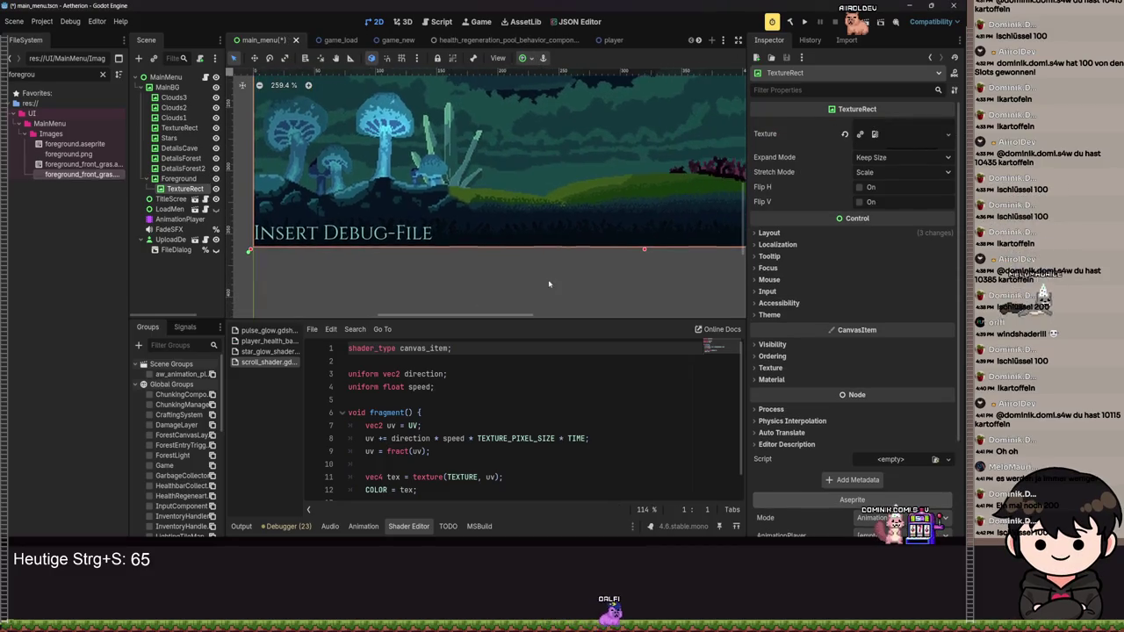
{"action": "key", "text": "ctrl+s"}
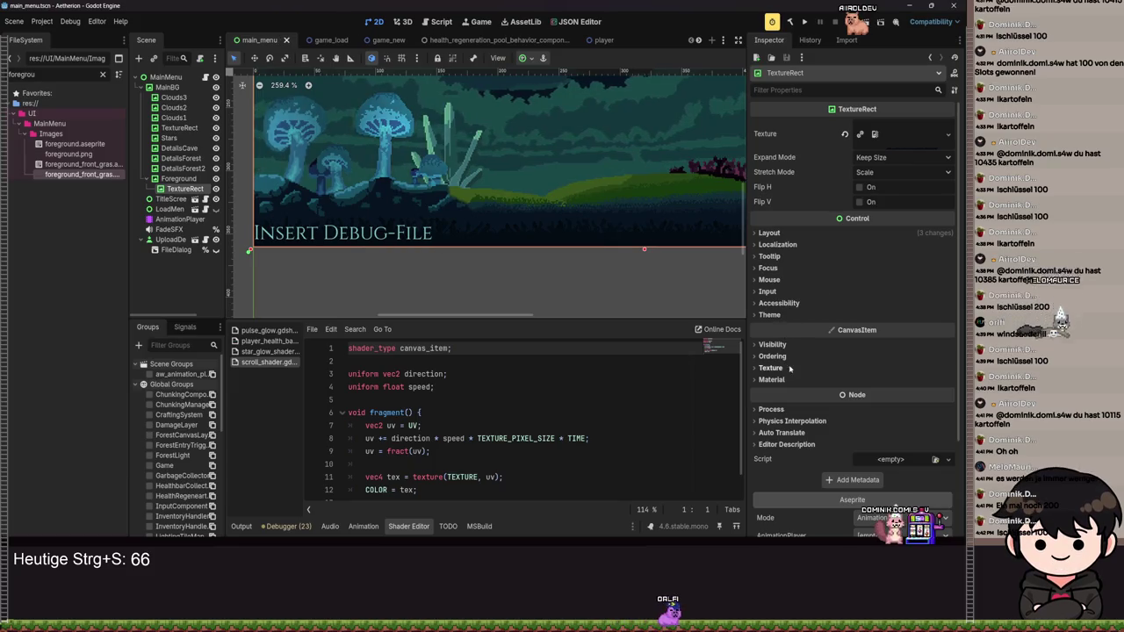
- Assign a New ShaderMaterial to the TextureRect's Material
{"action": "left_click", "coordinate": [771, 380]}
{"action": "left_click", "coordinate": [948, 392]}
{"action": "left_click", "coordinate": [885, 435]}
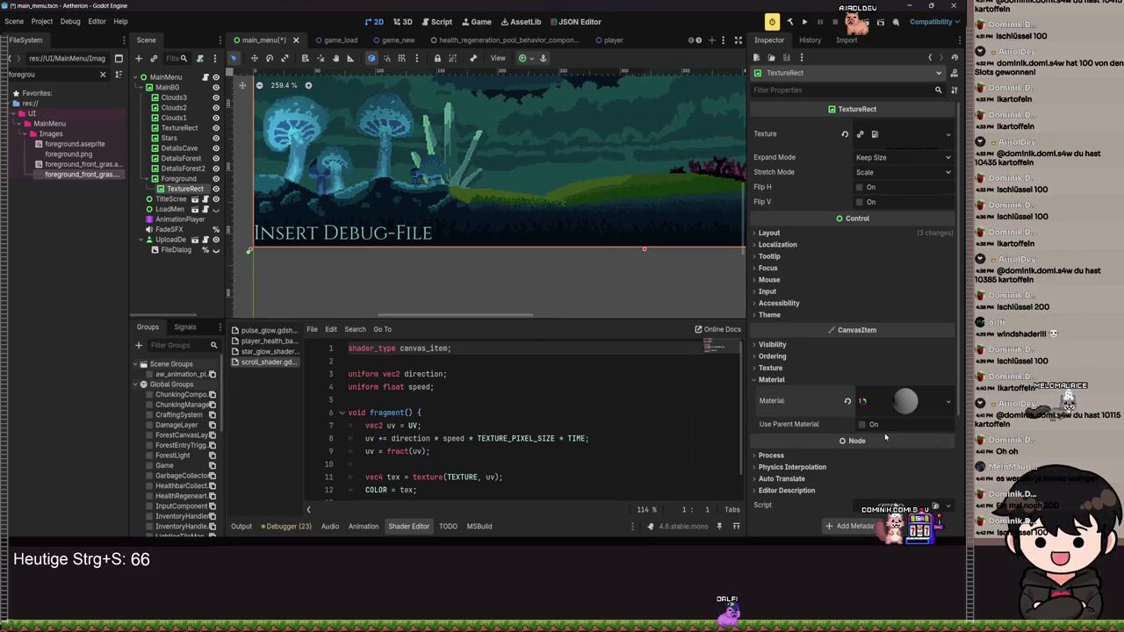
{"action": "left_click", "coordinate": [878, 413]}
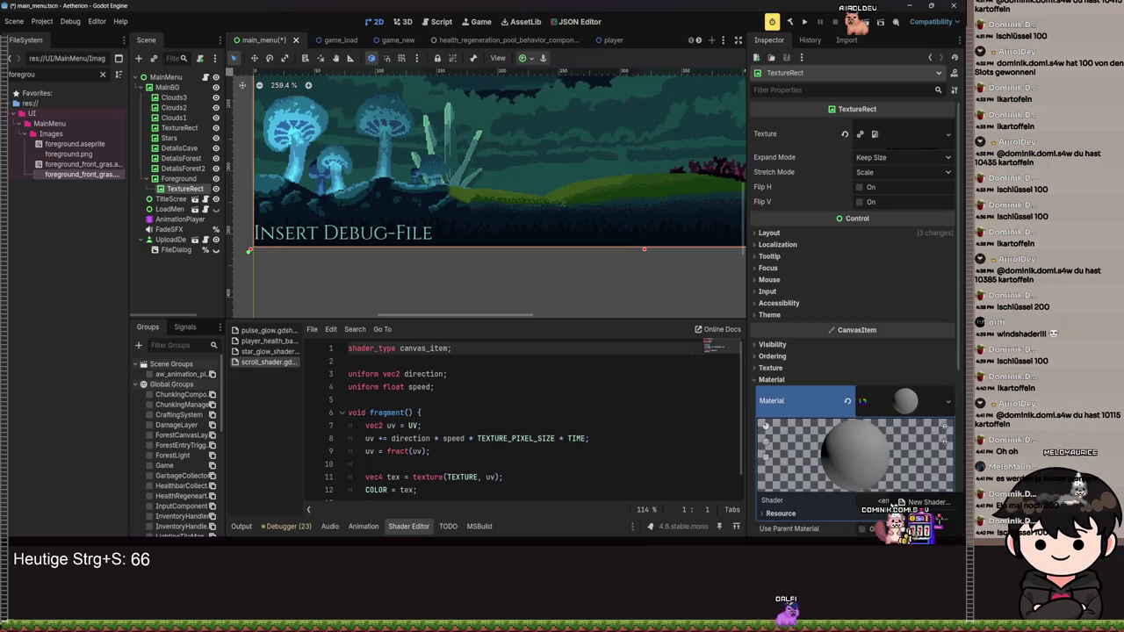
- Name the new shader wind_shader and browse to res://Common/Shader
{"action": "left_click", "coordinate": [921, 503]}
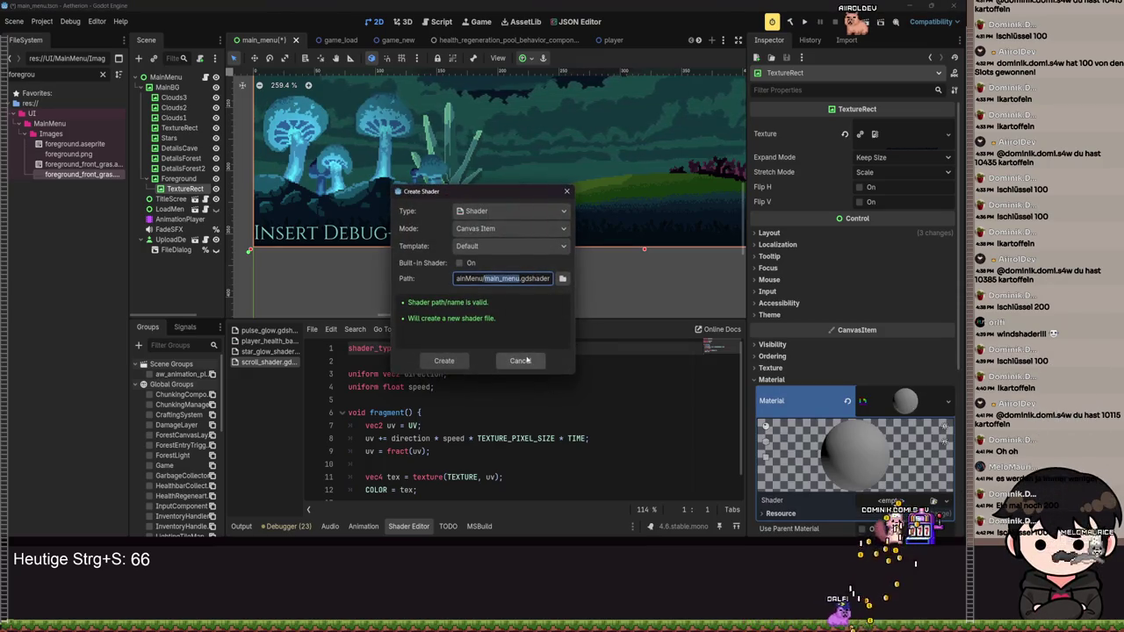
{"action": "type", "text": "nd_shader"}
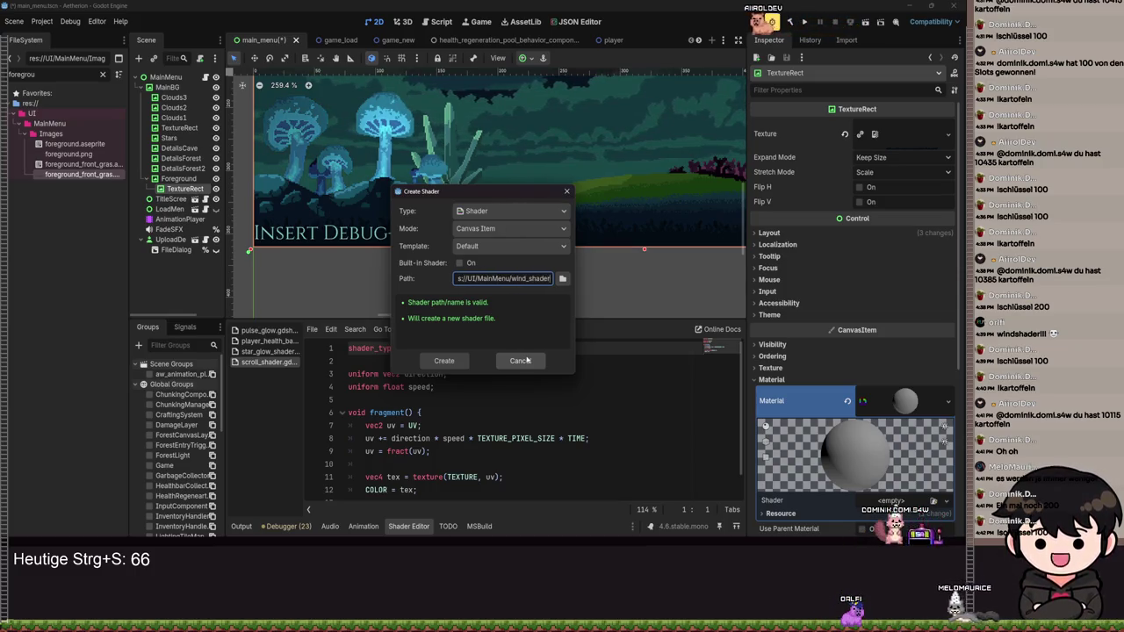
{"action": "left_click", "coordinate": [563, 278]}
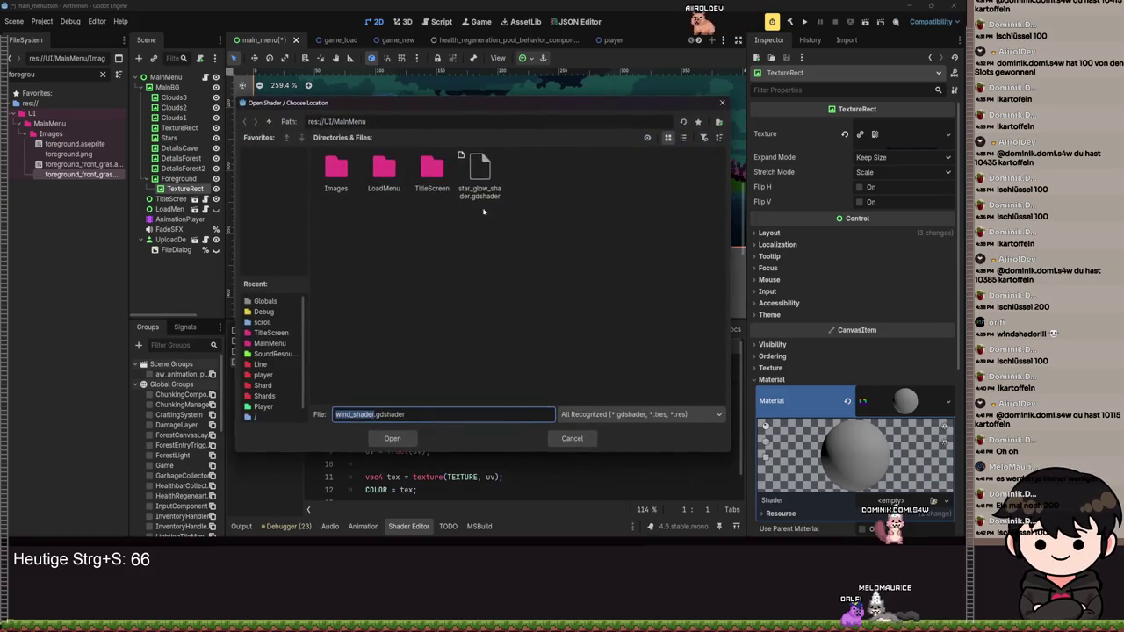
{"action": "left_click", "coordinate": [268, 121]}
{"action": "left_click", "coordinate": [268, 121]}
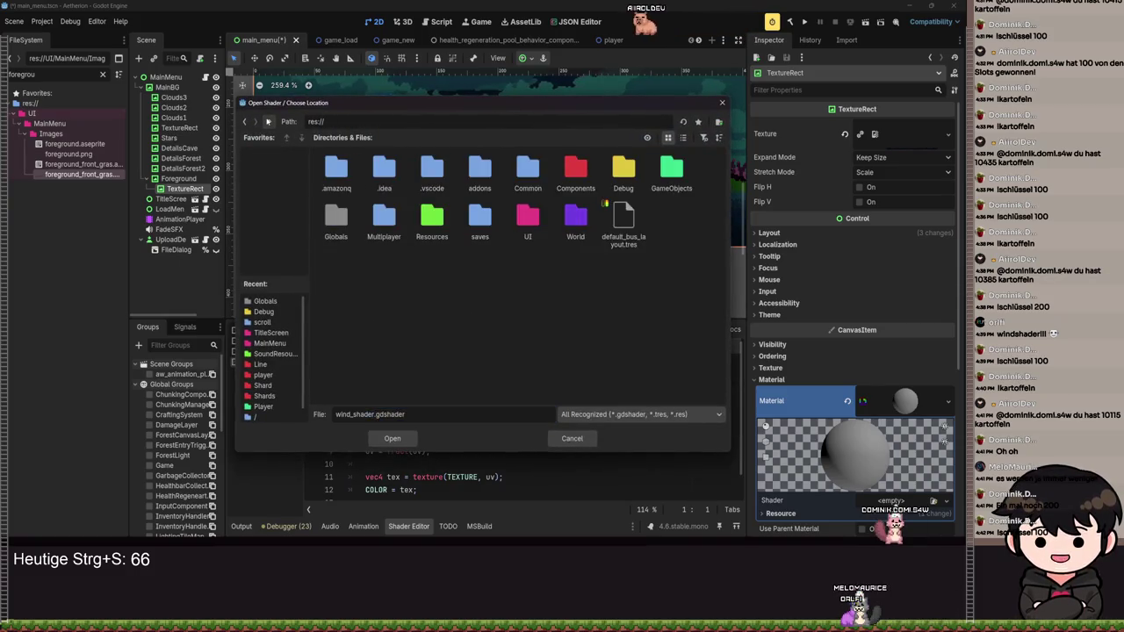
{"action": "double_click", "coordinate": [527, 172]}
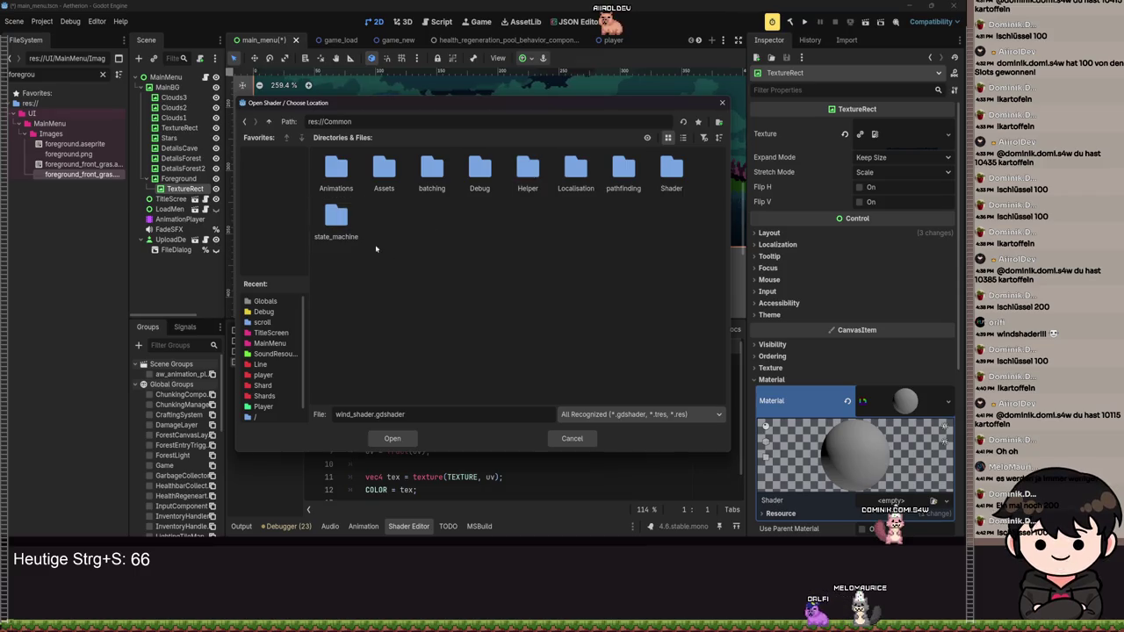
{"action": "double_click", "coordinate": [670, 171]}
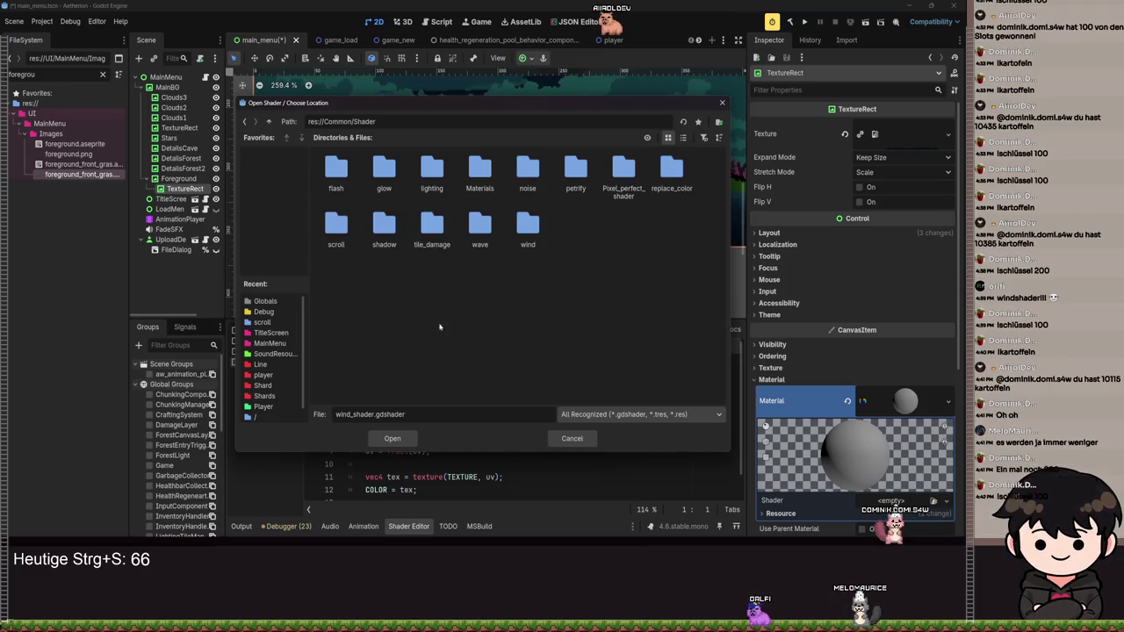
- Try creating a 'wind' folder, then open the existing wind folder instead
{"action": "right_click", "coordinate": [568, 304]}
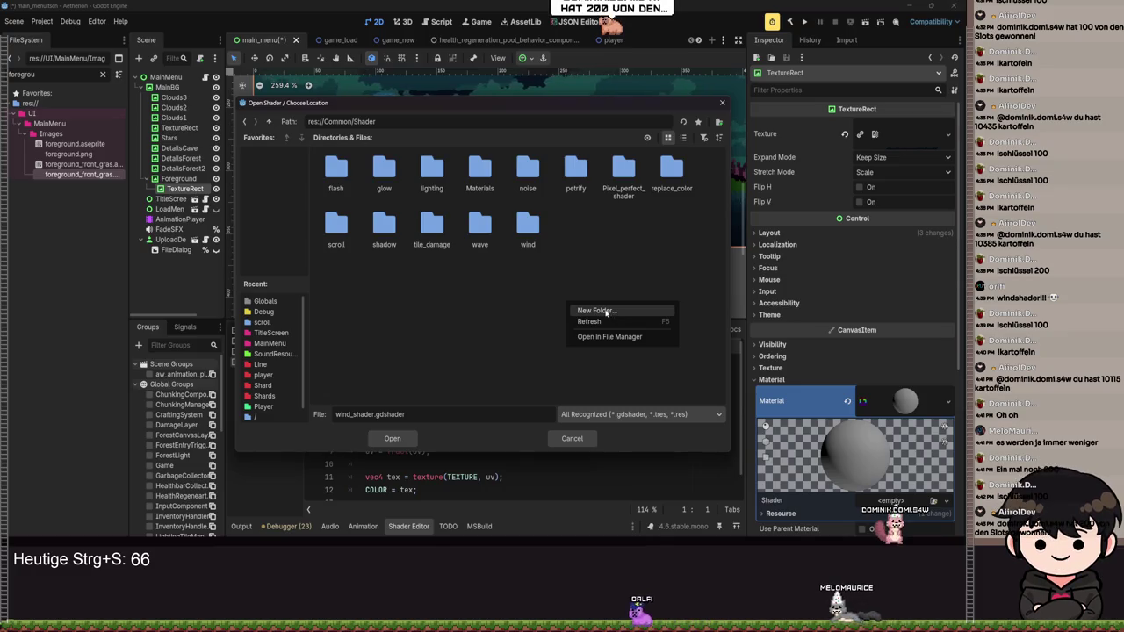
{"action": "left_click", "coordinate": [604, 311]}
{"action": "type", "text": "widn"}
{"action": "key", "text": "BackSpace"}
{"action": "key", "text": "BackSpace"}
{"action": "type", "text": "nd"}
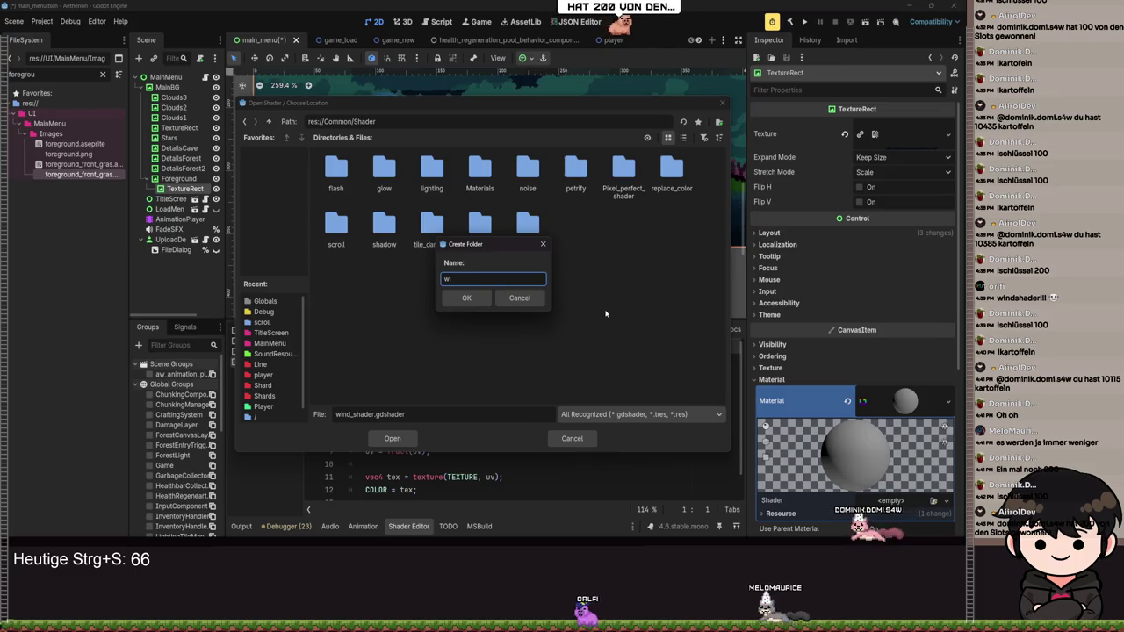
{"action": "key", "text": "Return"}
{"action": "left_click", "coordinate": [495, 294]}
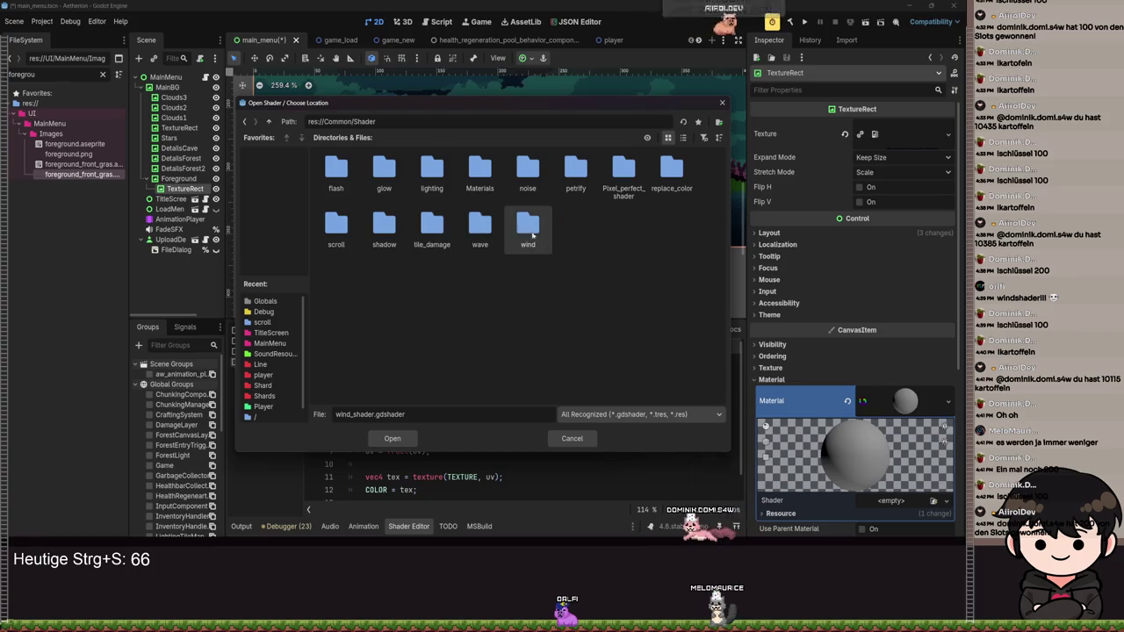
{"action": "double_click", "coordinate": [527, 227]}
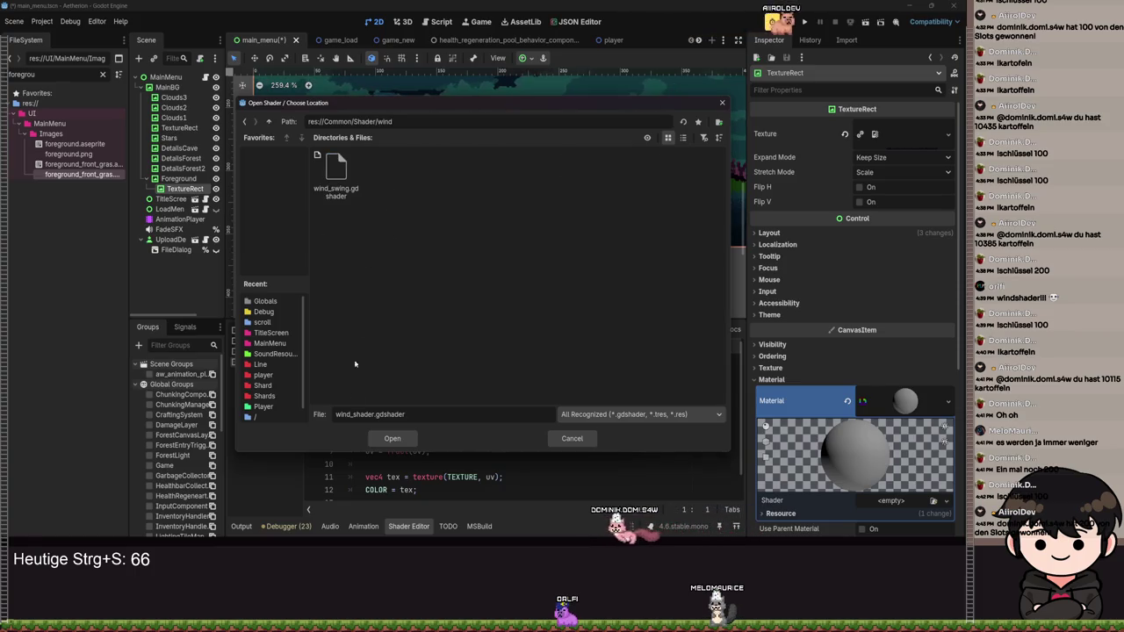
- Delete the old wind_swing.gdshader and create wind_shader.gdshader in the wind folder
{"action": "right_click", "coordinate": [333, 176]}
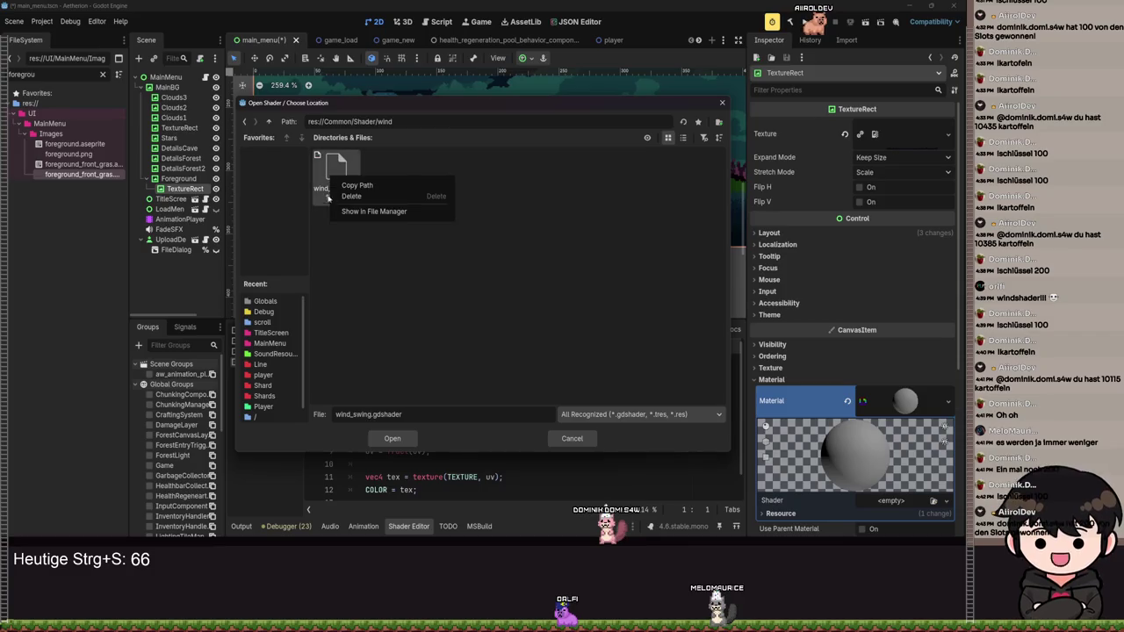
{"action": "left_click", "coordinate": [354, 195]}
{"action": "left_click", "coordinate": [413, 326]}
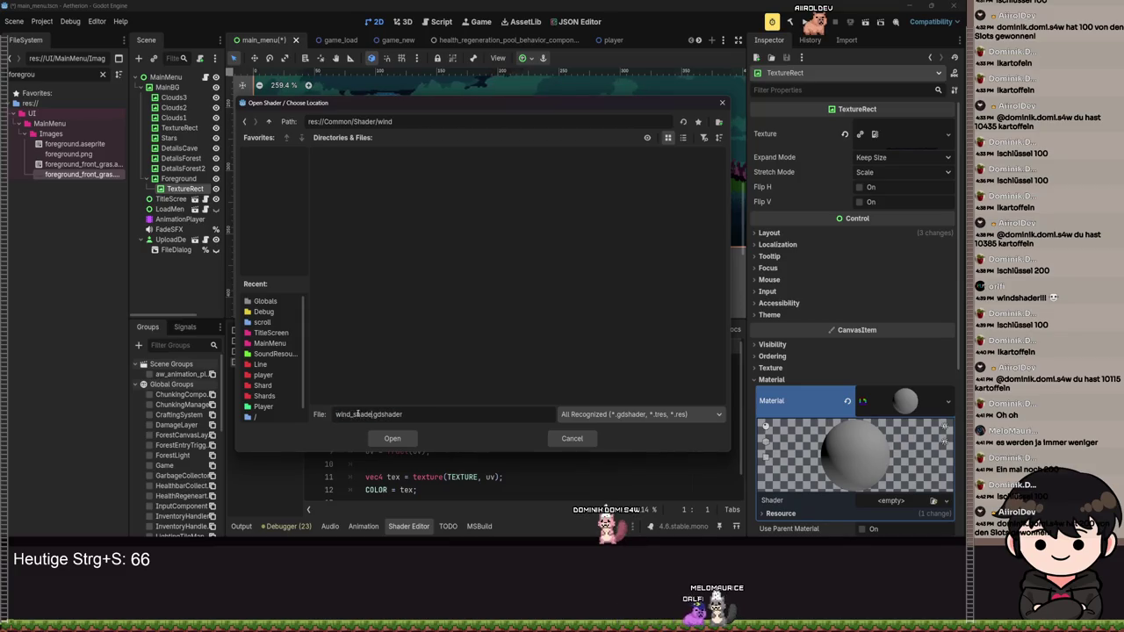
{"action": "type", "text": "r"}
{"action": "key", "text": "Return"}
{"action": "left_click", "coordinate": [444, 360]}
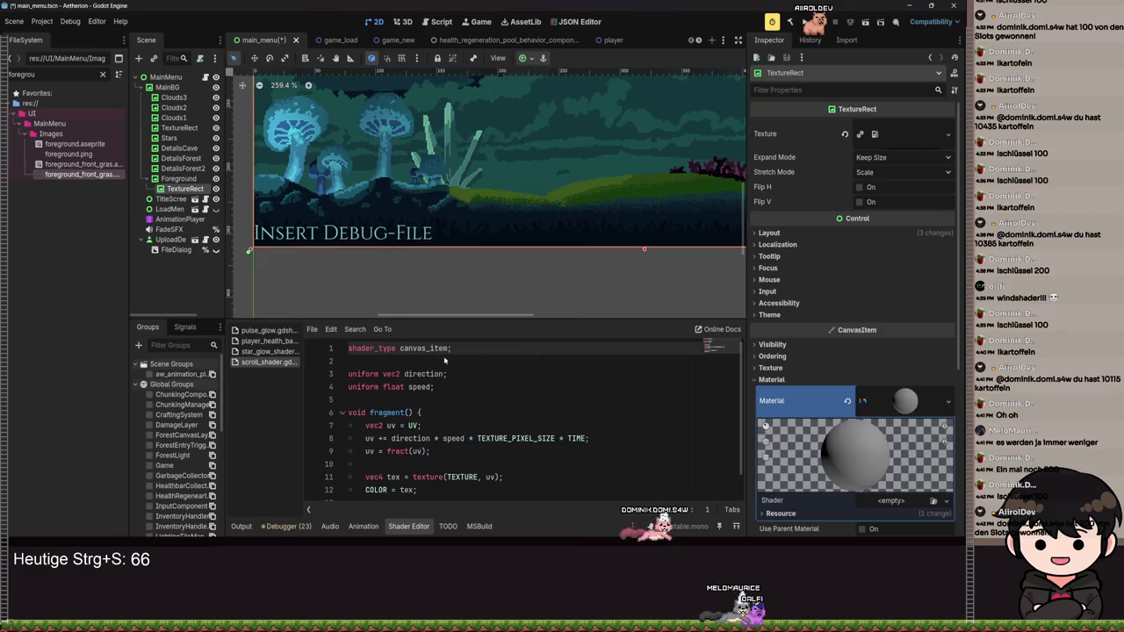
- Delete wind_shader's template functions, leaving only 'shader_type canvas_item'
{"action": "scroll", "coordinate": [517, 259], "scroll_direction": "down", "scroll_amount": 1}
{"action": "key", "text": "ctrl+s"}
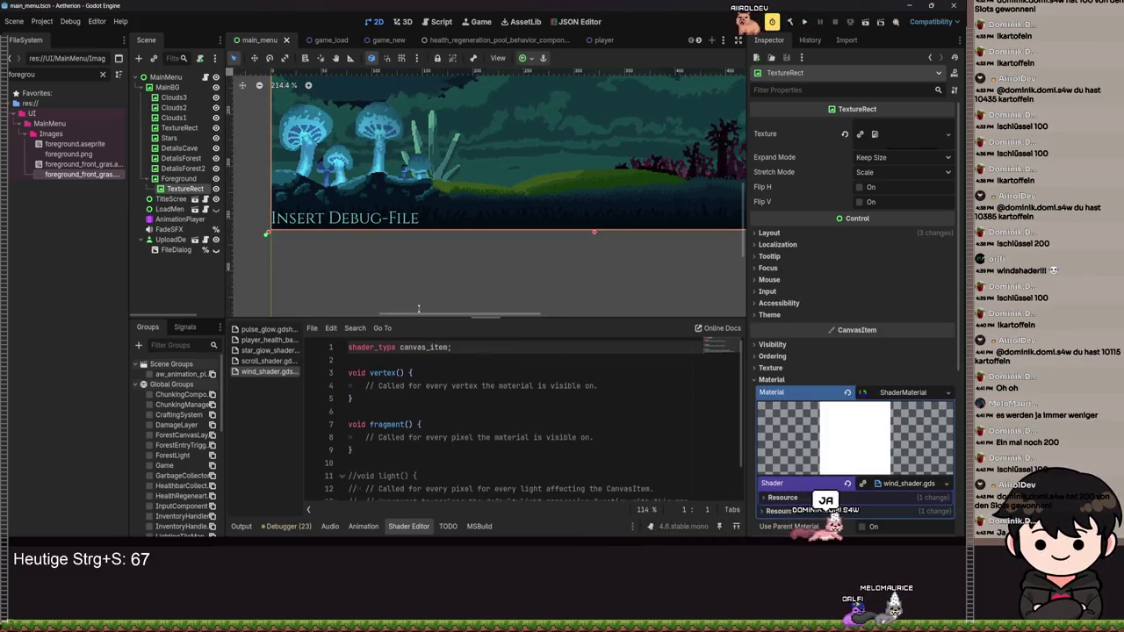
{"action": "left_click_drag", "start_coordinate": [482, 321], "coordinate": [483, 292]}
{"action": "left_click_drag", "start_coordinate": [550, 197], "coordinate": [511, 187]}
{"action": "mouse_move", "coordinate": [361, 486]}
{"action": "left_mouse_down"}
{"action": "mouse_move", "coordinate": [349, 357]}
{"action": "mouse_move", "coordinate": [319, 342]}
{"action": "left_mouse_up"}
{"action": "key", "text": "BackSpace"}
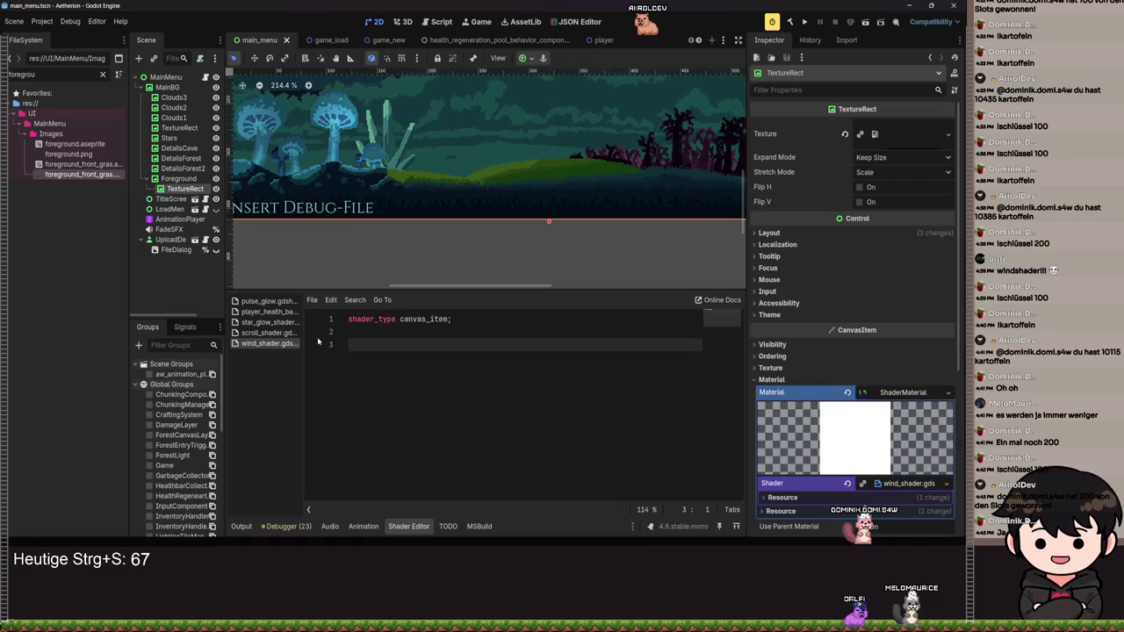
{"action": "scroll", "coordinate": [464, 167], "scroll_direction": "up", "scroll_amount": 4}
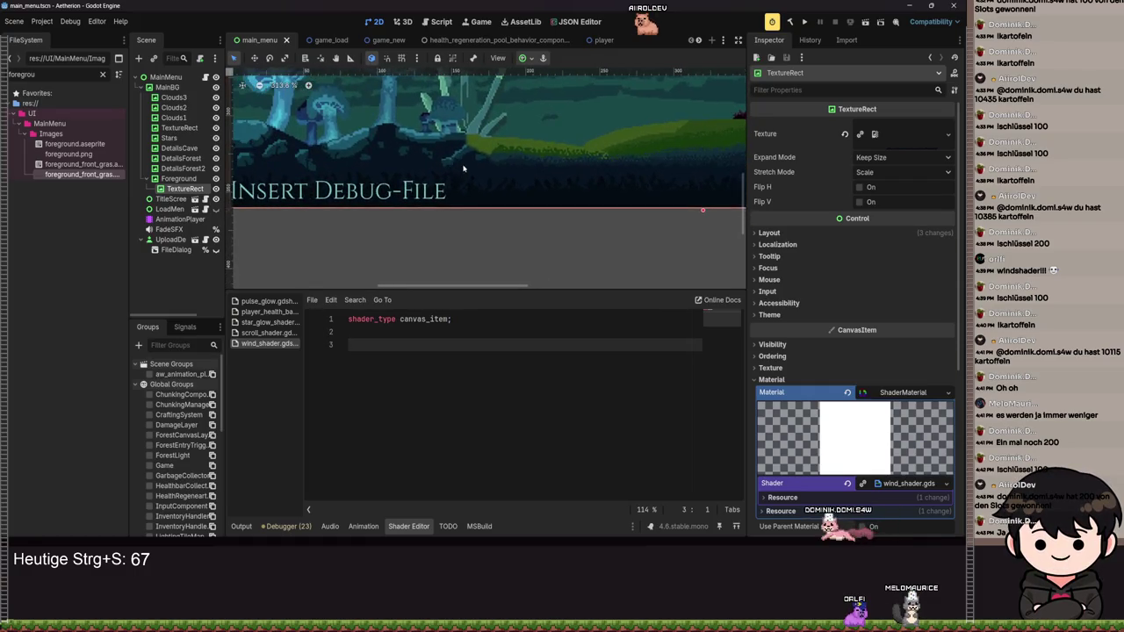
{"action": "scroll", "coordinate": [474, 163], "scroll_direction": "up", "scroll_amount": 8}
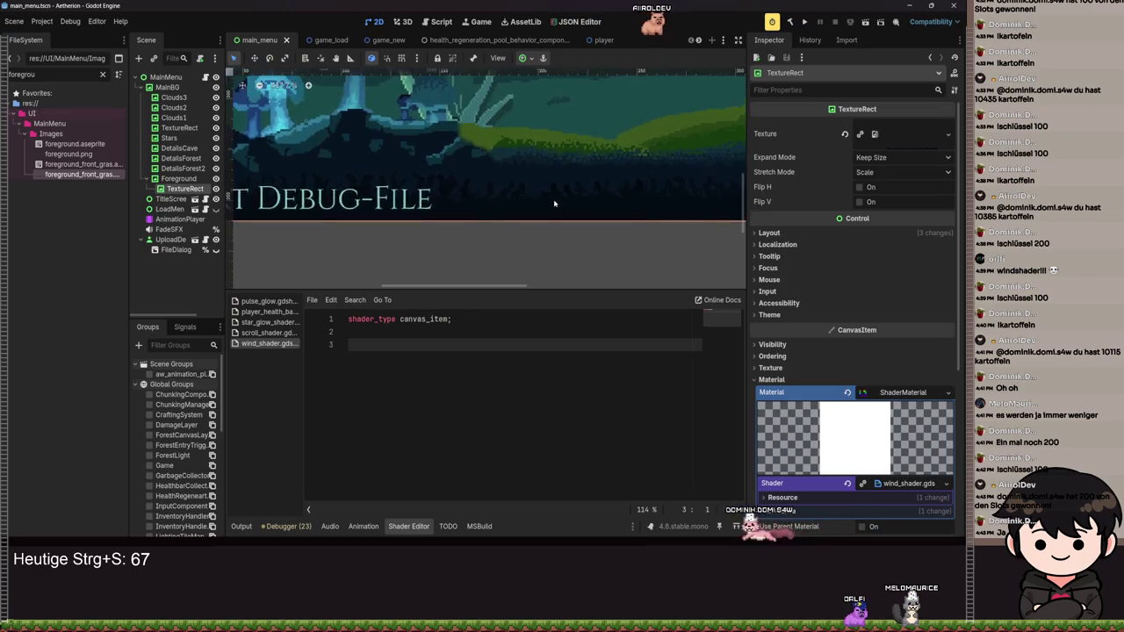
{"action": "scroll", "coordinate": [560, 197], "scroll_direction": "down", "scroll_amount": 3}
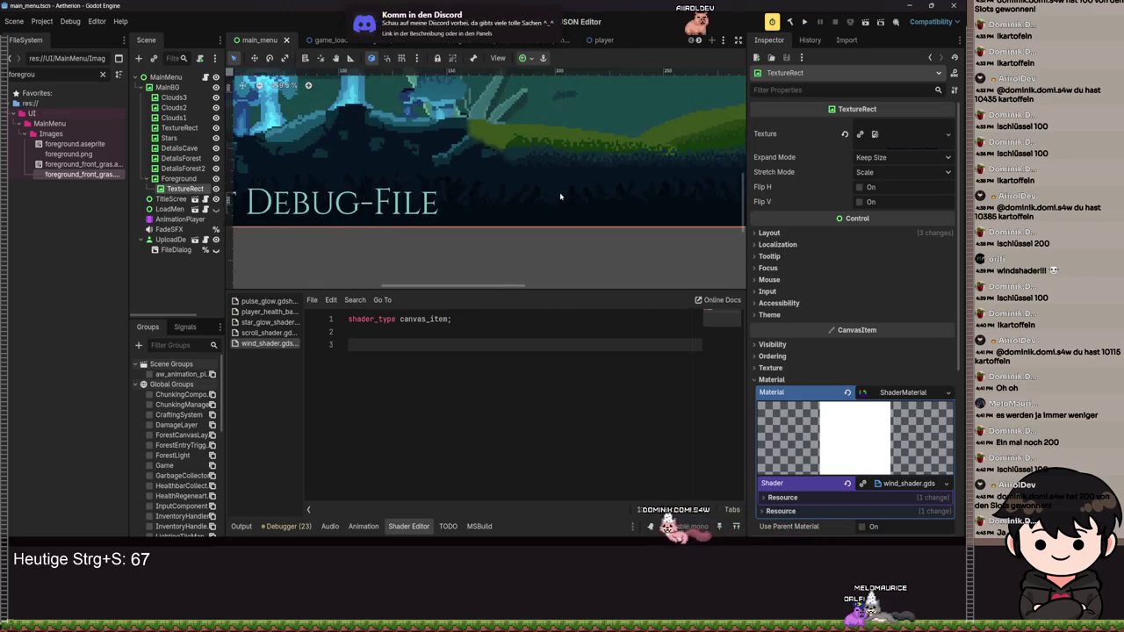
{"action": "scroll", "coordinate": [463, 188], "scroll_direction": "up", "scroll_amount": 2}
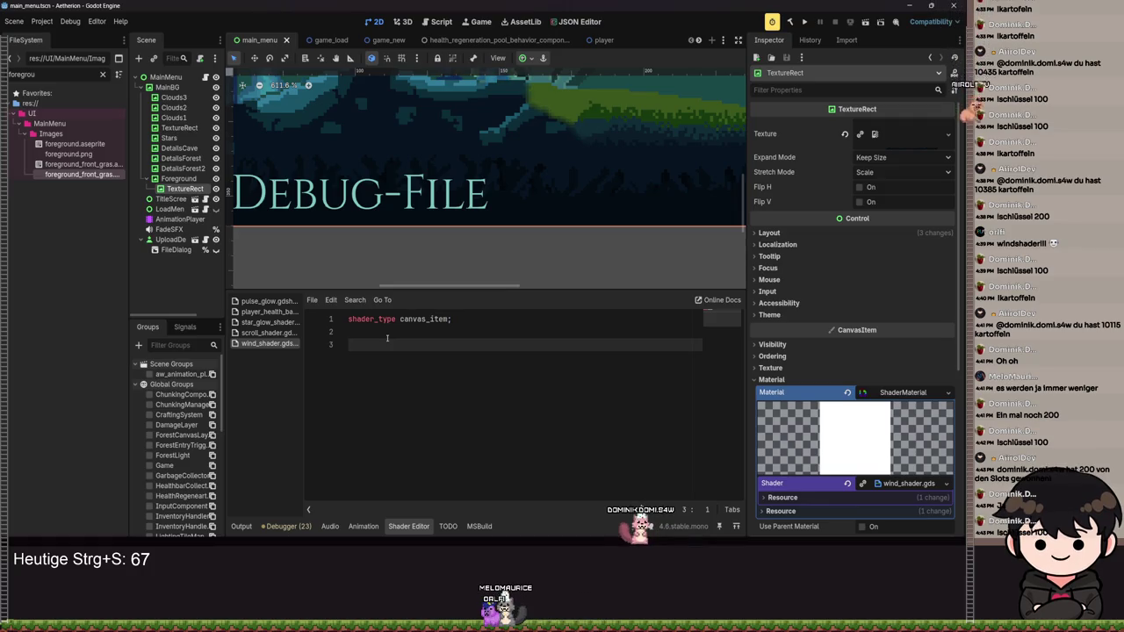
- Write 'uniform float percantage: hint_range(0.0, 1.0, 0.1);' on line 3 and save
{"action": "type", "text": "uniform"}
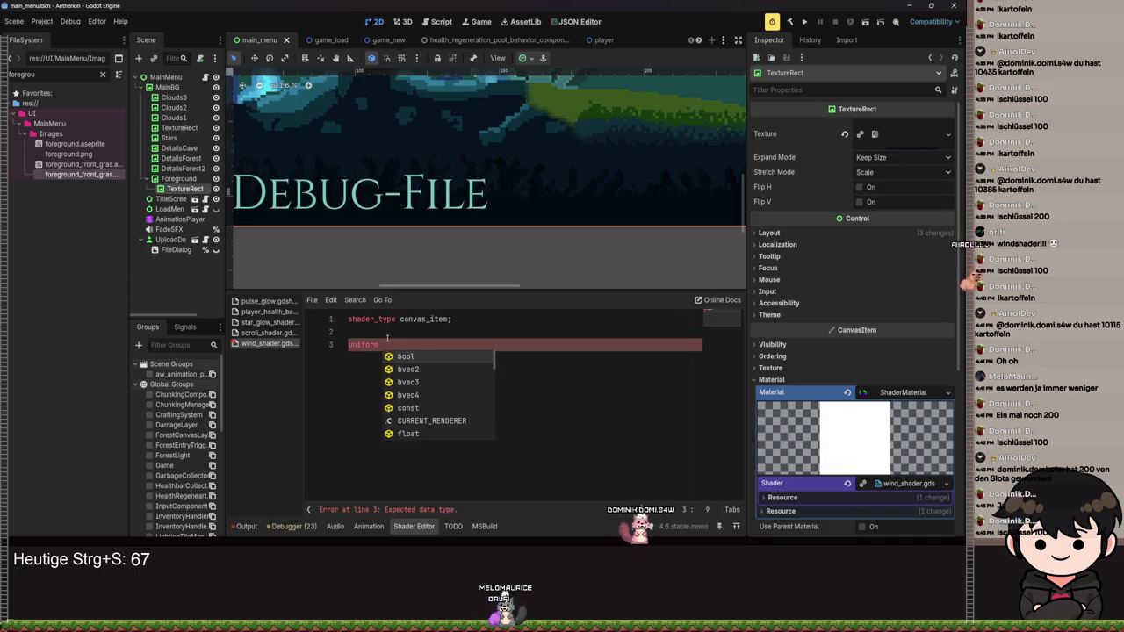
{"action": "type", "text": "float"}
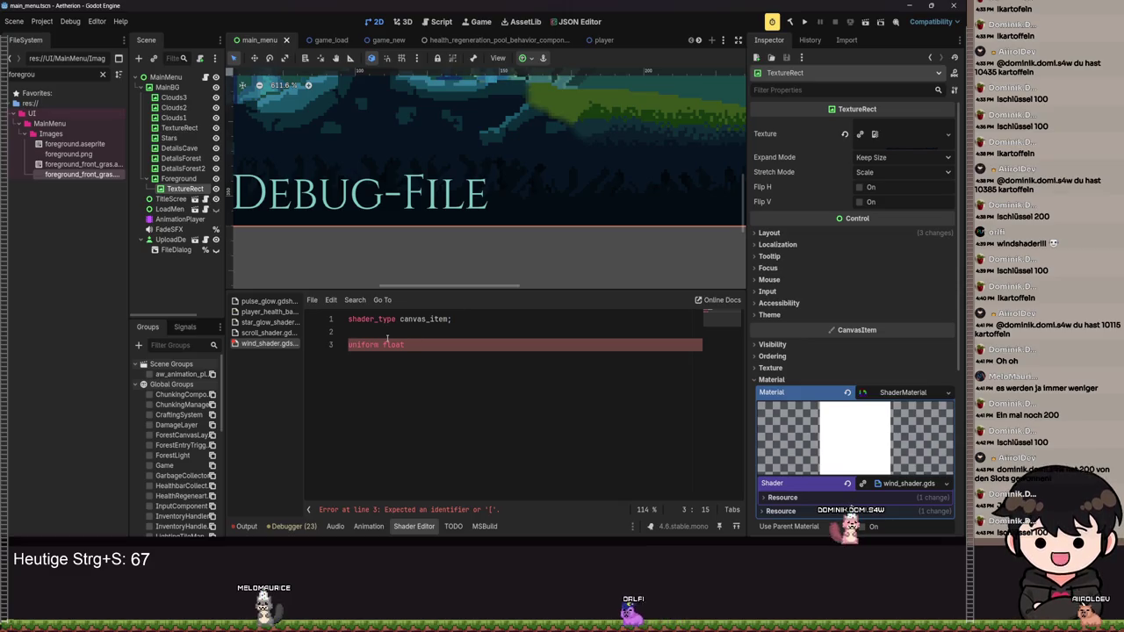
{"action": "type", "text": "siz"}
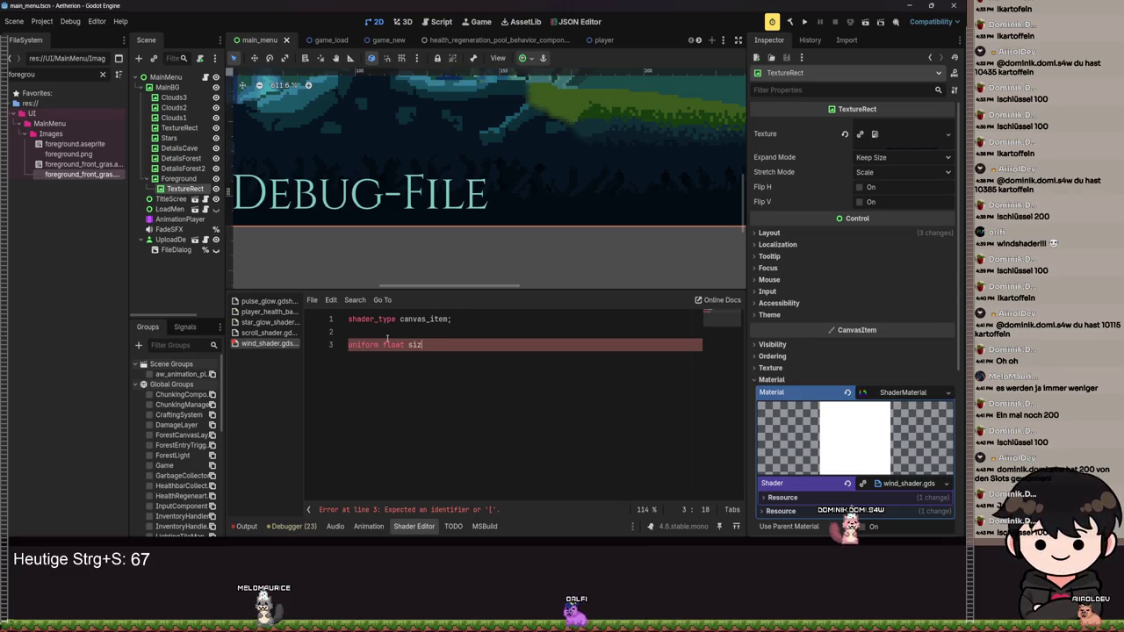
{"action": "type", "text": "percan"}
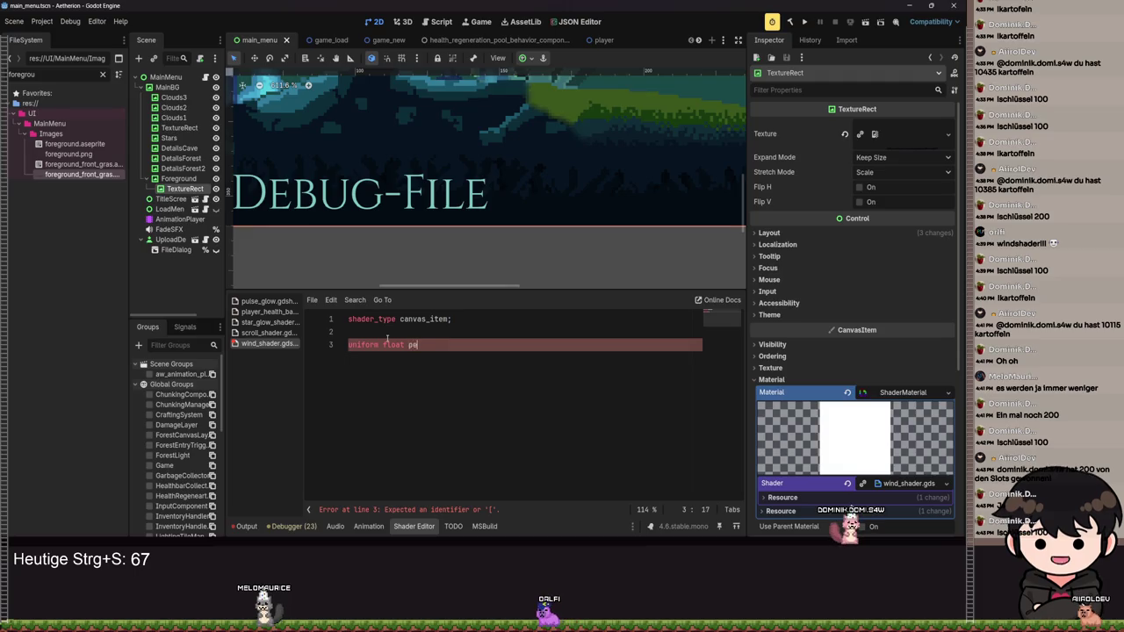
{"action": "key", "text": "BackSpace"}
{"action": "key", "text": "BackSpace"}
{"action": "key", "text": "BackSpace"}
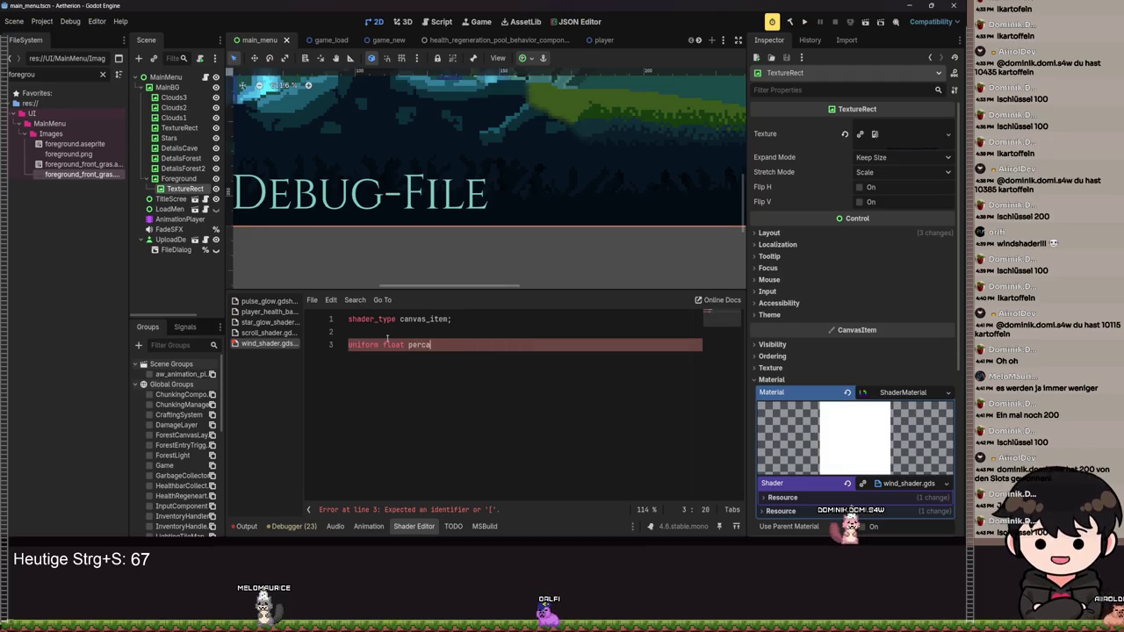
{"action": "type", "text": "ntage: hg"}
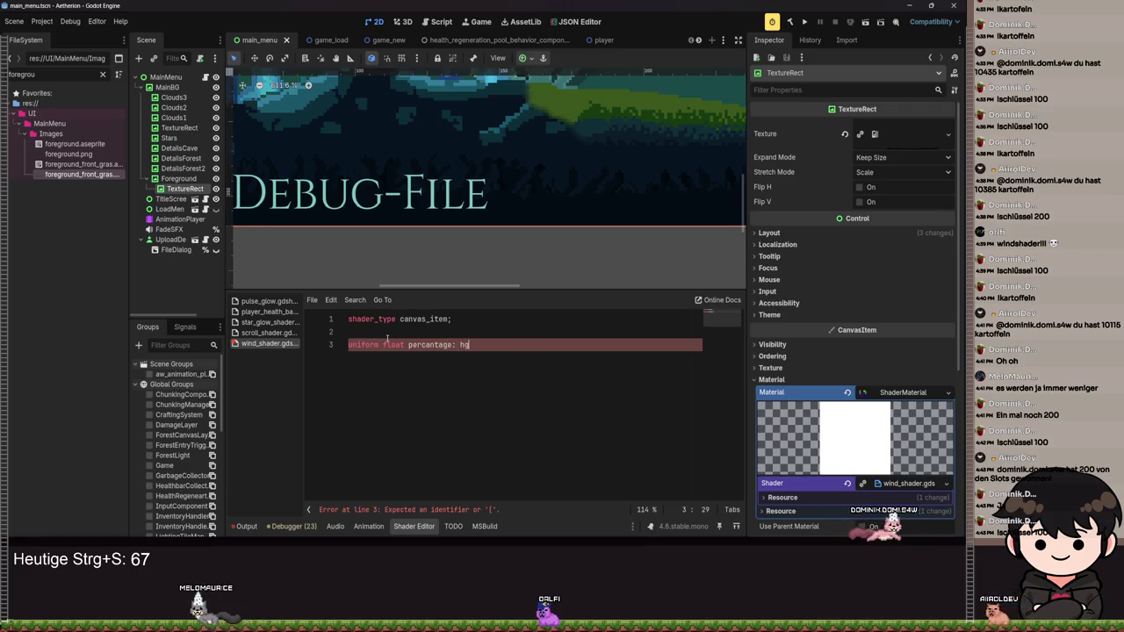
{"action": "key", "text": "Return"}
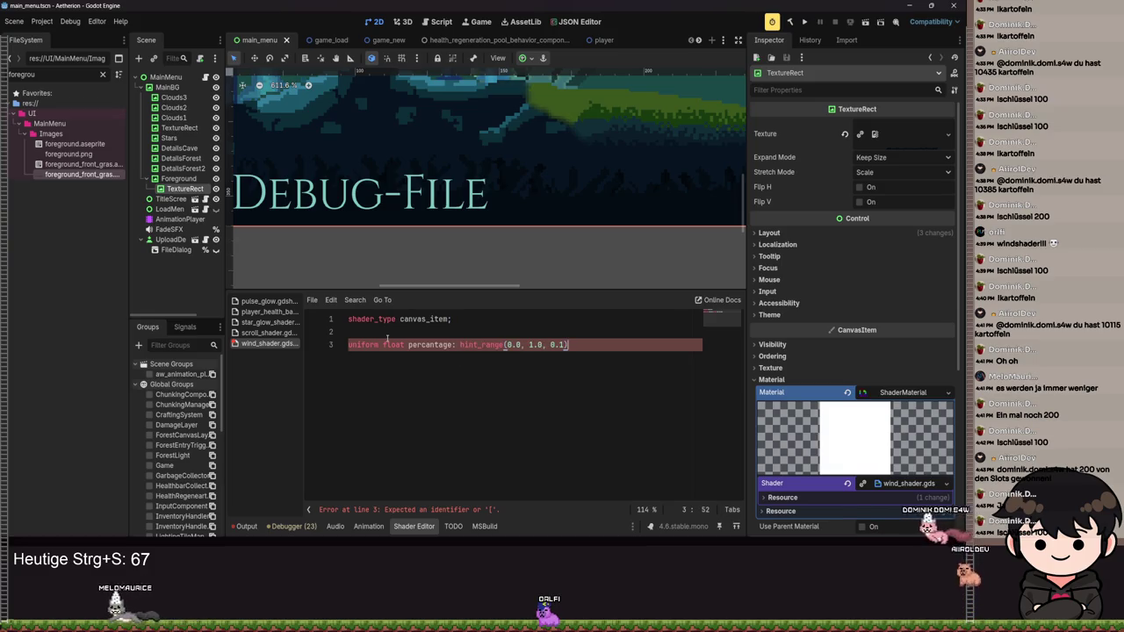
{"action": "type", "text": ";"}
{"action": "key", "text": "ctrl+s"}
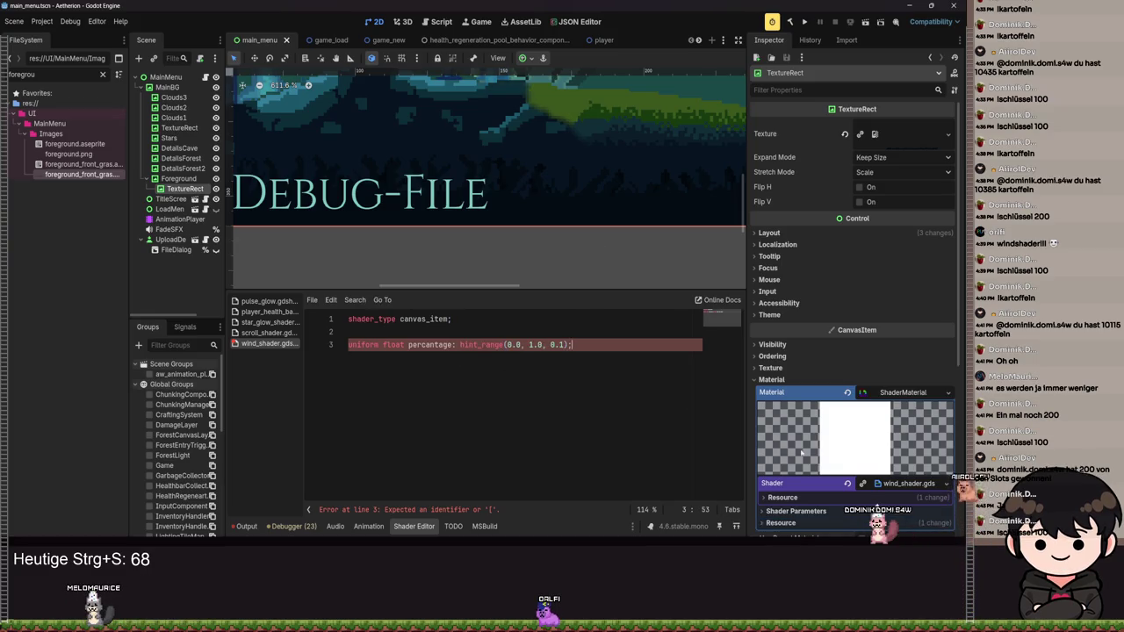
- Give percantage a default of 0.5 and save so Percentage shows 0.5
{"action": "scroll", "coordinate": [789, 445], "scroll_direction": "down", "scroll_amount": 3}
{"action": "left_click", "coordinate": [795, 403]}
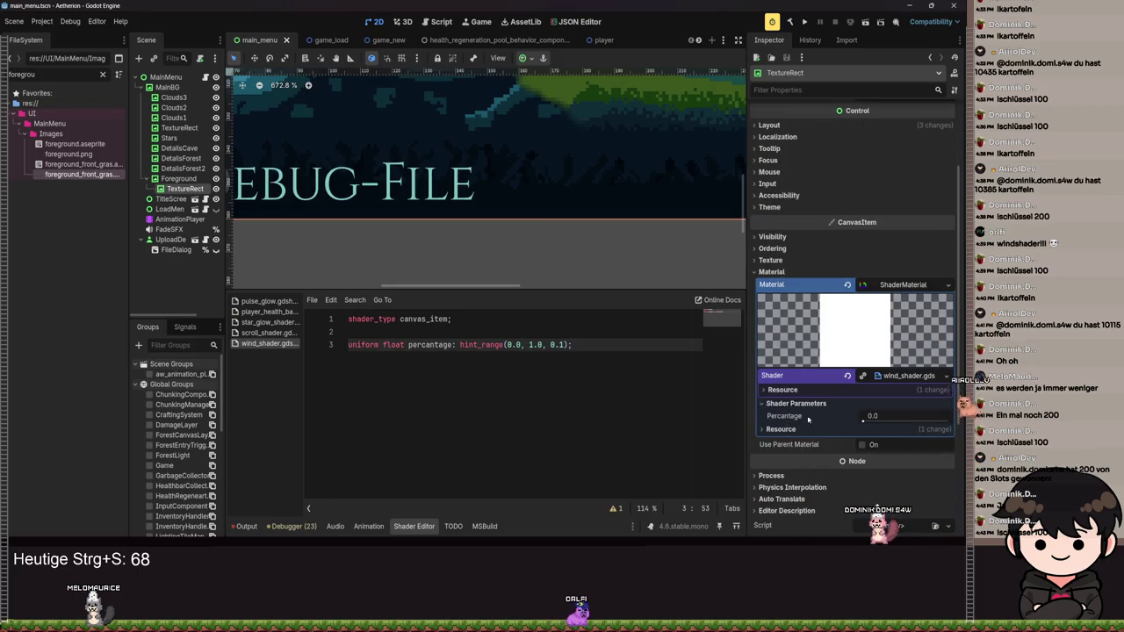
{"action": "left_click", "coordinate": [569, 344]}
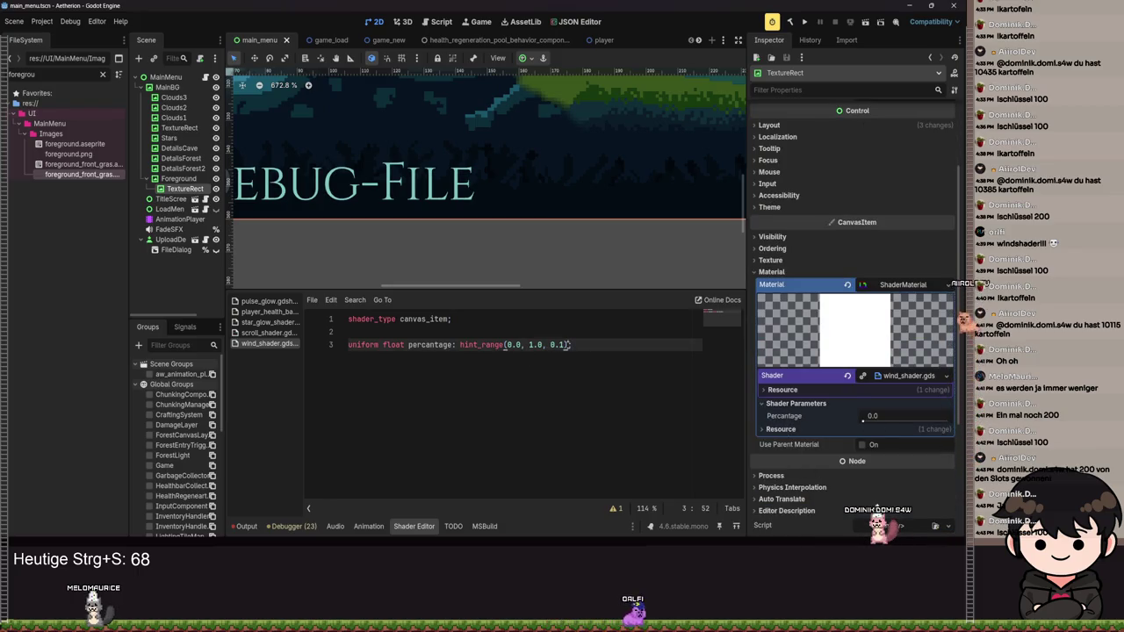
{"action": "type", "text": "= 0.5"}
{"action": "key", "text": "ctrl+s"}
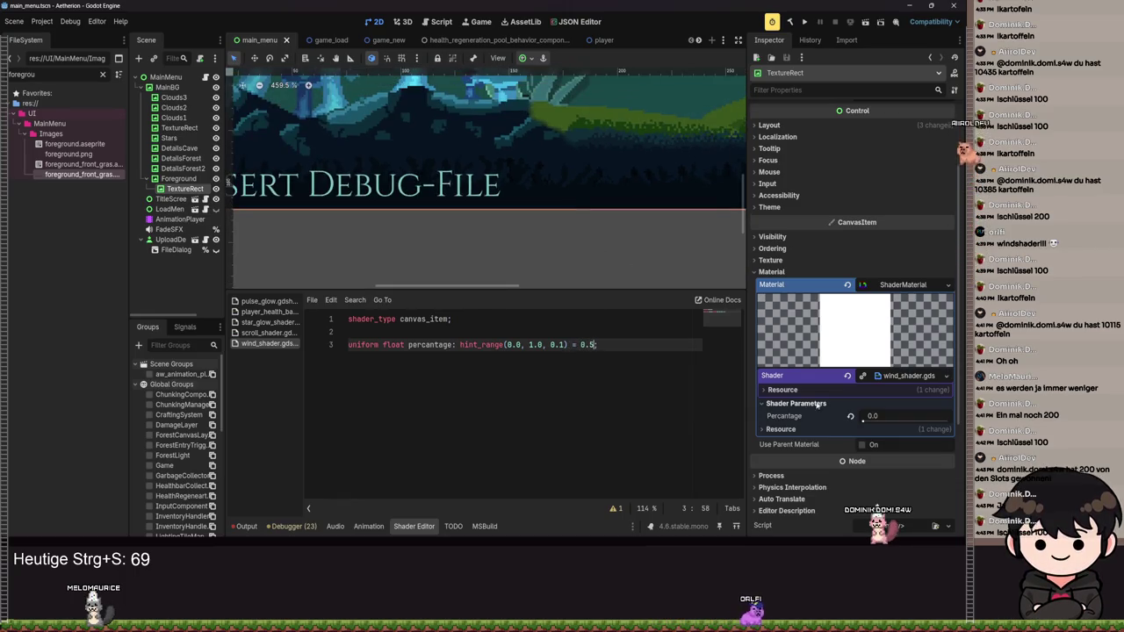
{"action": "key", "text": "ctrl+s"}
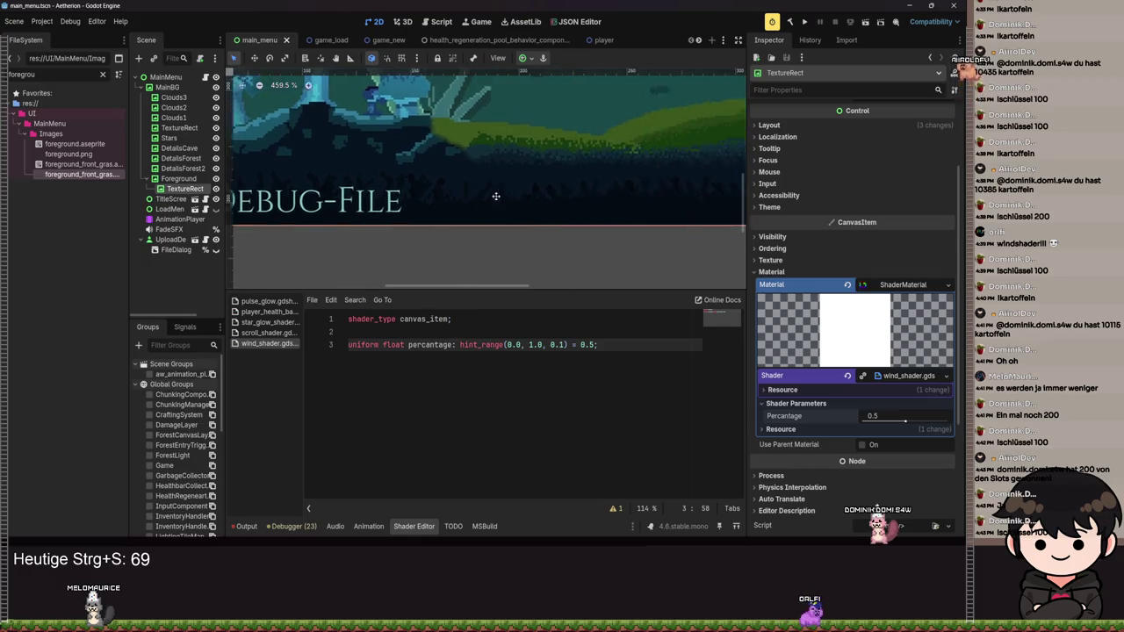
{"action": "scroll", "coordinate": [507, 196], "scroll_direction": "down", "scroll_amount": 4}
{"action": "key", "text": "ctrl+s"}
- Add 'uniform float strength = 1.0' on line 4 and save
{"action": "left_click", "coordinate": [628, 344]}
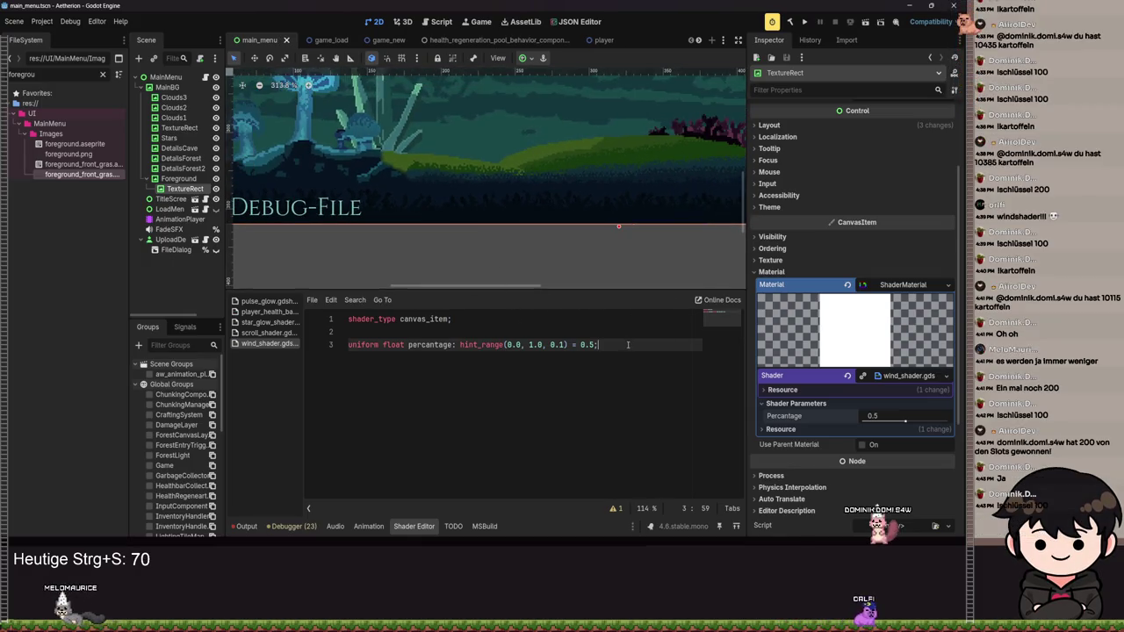
{"action": "key", "text": "Return"}
{"action": "type", "text": "unifr"}
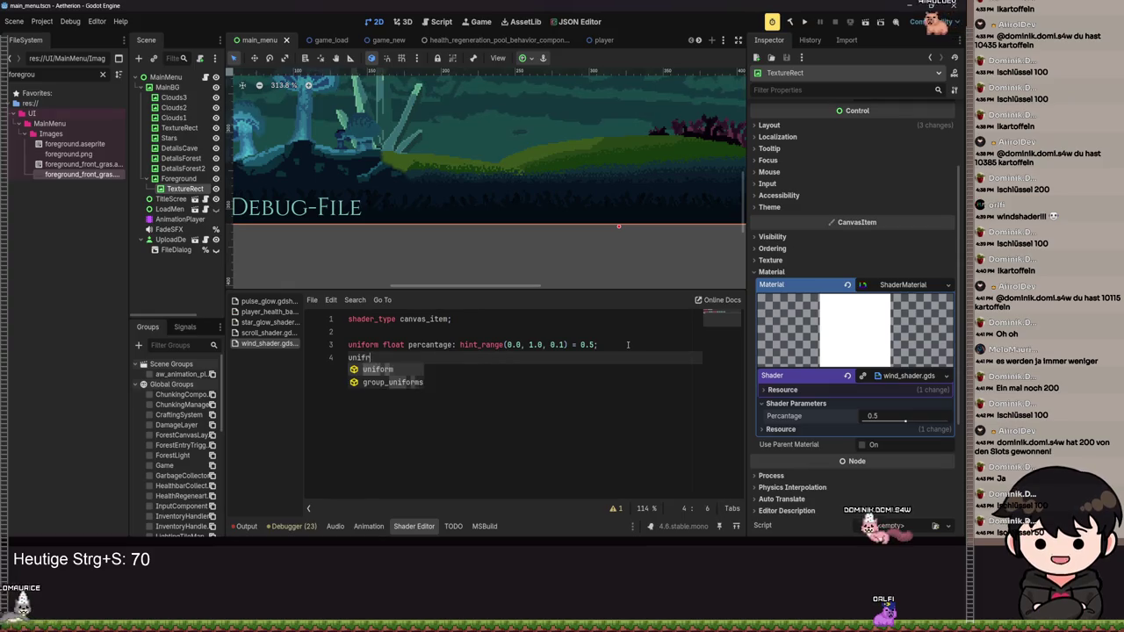
{"action": "key", "text": "Return"}
{"action": "type", "text": "float strength = "}
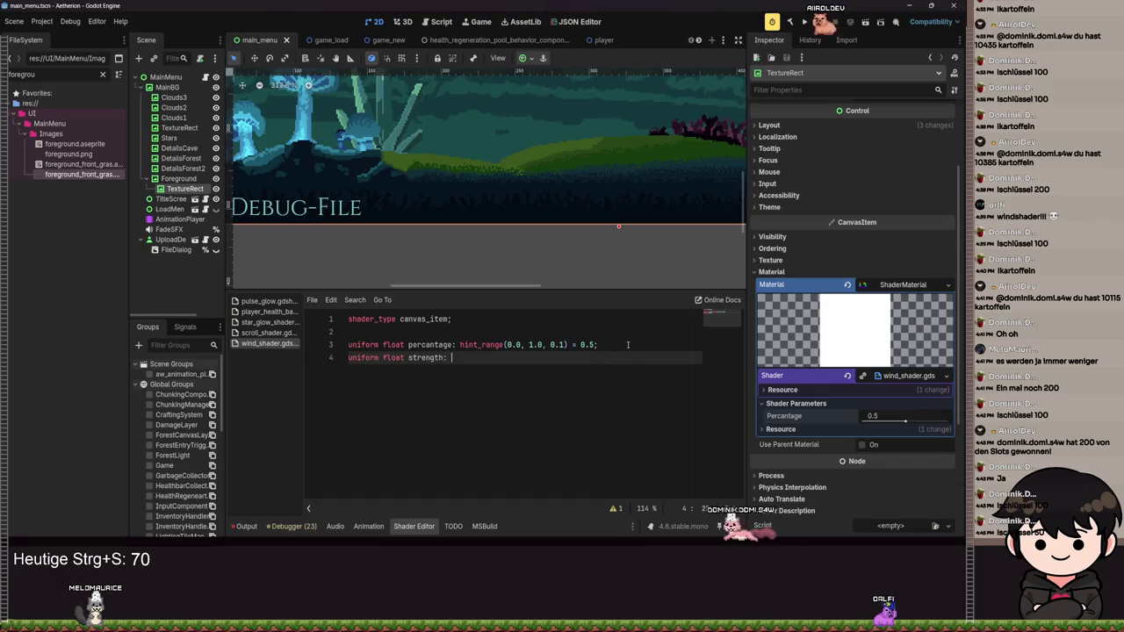
{"action": "type", "text": "1.0"}
{"action": "key", "text": "ctrl+s"}
- Finish line 4 as 'uniform float strength = 1.0;', add a blank line, and save
{"action": "type", "text": ";"}
{"action": "key", "text": "ctrl+s"}
{"action": "key", "text": "ctrl+s"}
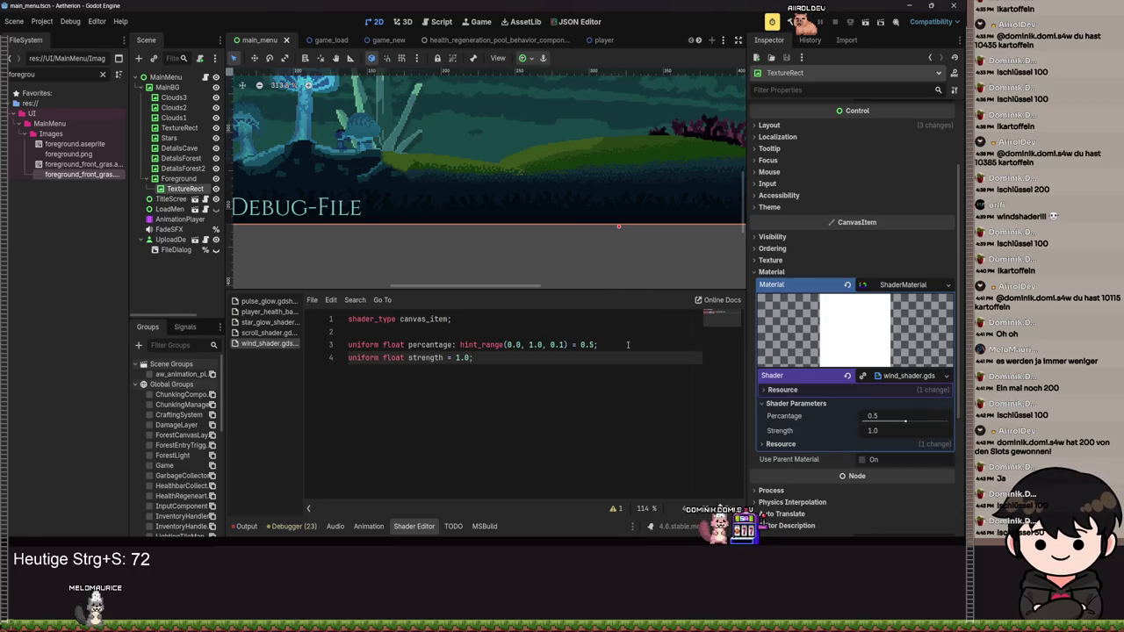
{"action": "key", "text": "Return"}
{"action": "key", "text": "ctrl+s"}
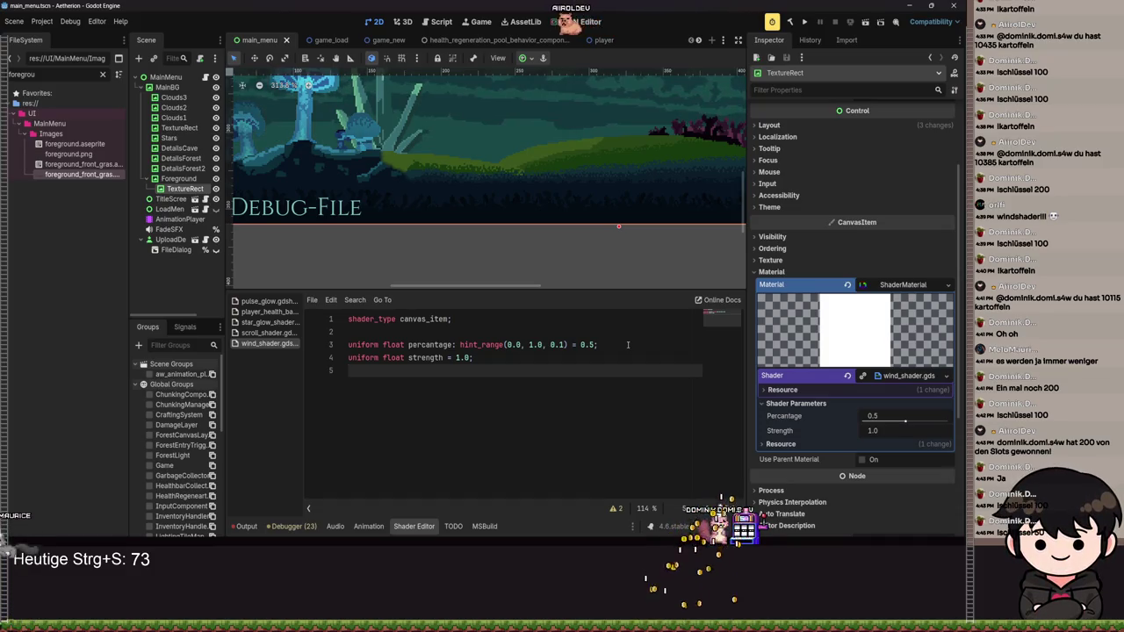
- Start an empty 'void fragment()' function below the uniforms and save the shader
{"action": "key", "text": "Return"}
{"action": "type", "text": "f"}
{"action": "key", "text": "BackSpace"}
{"action": "type", "text": "voi"}
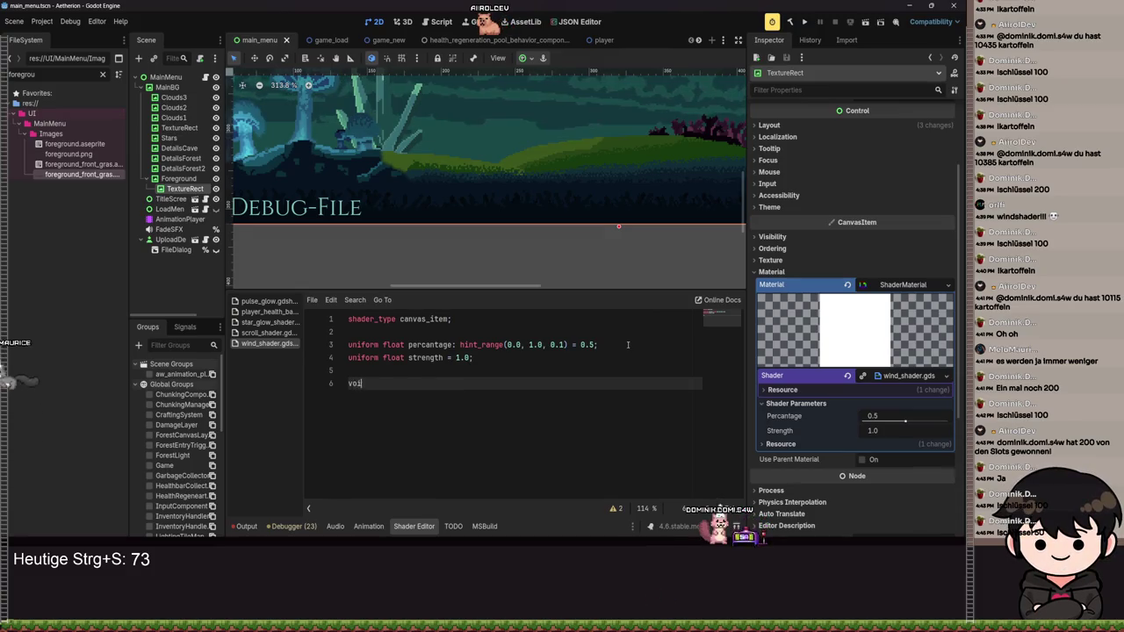
{"action": "type", "text": "d fragm"}
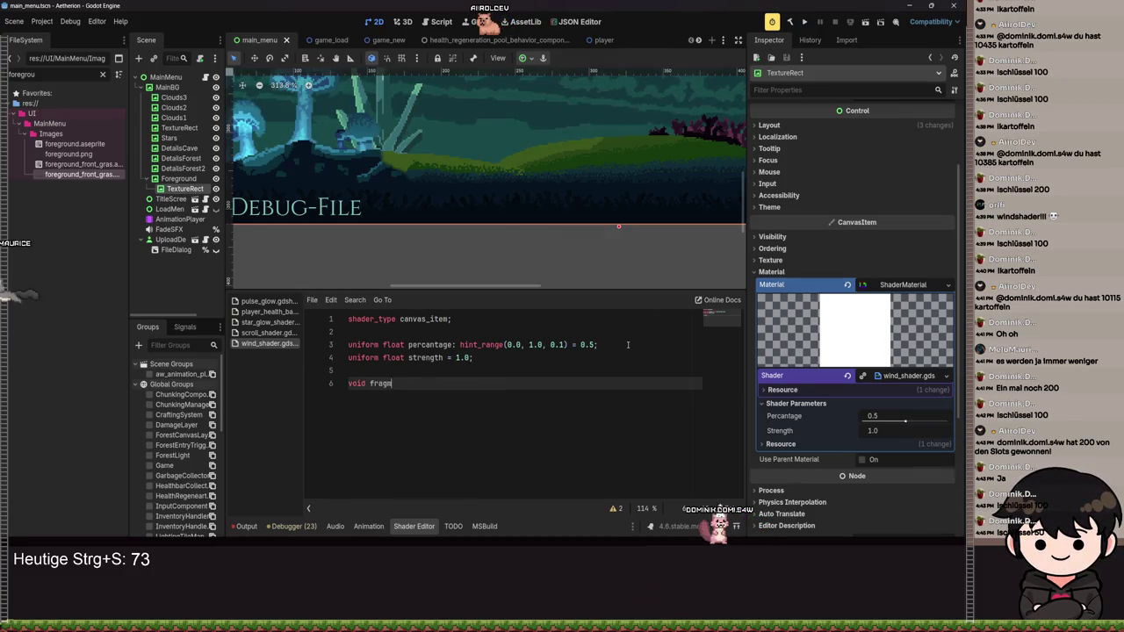
{"action": "type", "text": "ent() {"}
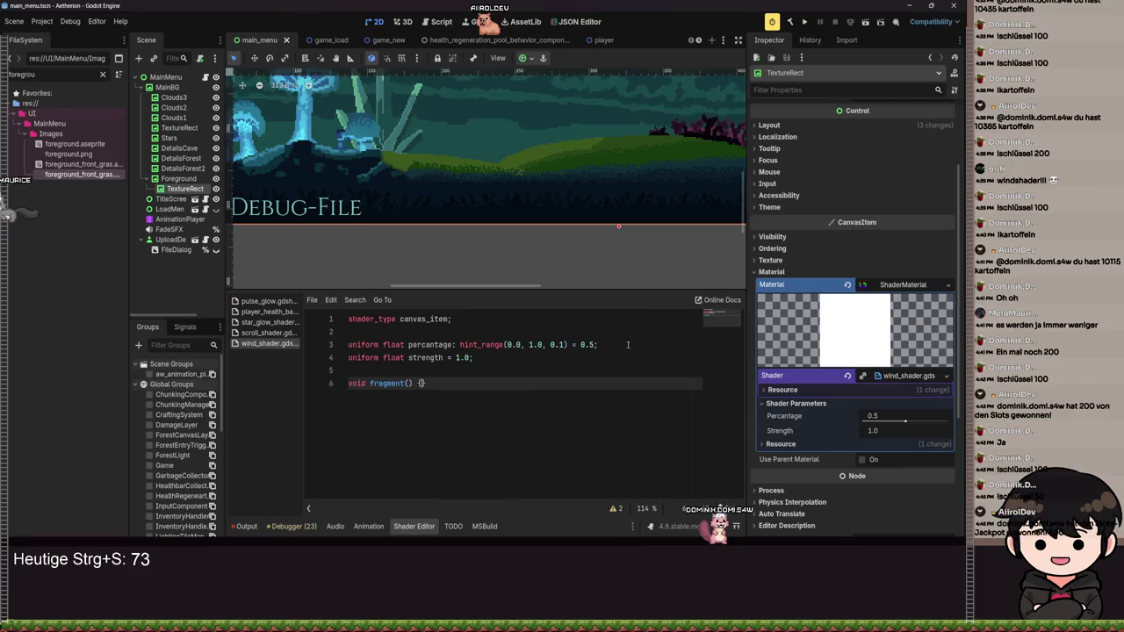
{"action": "key", "text": "Return"}
{"action": "key", "text": "ctrl+s"}
{"action": "key", "text": "ctrl+s"}
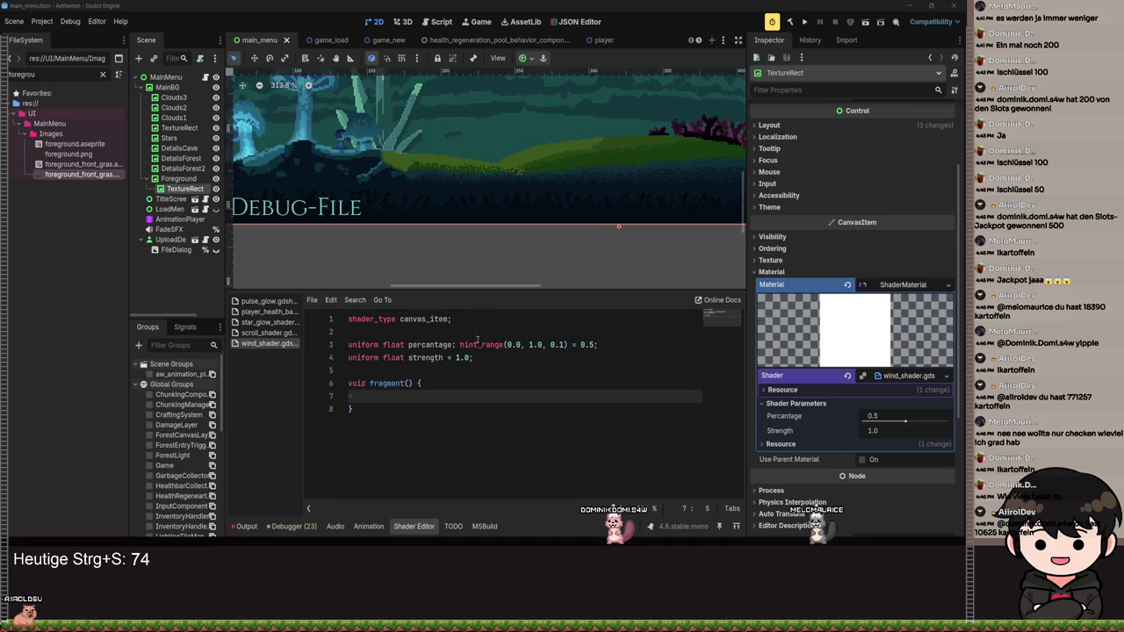
- Write 'vec2 uv = UV;' as the fragment function's first line and save
{"action": "scroll", "coordinate": [540, 213], "scroll_direction": "down", "scroll_amount": 3}
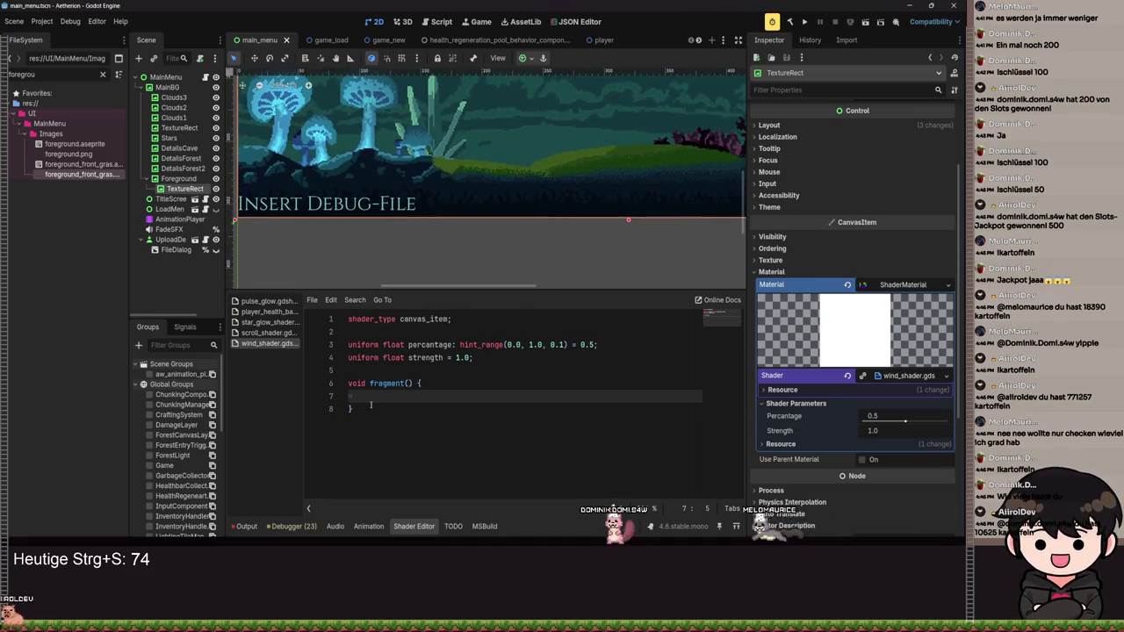
{"action": "type", "text": "v"}
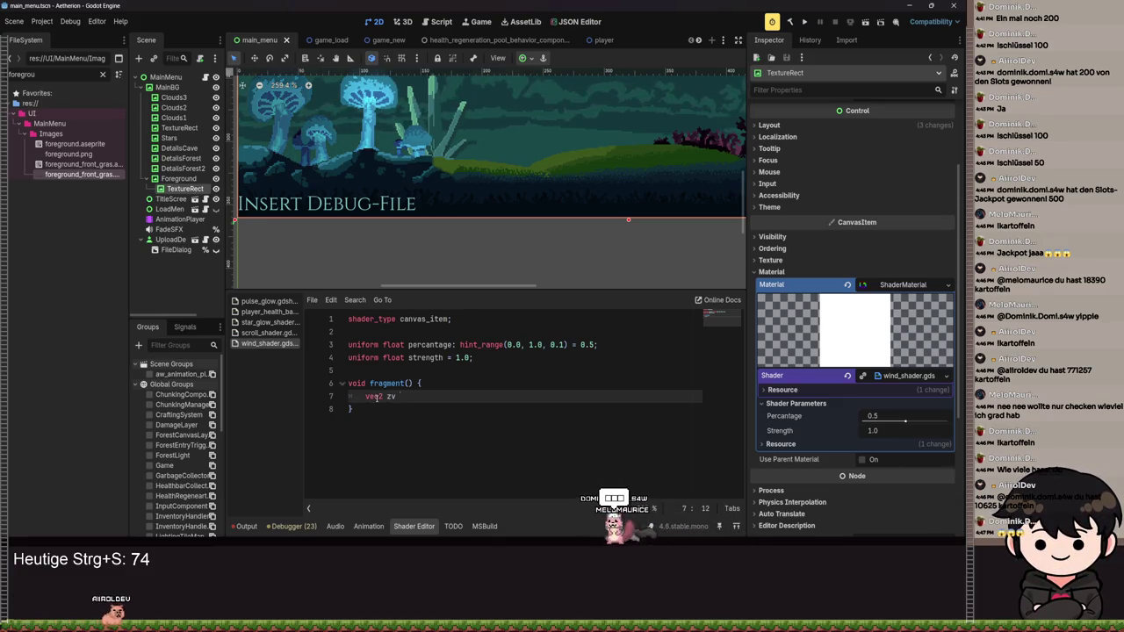
{"action": "type", "text": " = UV;"}
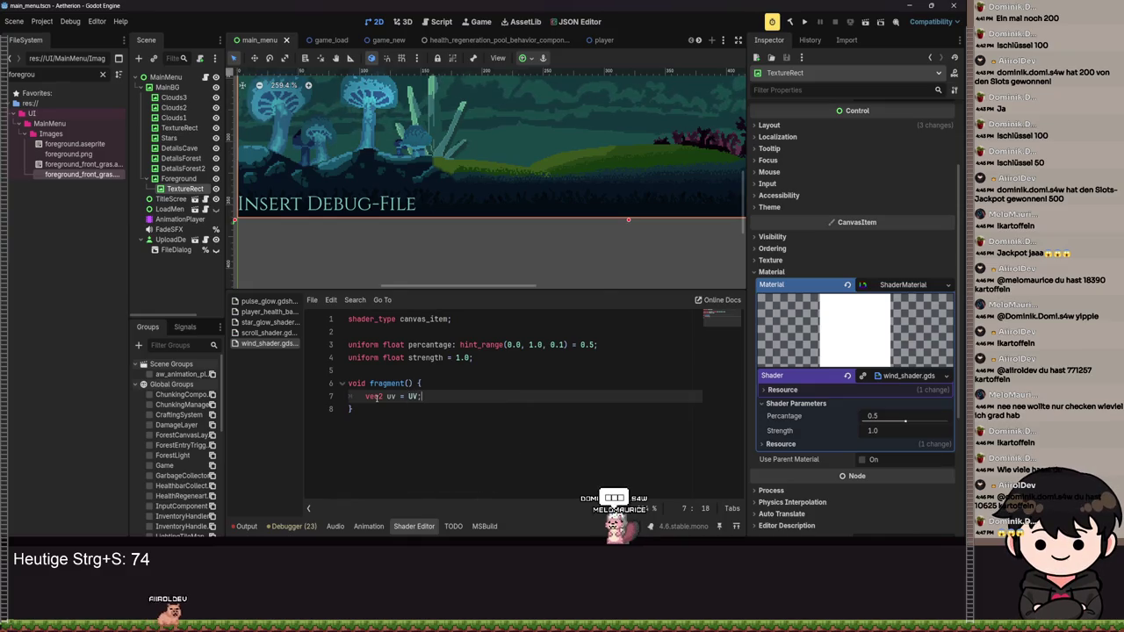
{"action": "key", "text": "ctrl+s"}
{"action": "scroll", "coordinate": [444, 197], "scroll_direction": "up", "scroll_amount": 3}
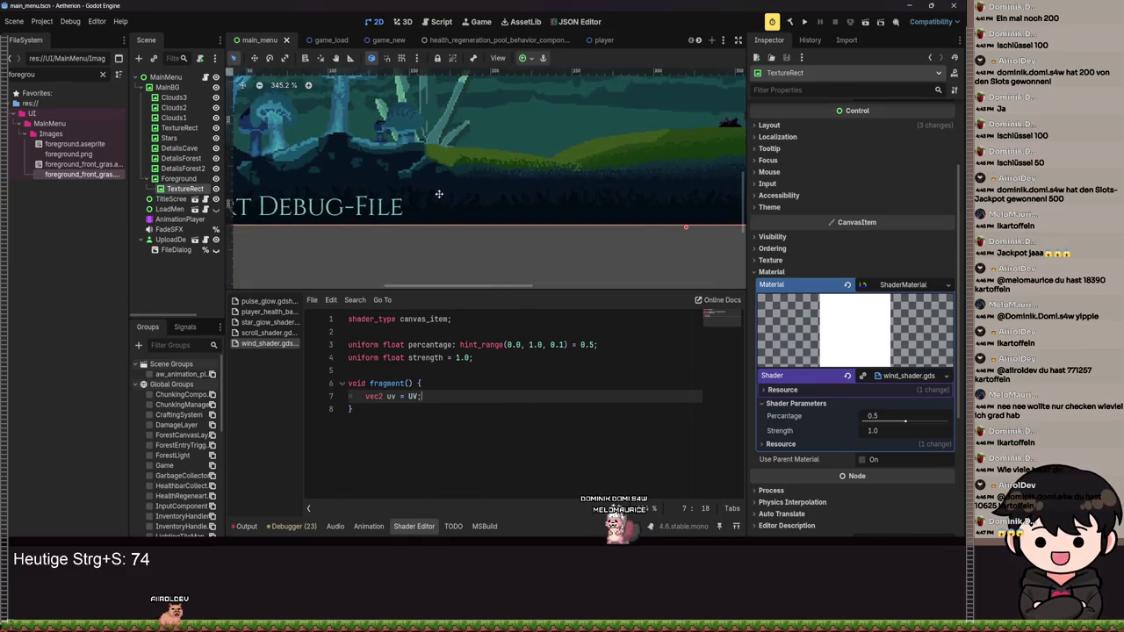
{"action": "scroll", "coordinate": [461, 220], "scroll_direction": "up", "scroll_amount": 3}
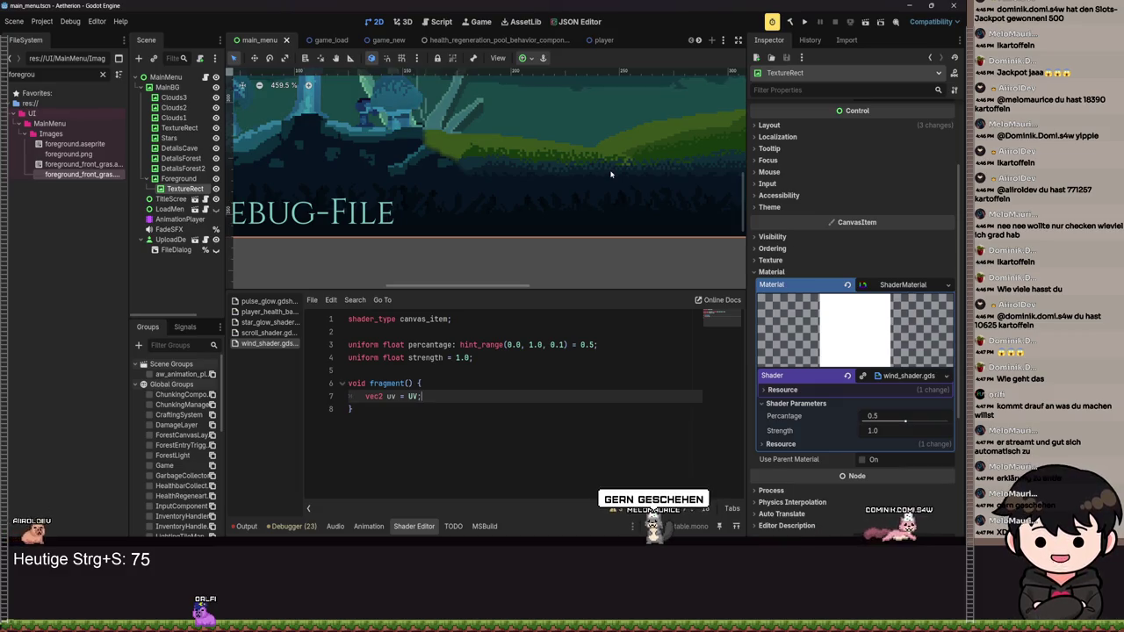
{"action": "scroll", "coordinate": [609, 173], "scroll_direction": "up", "scroll_amount": 4}
{"action": "scroll", "coordinate": [526, 219], "scroll_direction": "left", "scroll_amount": 2}
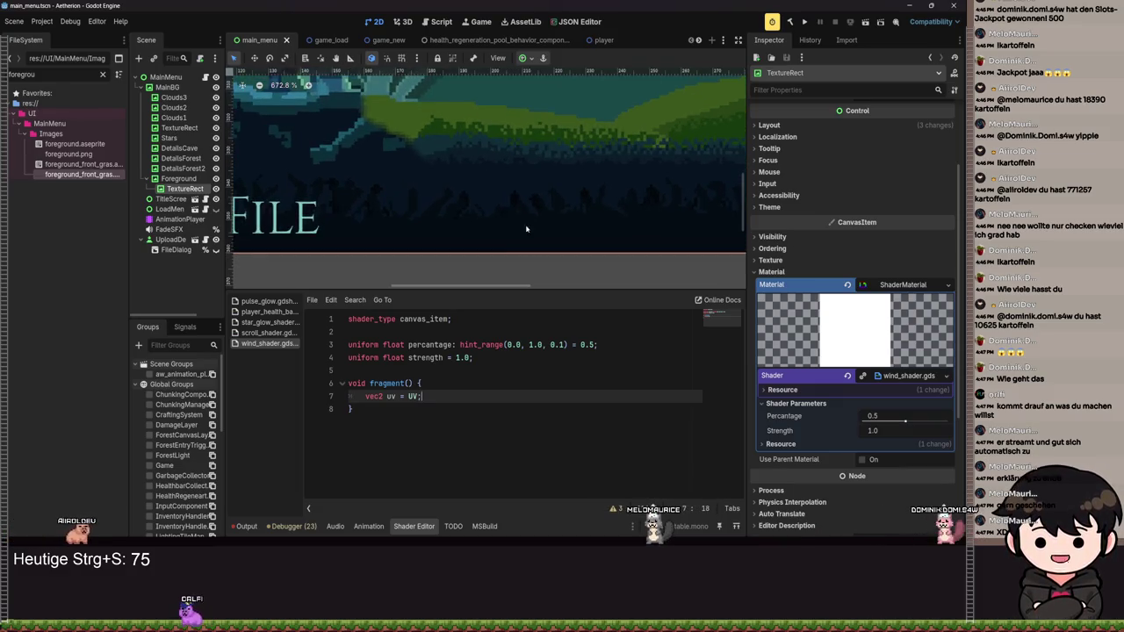
{"action": "scroll", "coordinate": [432, 176], "scroll_direction": "up", "scroll_amount": 9}
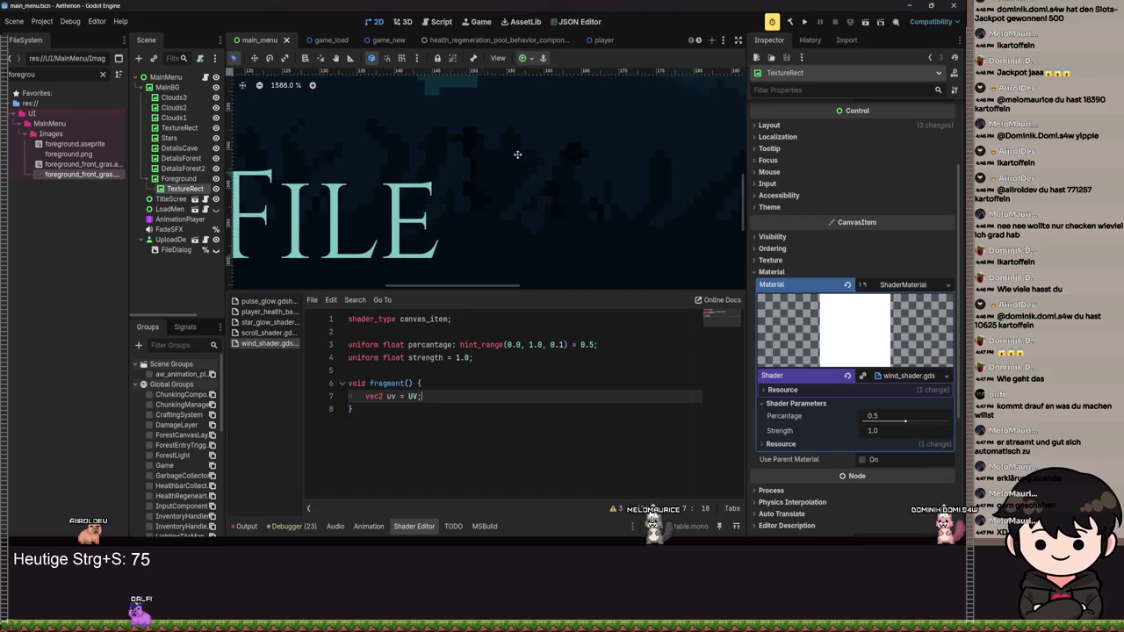
{"action": "left_click_drag", "start_coordinate": [518, 158], "coordinate": [456, 201]}
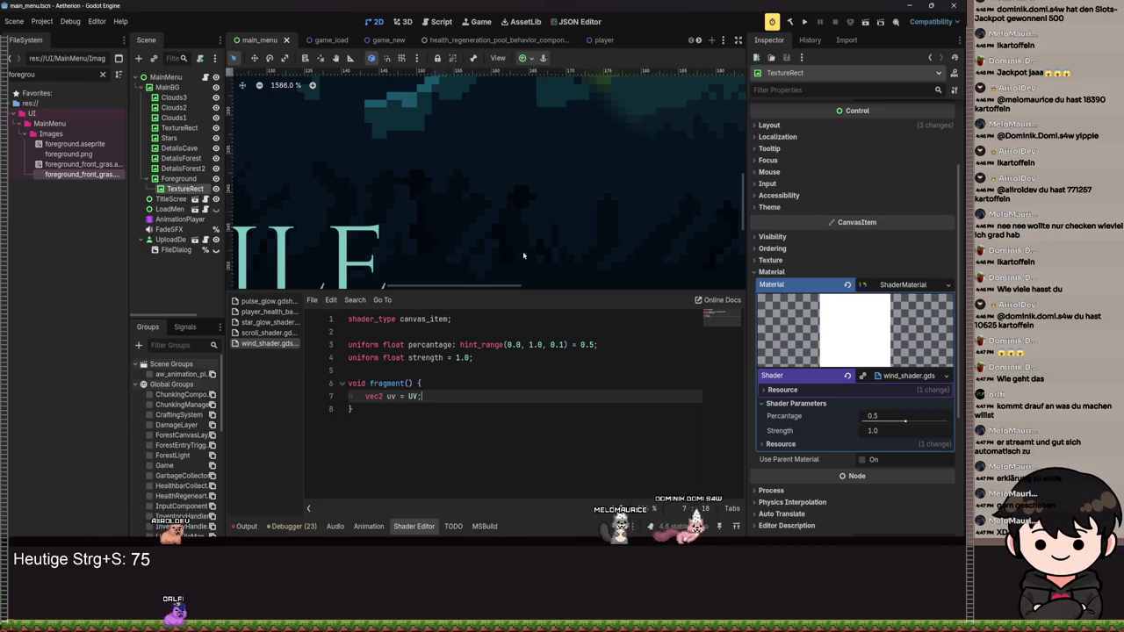
{"action": "scroll", "coordinate": [507, 233], "scroll_direction": "down", "scroll_amount": 6}
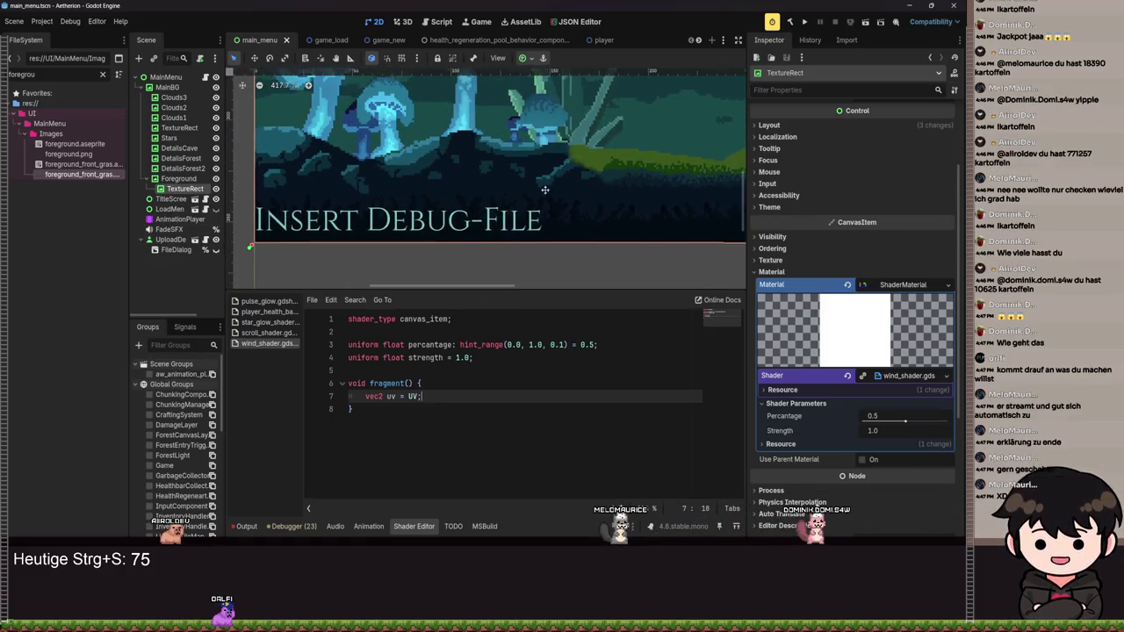
{"action": "scroll", "coordinate": [470, 230], "scroll_direction": "up", "scroll_amount": 5}
{"action": "scroll", "coordinate": [527, 193], "scroll_direction": "up", "scroll_amount": 7}
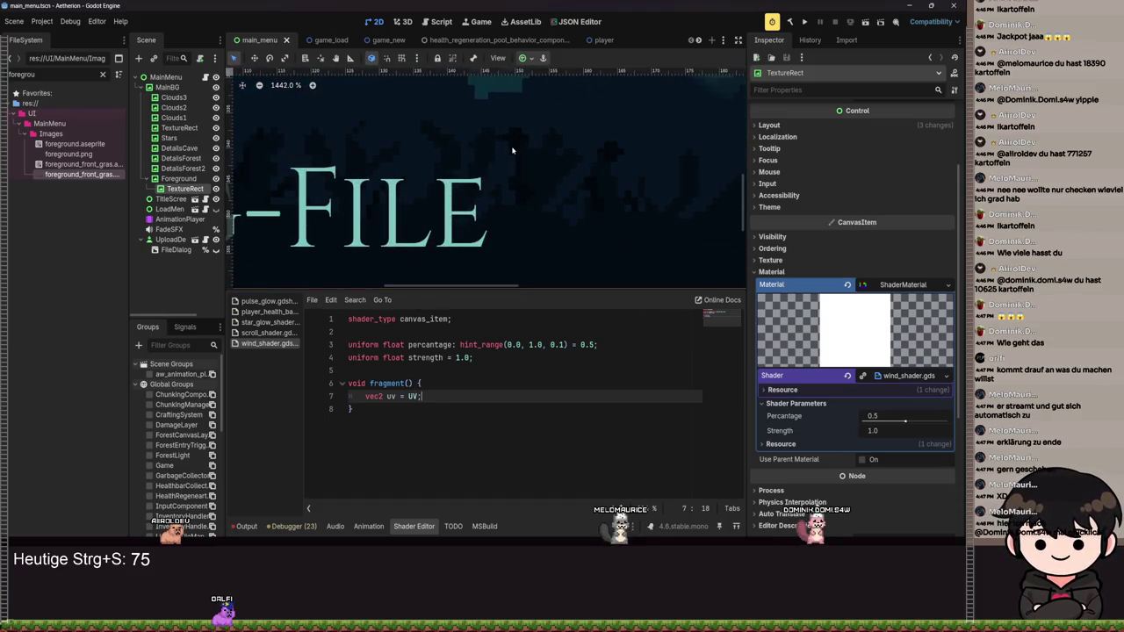
{"action": "scroll", "coordinate": [567, 165], "scroll_direction": "down", "scroll_amount": 4}
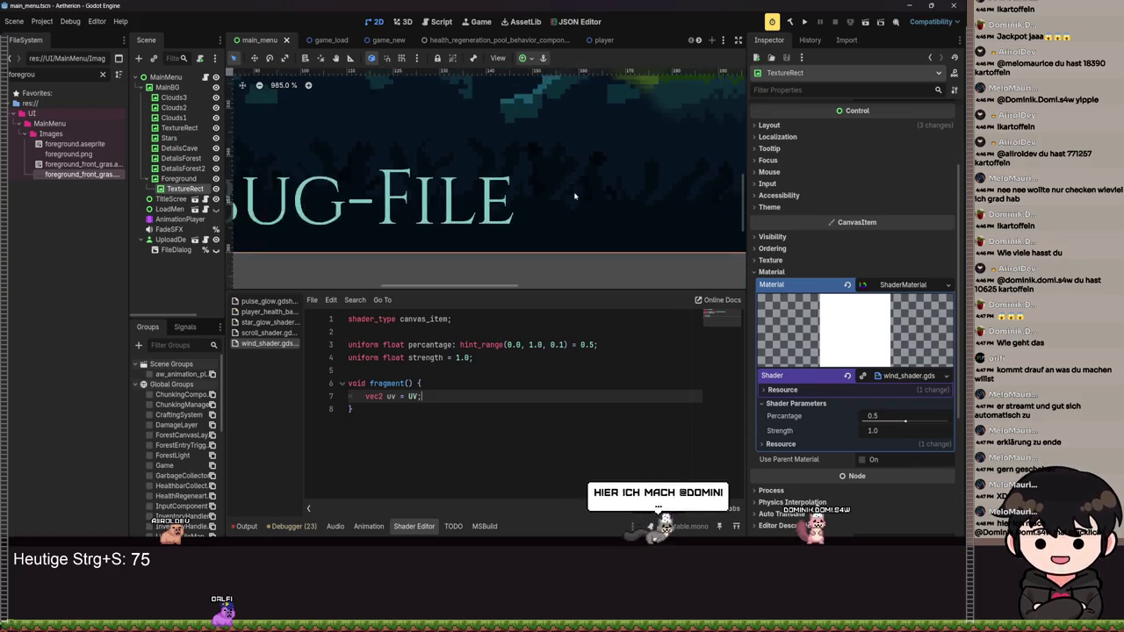
{"action": "scroll", "coordinate": [568, 165], "scroll_direction": "up", "scroll_amount": 7}
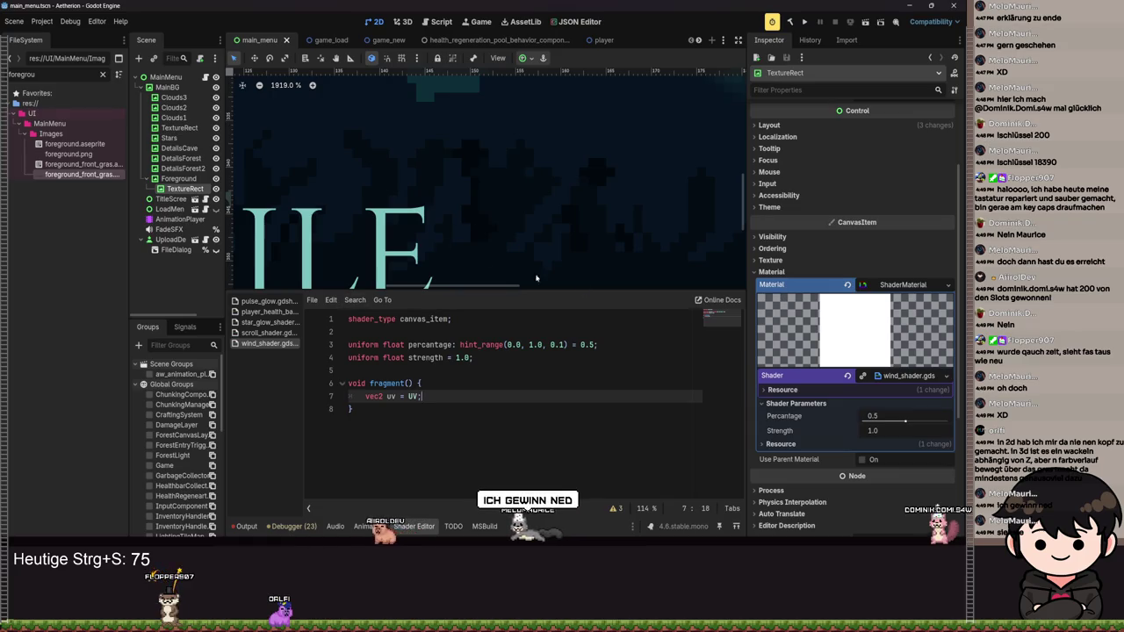
- Begin 'uniform vec2 wind_direction = vec2(' below strength, then finish renaming the foreground node to FronGras
{"action": "left_click", "coordinate": [498, 358]}
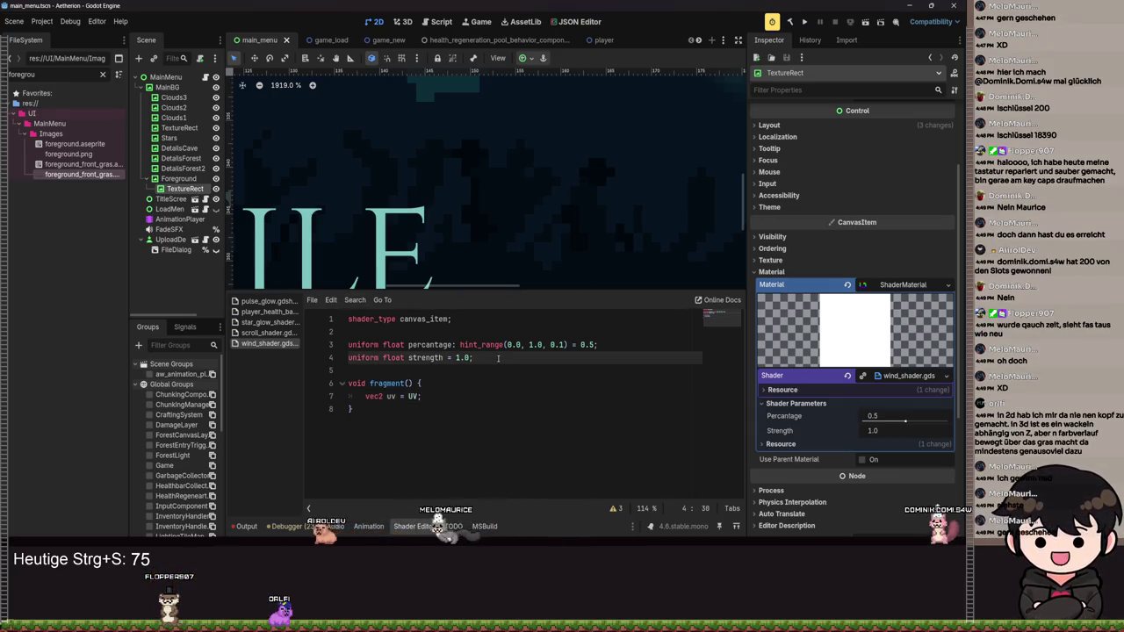
{"action": "key", "text": "Return"}
{"action": "type", "text": "un"}
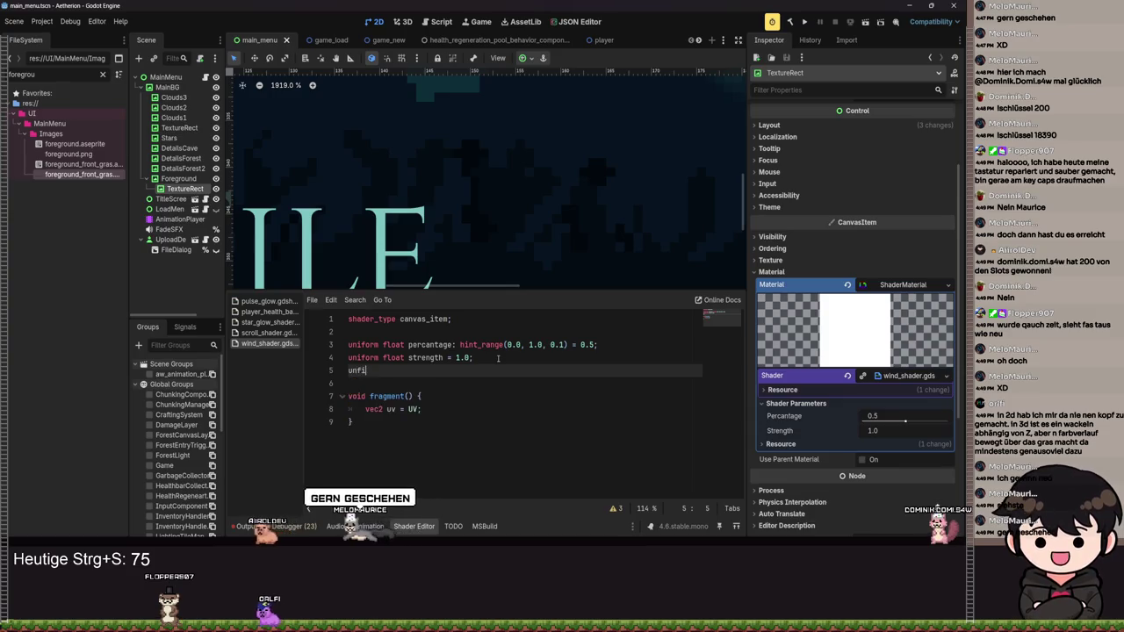
{"action": "type", "text": "iform "}
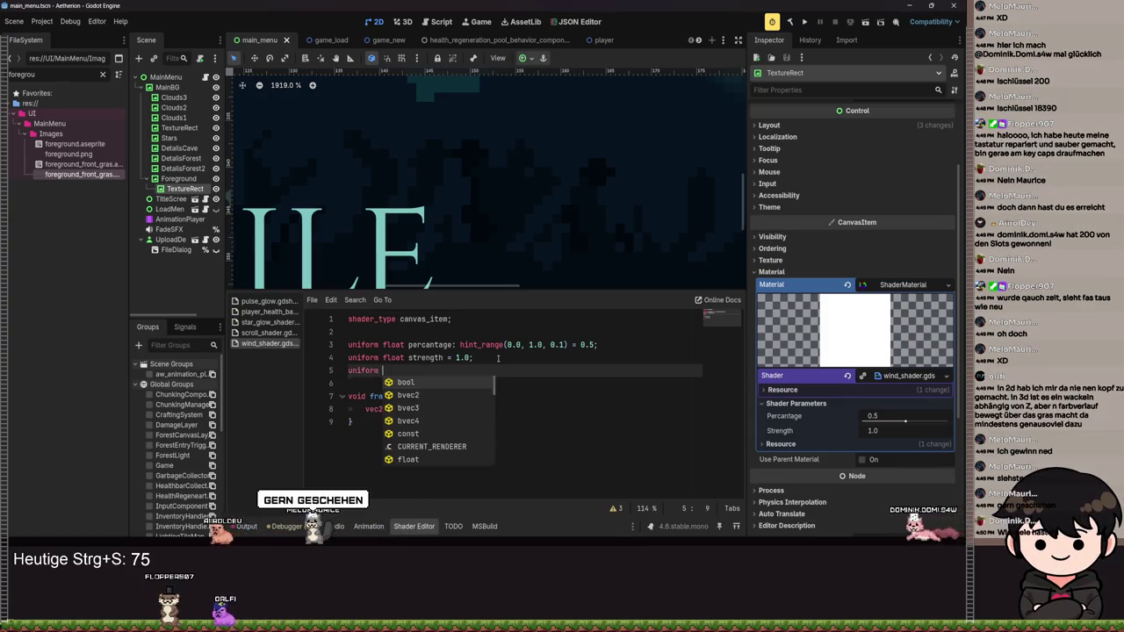
{"action": "type", "text": "ve"}
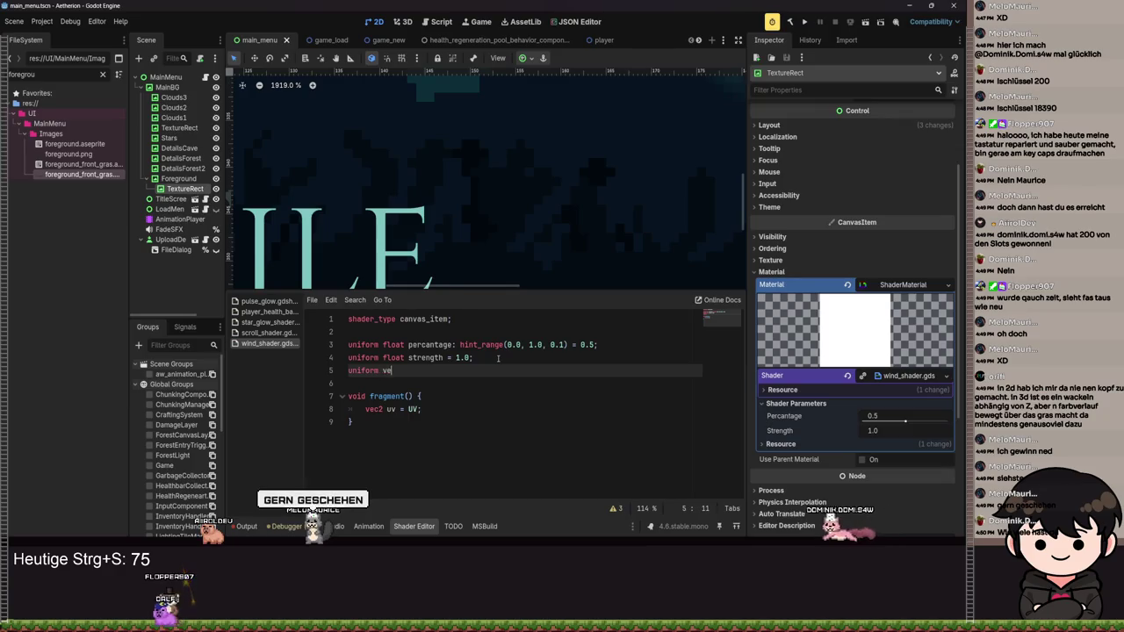
{"action": "type", "text": "c2 wind_dire"}
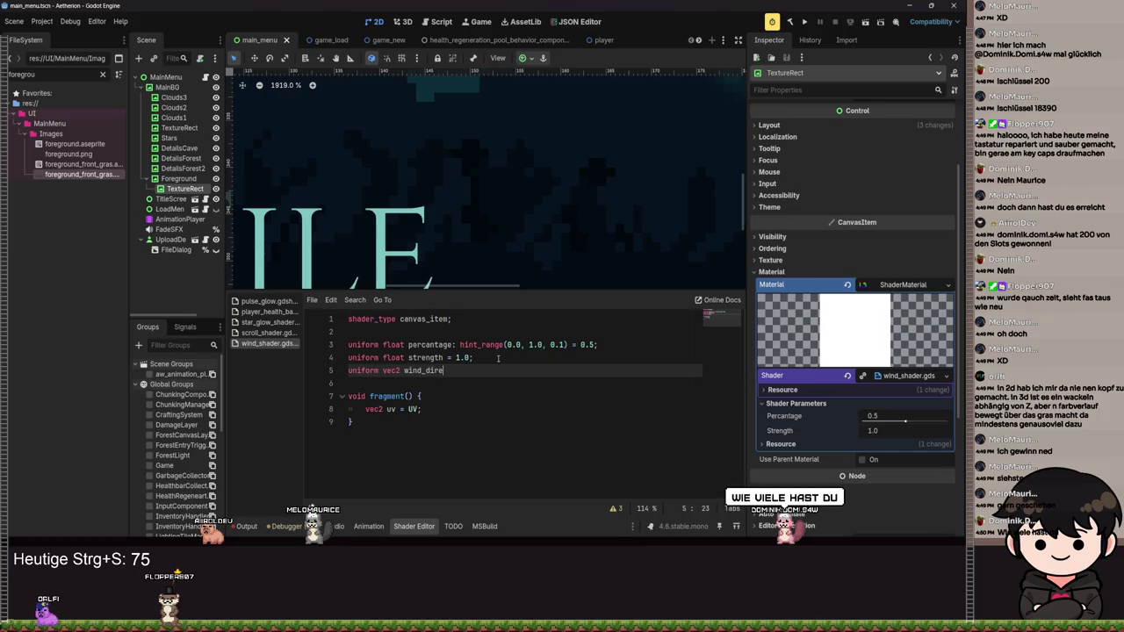
{"action": "type", "text": "ction ="}
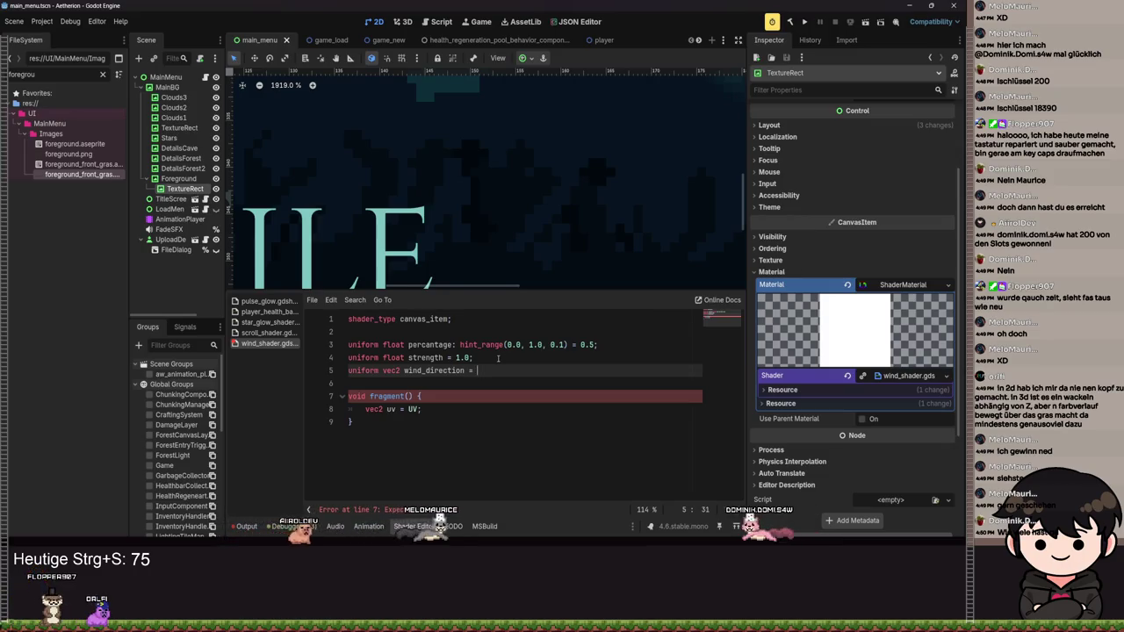
{"action": "key", "text": "ctrl+space"}
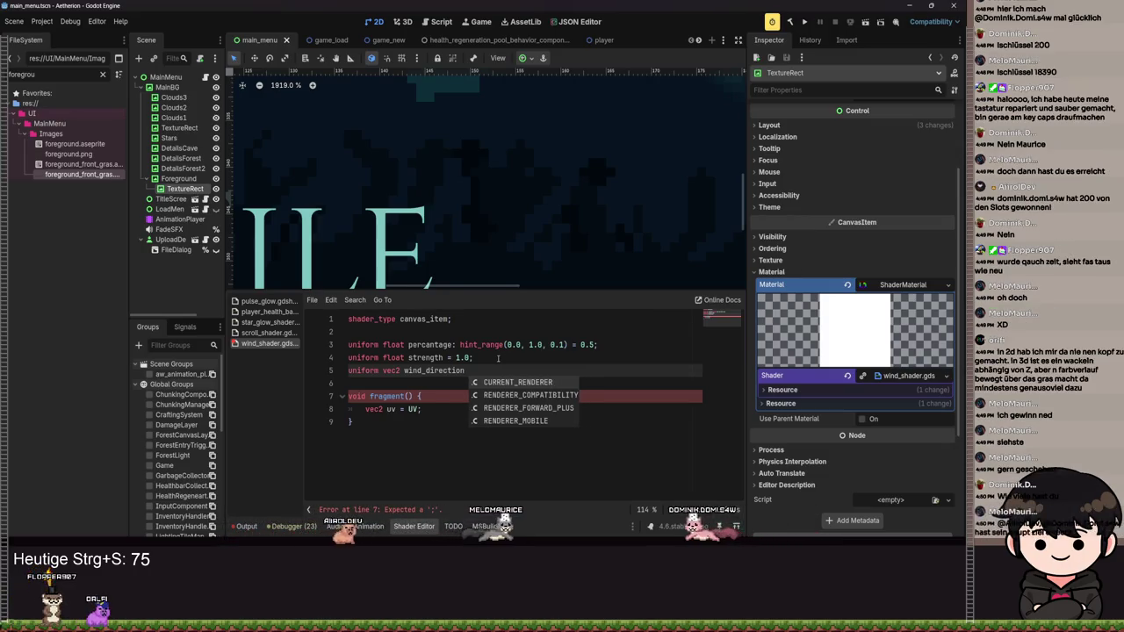
{"action": "type", "text": "= v"}
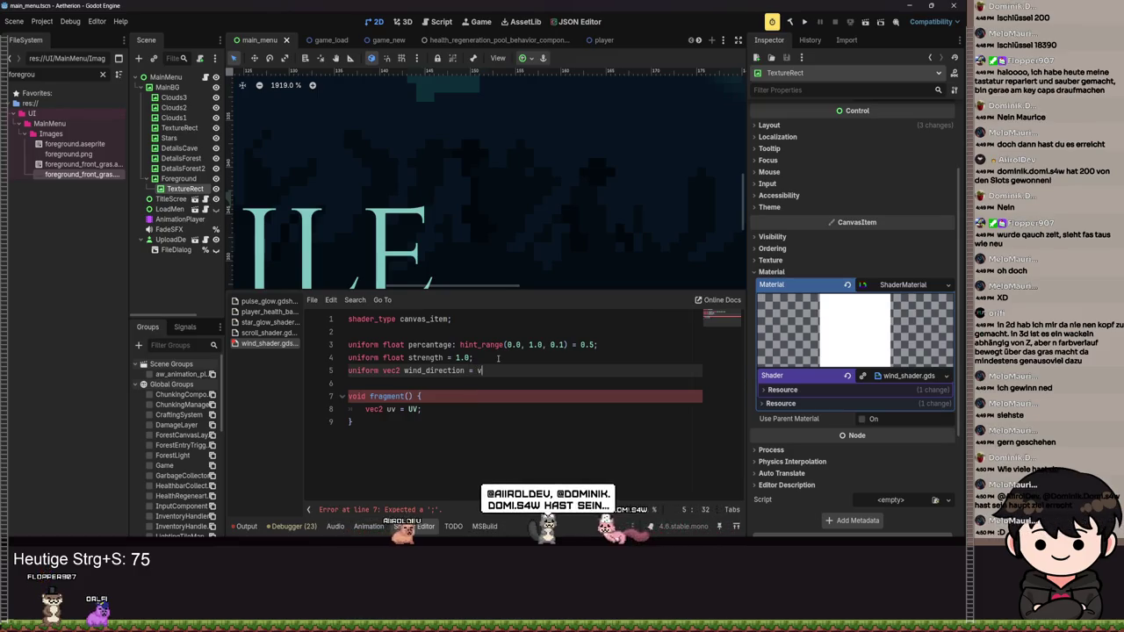
{"action": "type", "text": "ec2("}
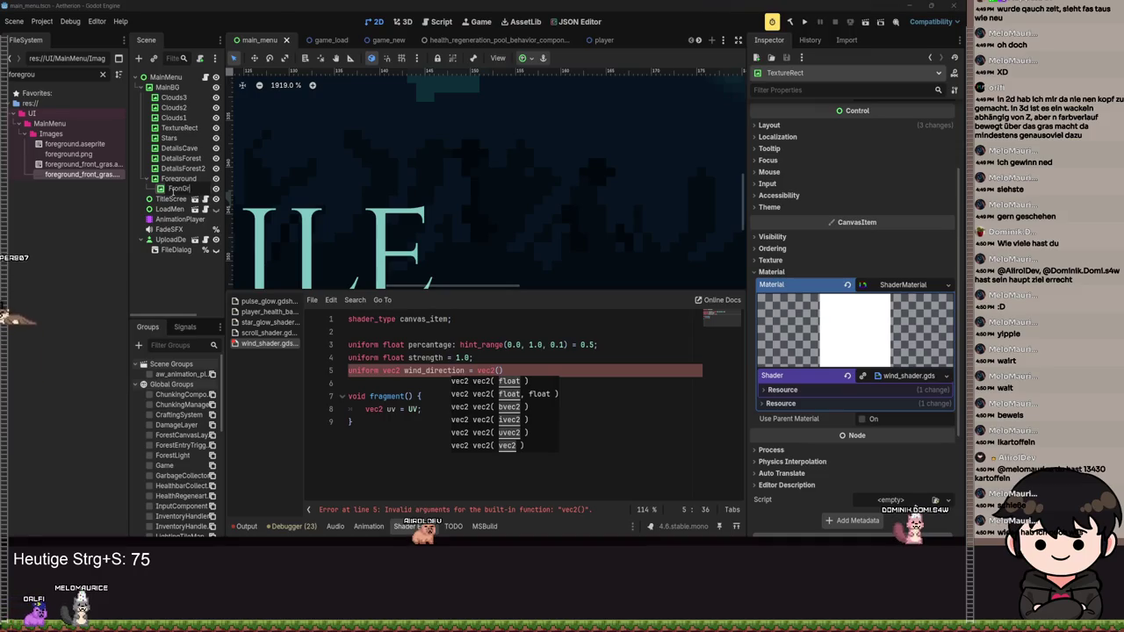
{"action": "left_click", "coordinate": [176, 189]}
{"action": "key", "text": "ctrl+s"}
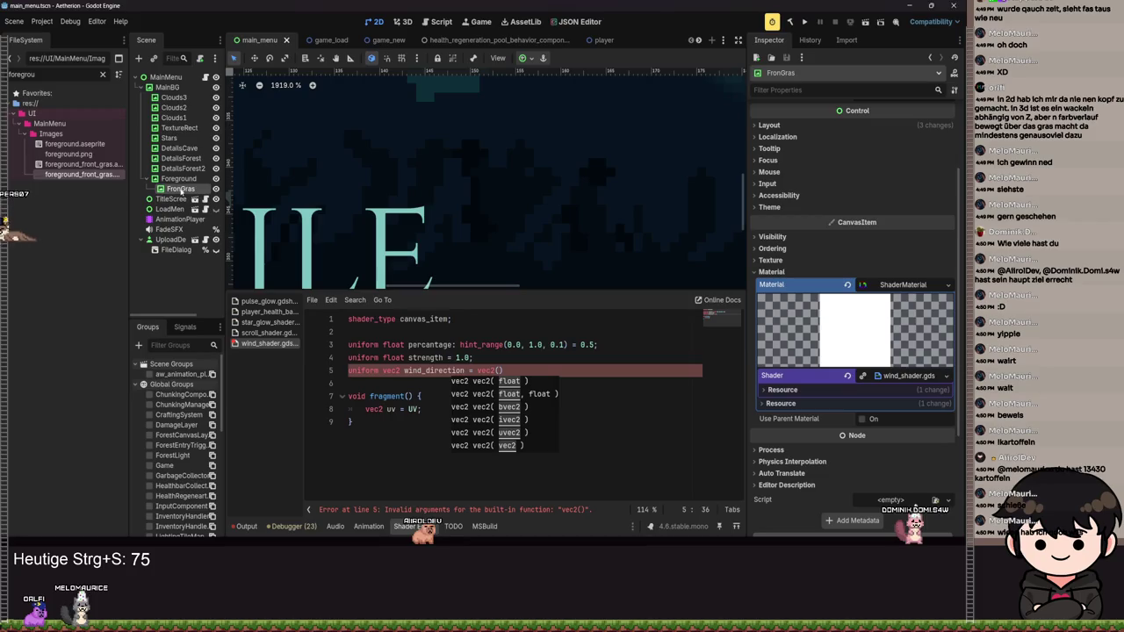
- Save the scene with the renamed node and dismiss the vec2 argument hints
{"action": "key", "text": "ctrl+s"}
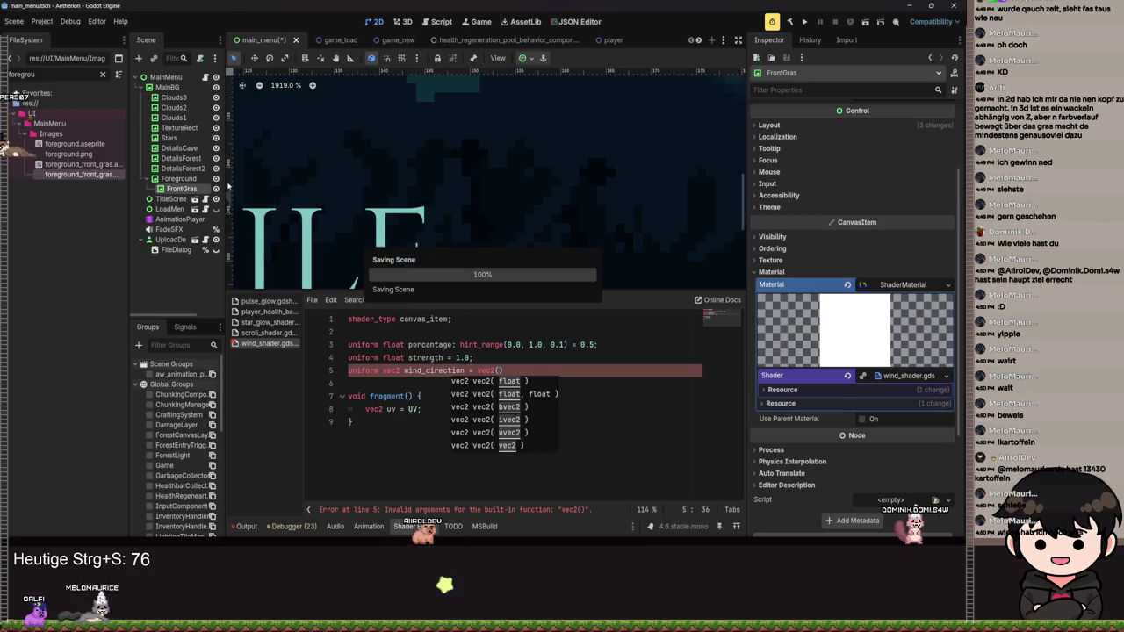
{"action": "key", "text": "Escape"}
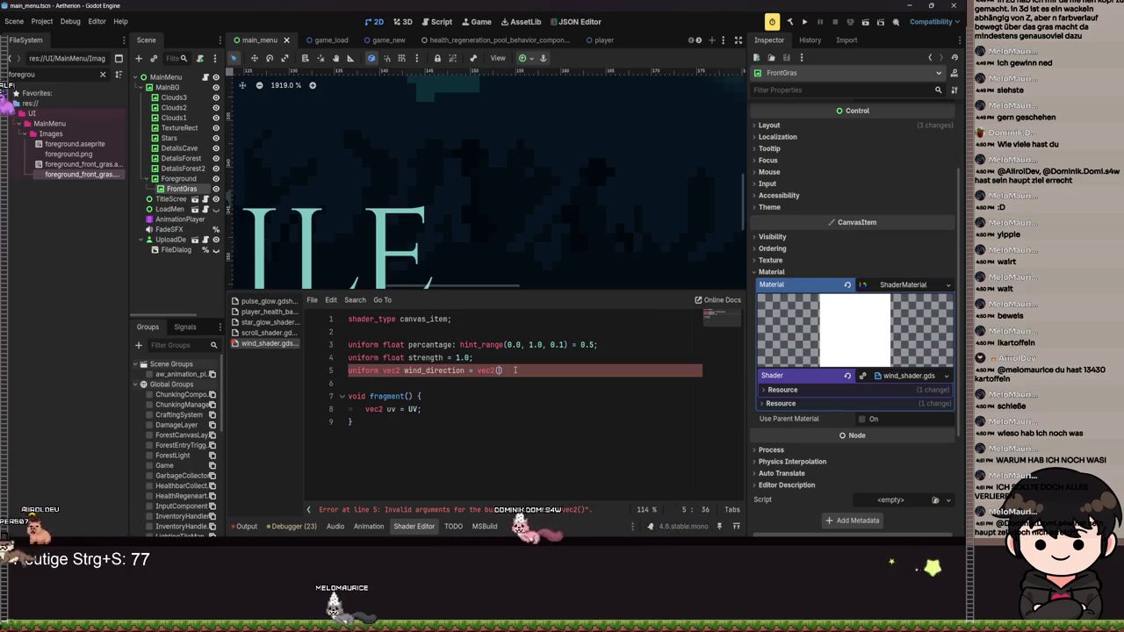
- Remove the empty vec2() default from wind_direction and try an int type, saving
{"action": "key", "text": "Right"}
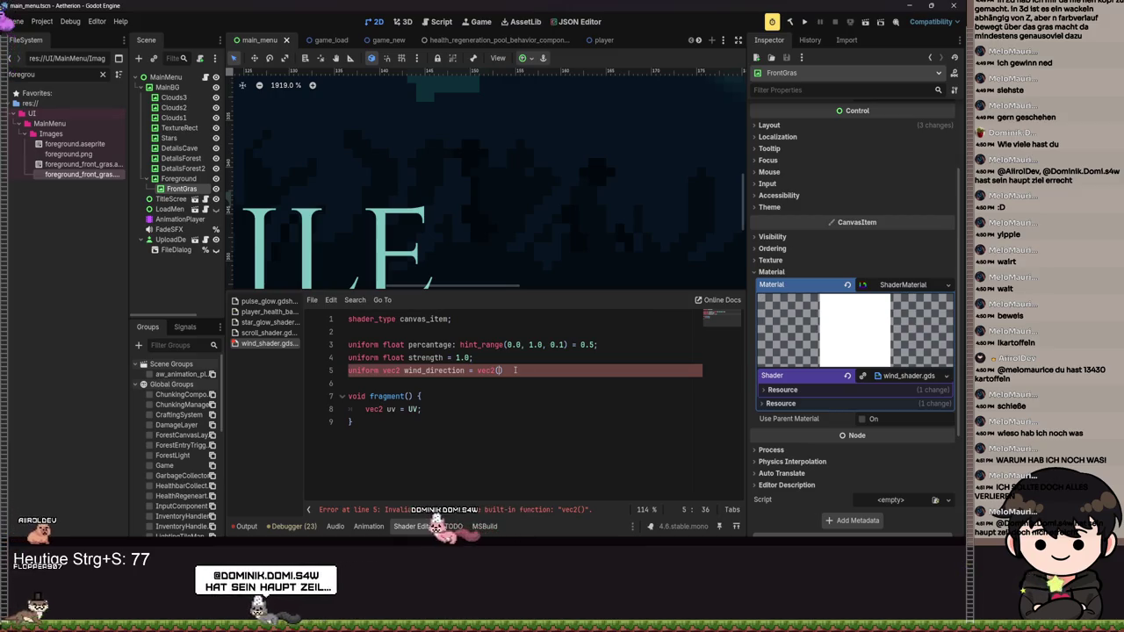
{"action": "key", "text": "BackSpace"}
{"action": "key", "text": "BackSpace"}
{"action": "key", "text": "BackSpace"}
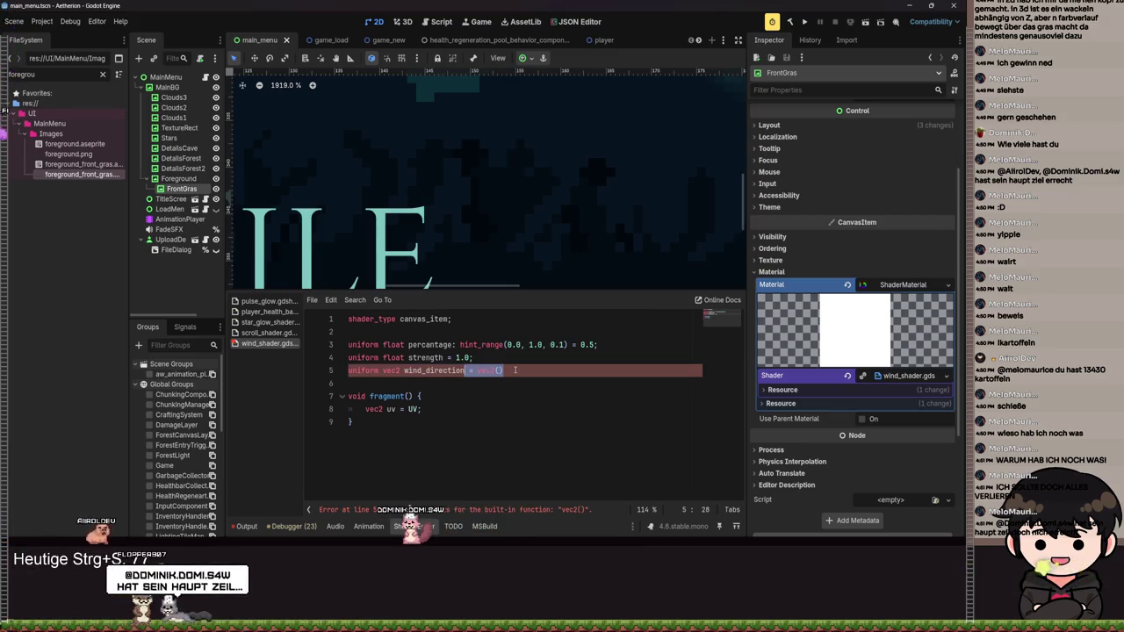
{"action": "type", "text": ";"}
{"action": "key", "text": "ctrl+Left"}
{"action": "key", "text": "ctrl+Left"}
{"action": "key", "text": "ctrl+Left"}
{"action": "key", "text": "ctrl+shift+Right"}
{"action": "type", "text": "int"}
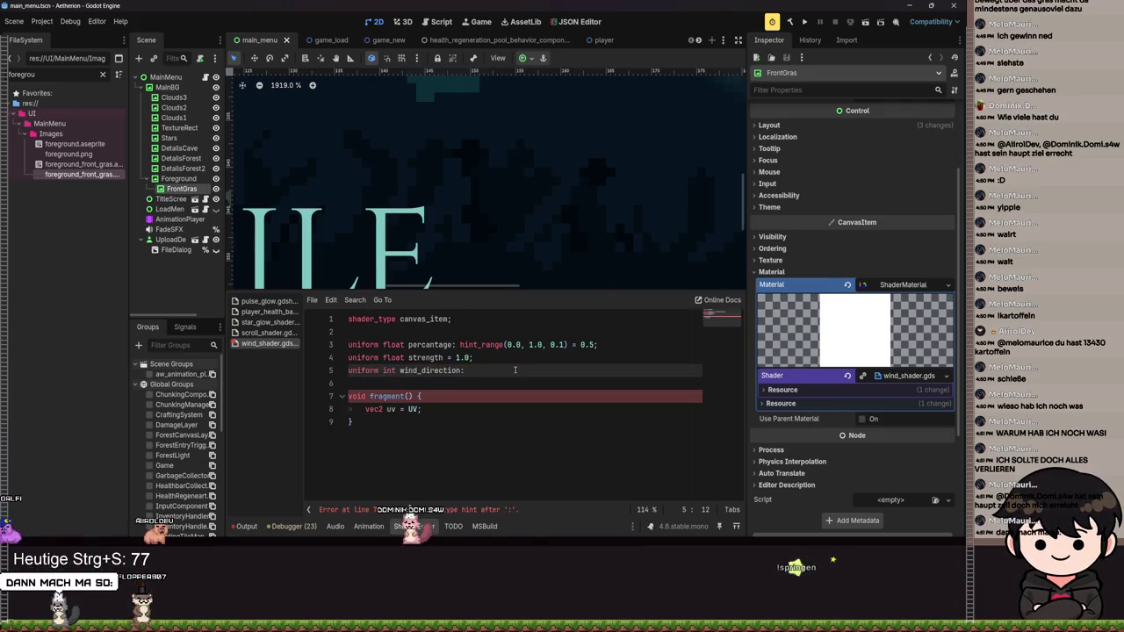
{"action": "key", "text": "ctrl+s"}
- Revert the type to vec2 and start retyping the default as vec2(1.0, 0.0)
{"action": "key", "text": "ctrl+z"}
{"action": "type", "text": ":"}
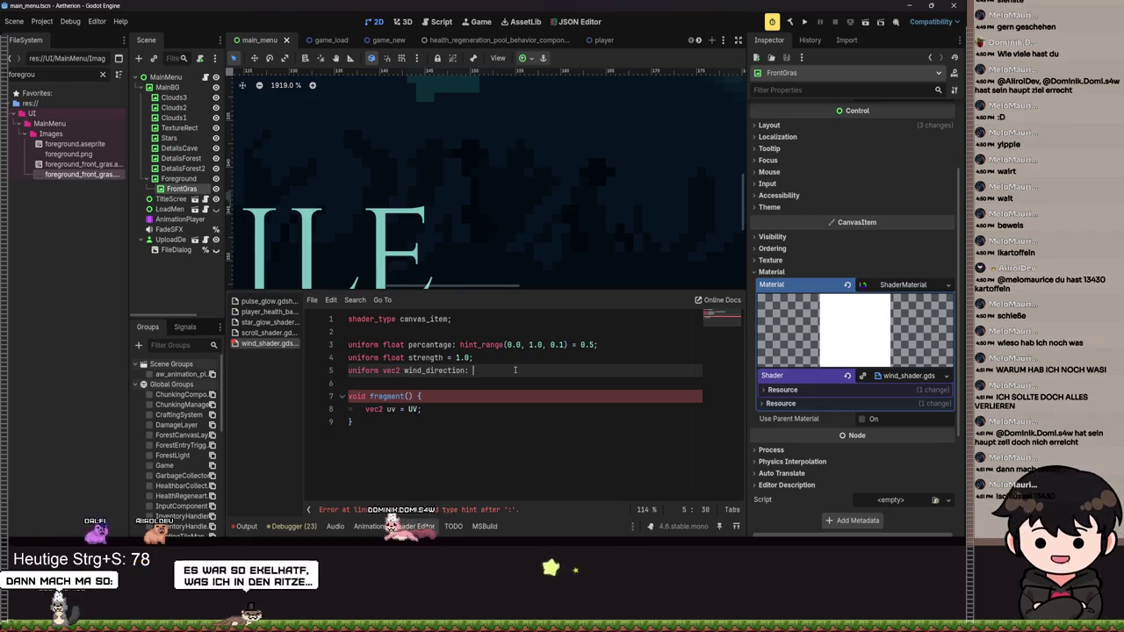
{"action": "key", "text": "BackSpace"}
{"action": "key", "text": "BackSpace"}
{"action": "type", "text": "= vec2(1.0"}
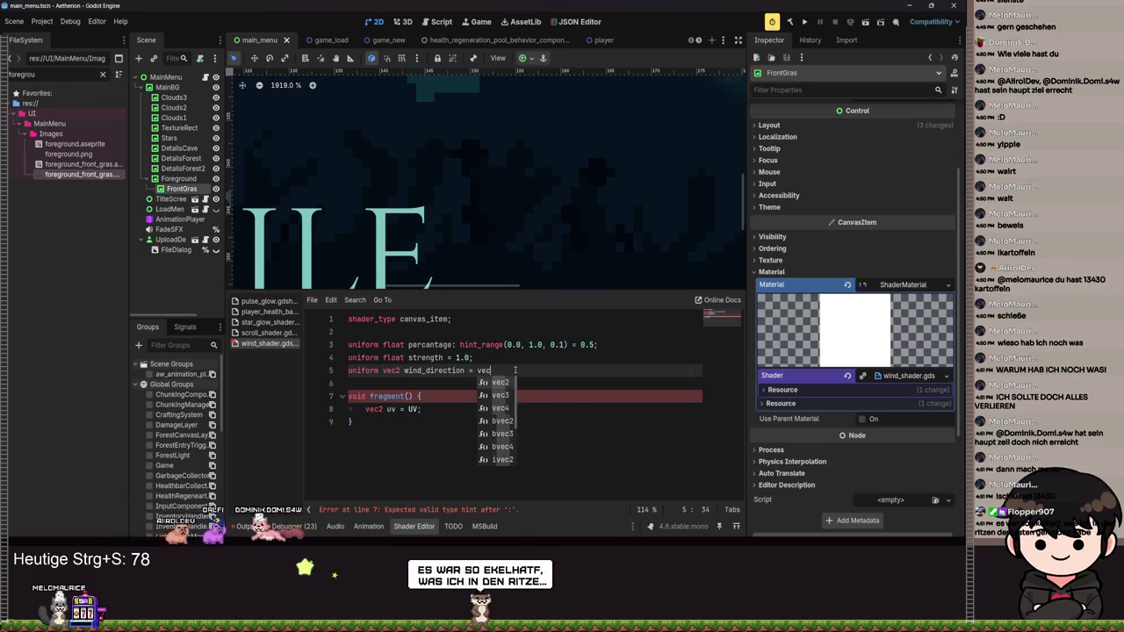
{"action": "type", "text": ", 0"}
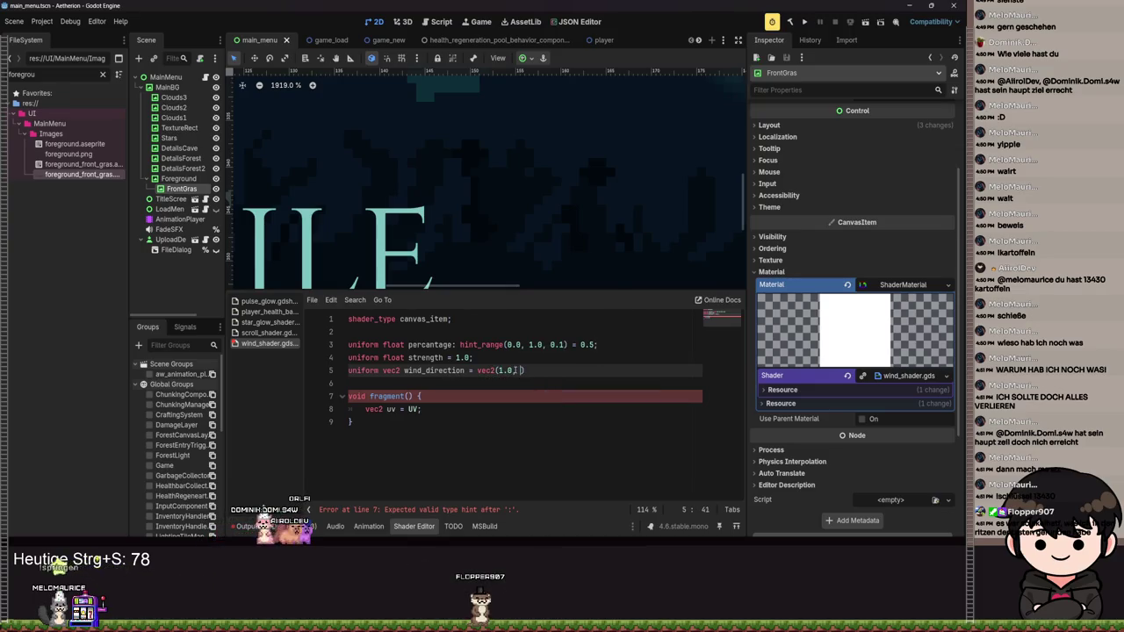
{"action": "type", "text": "0)"}
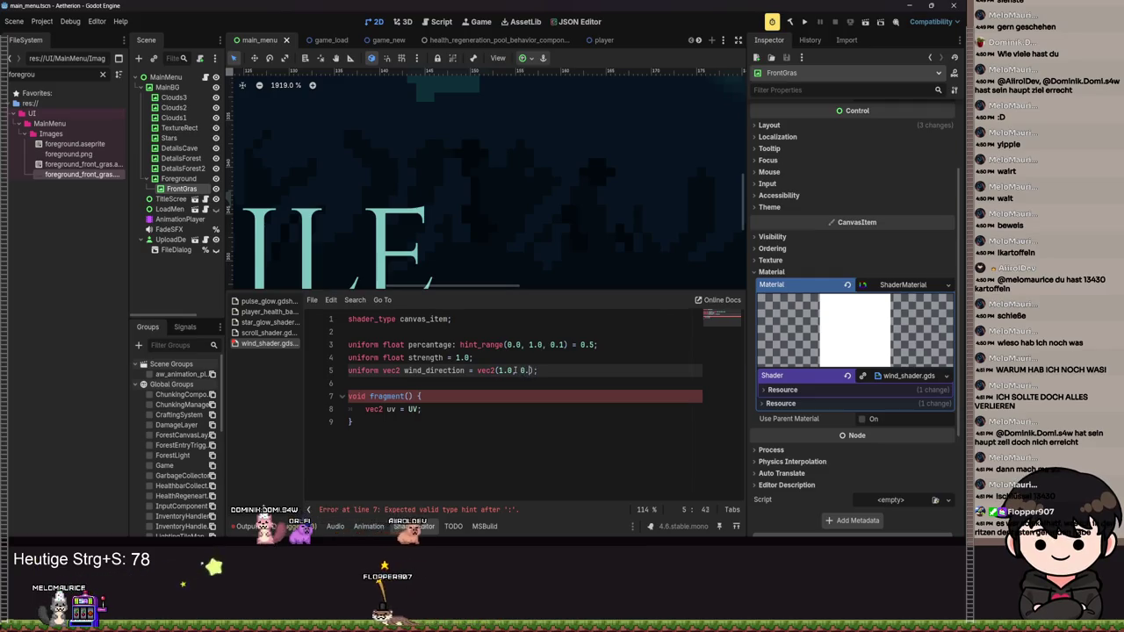
{"action": "type", "text": ".0"}
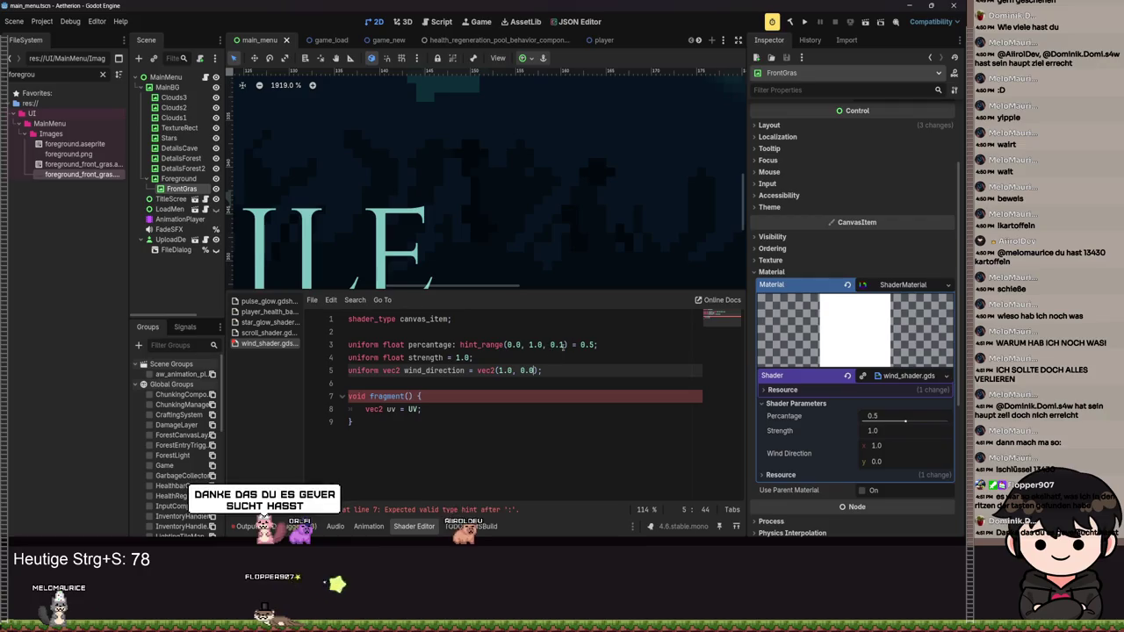
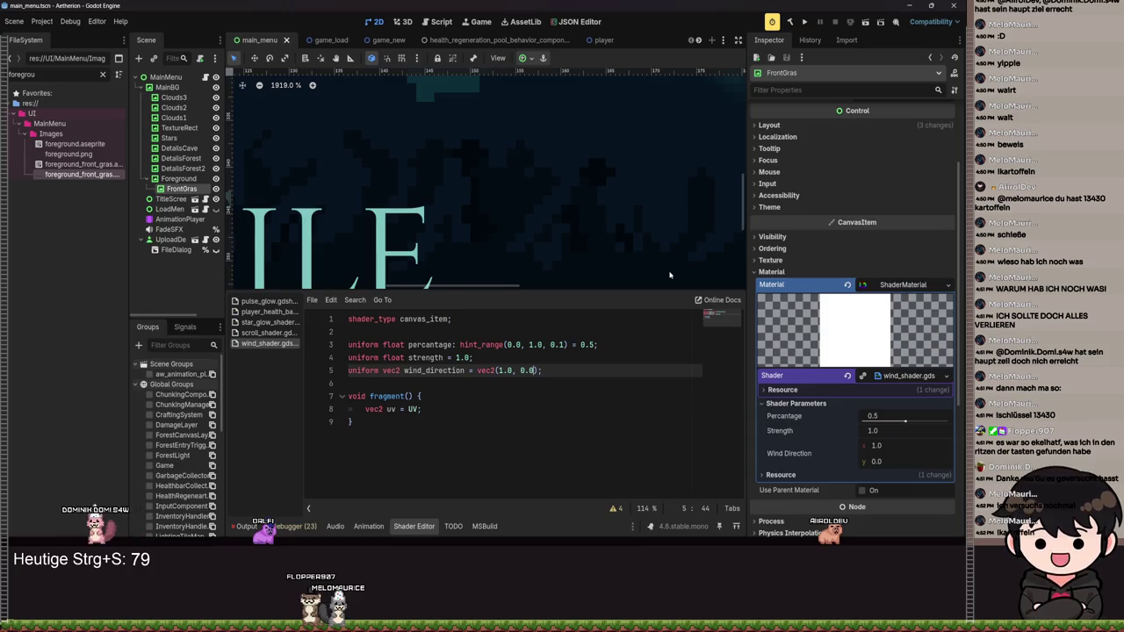
- Add 'uv += wind_direction;' below the uv declaration in fragment() and save
{"action": "scroll", "coordinate": [535, 220], "scroll_direction": "down", "scroll_amount": 5}
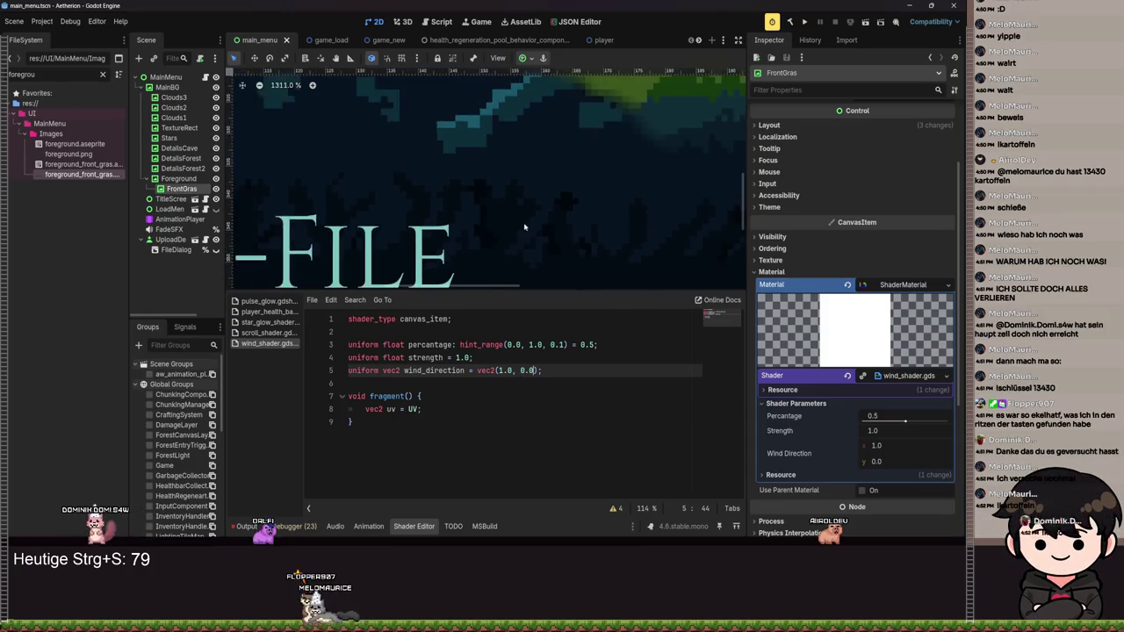
{"action": "left_click", "coordinate": [457, 411]}
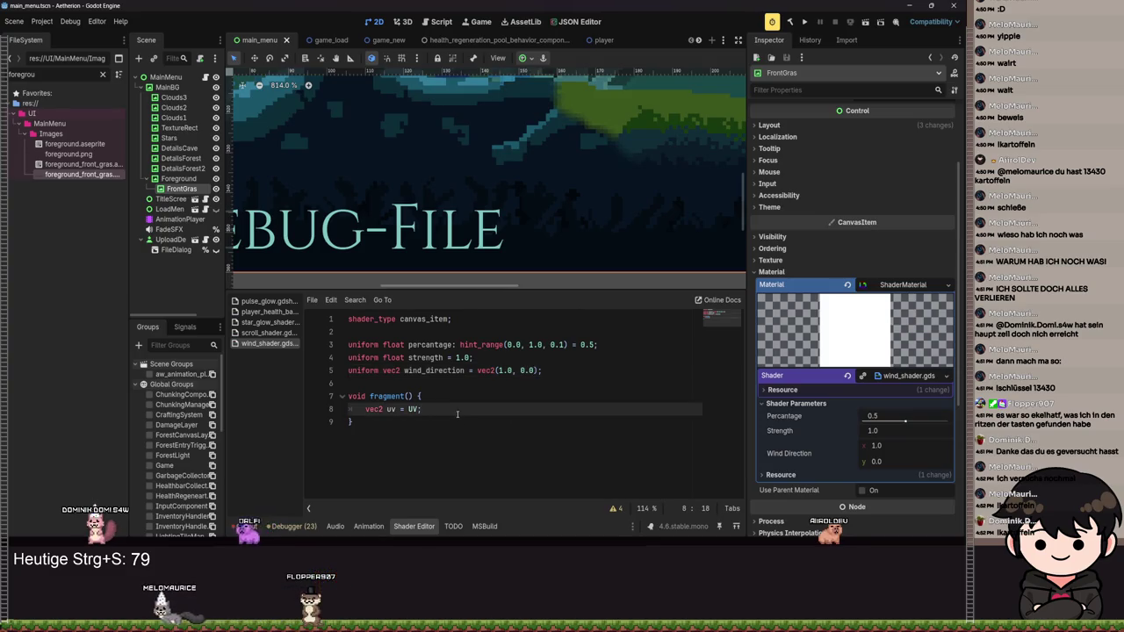
{"action": "key", "text": "Return"}
{"action": "key", "text": "Return"}
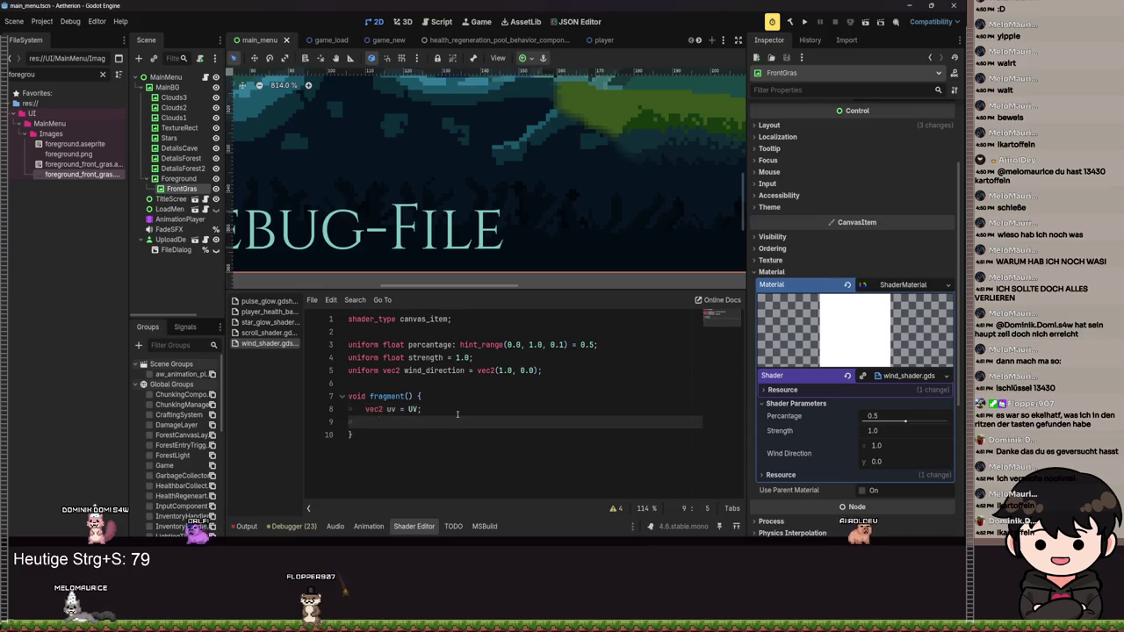
{"action": "key", "text": "Return"}
{"action": "key", "text": "Up"}
{"action": "type", "text": "uv"}
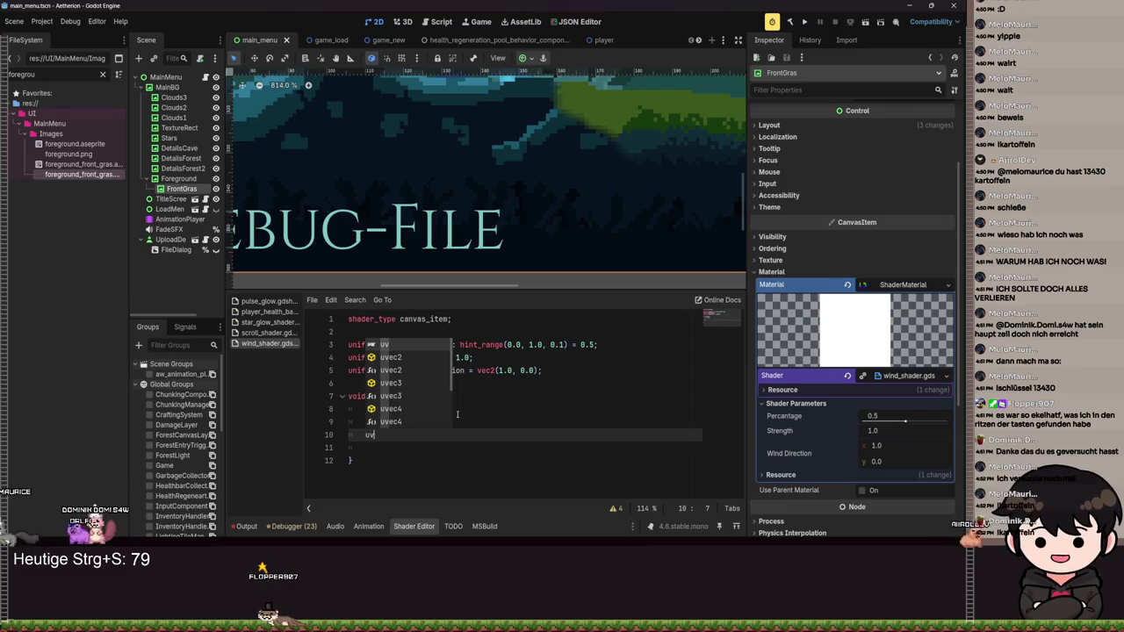
{"action": "type", "text": " += wind"}
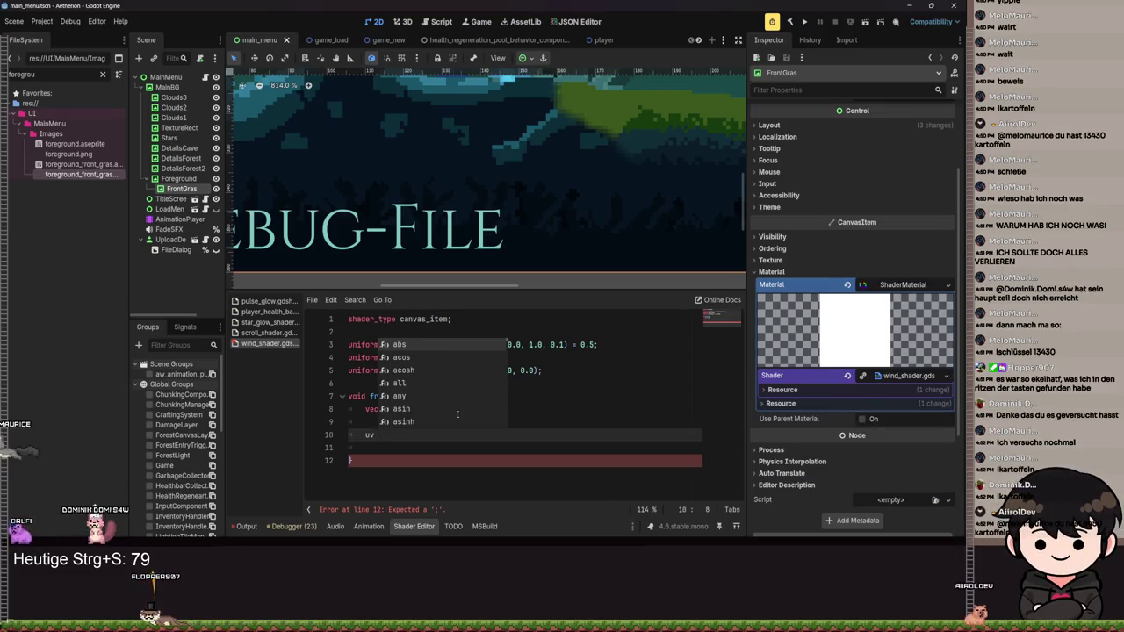
{"action": "type", "text": "_direction;"}
{"action": "key", "text": "ctrl+s"}
- Add 'COLOR = texture(TEXTURE, uv);' on the next line and save the shader
{"action": "key", "text": "Return"}
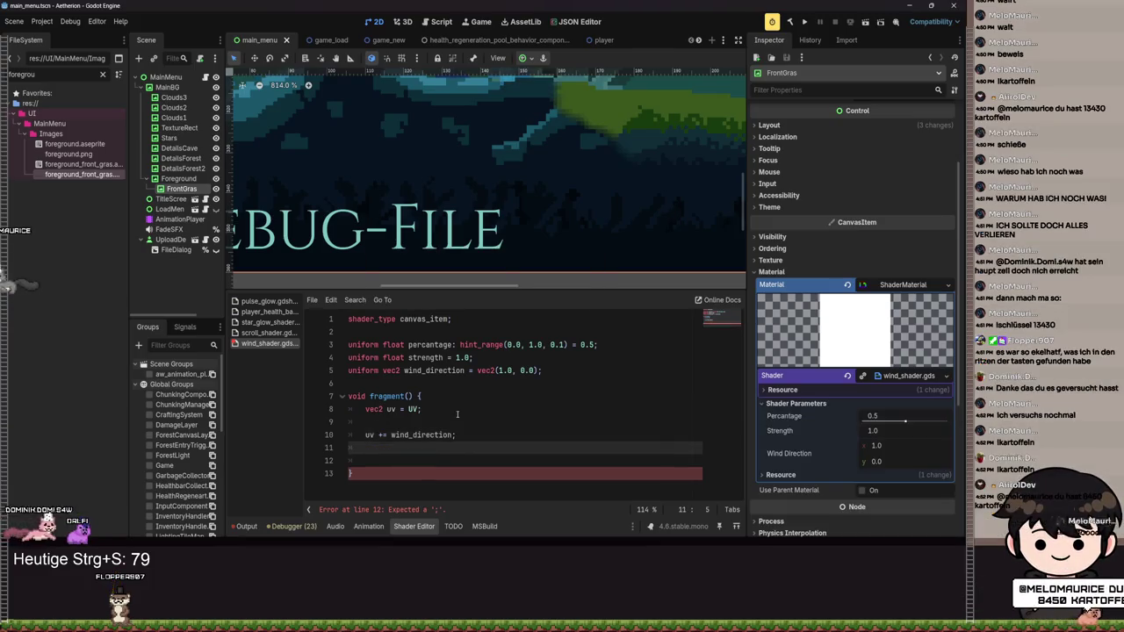
{"action": "type", "text": "CO"}
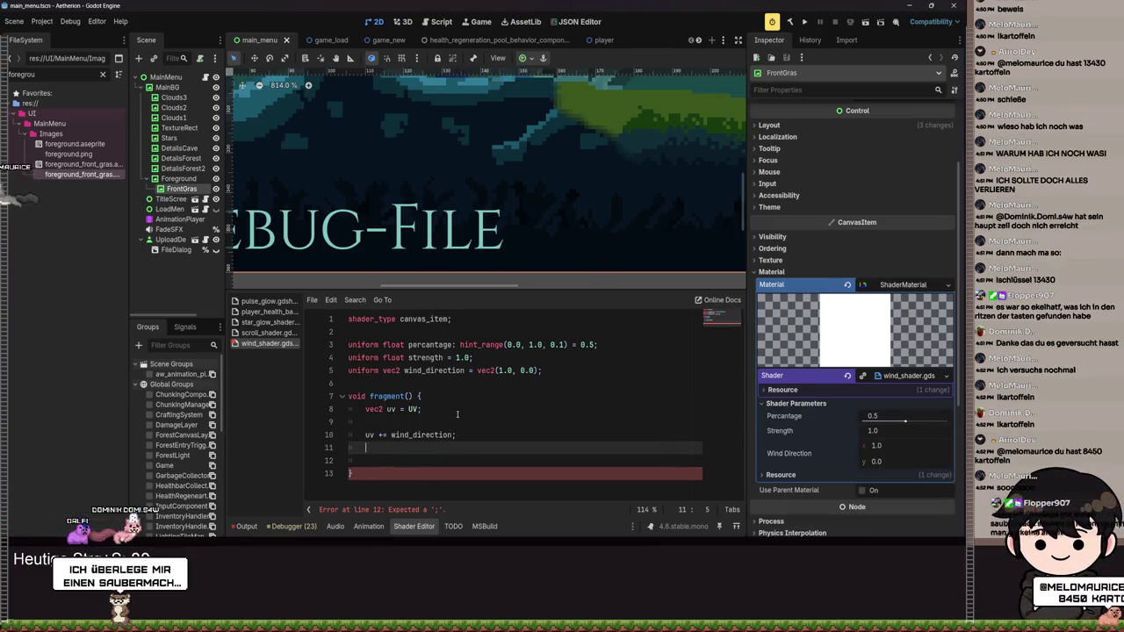
{"action": "type", "text": "LOR = "}
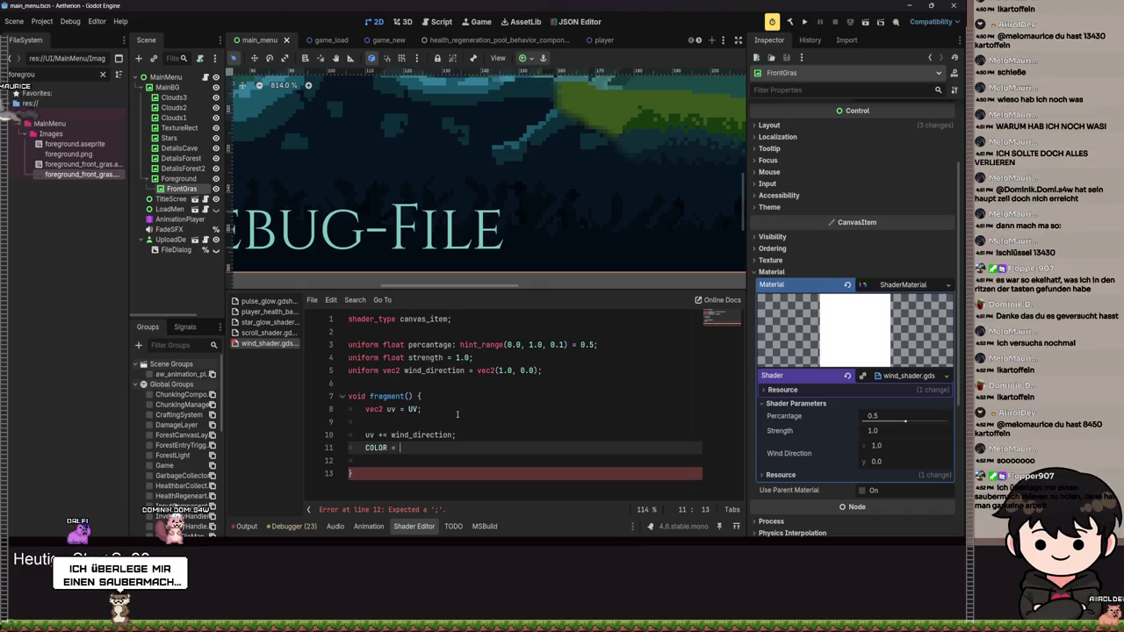
{"action": "type", "text": "tex"}
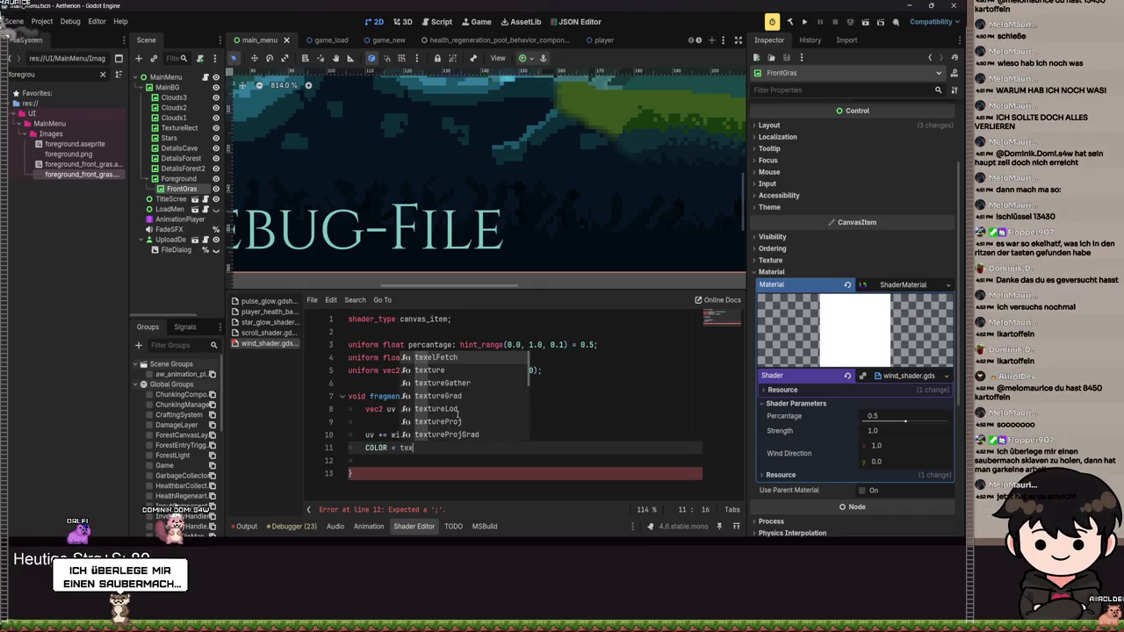
{"action": "type", "text": "ture(TEX"}
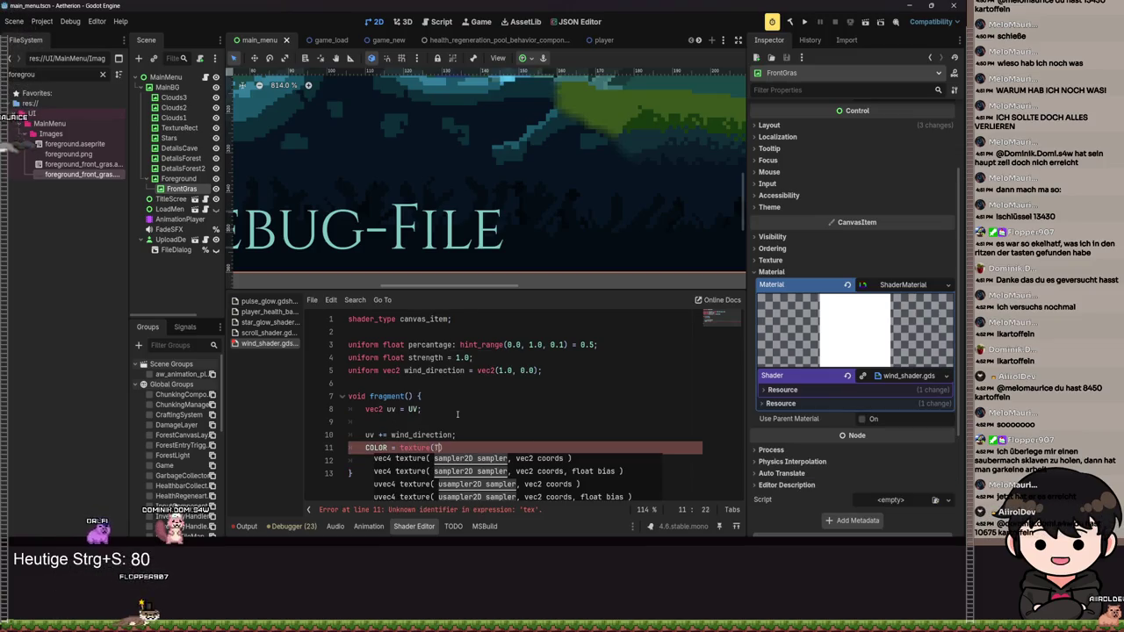
{"action": "type", "text": "TURE, "}
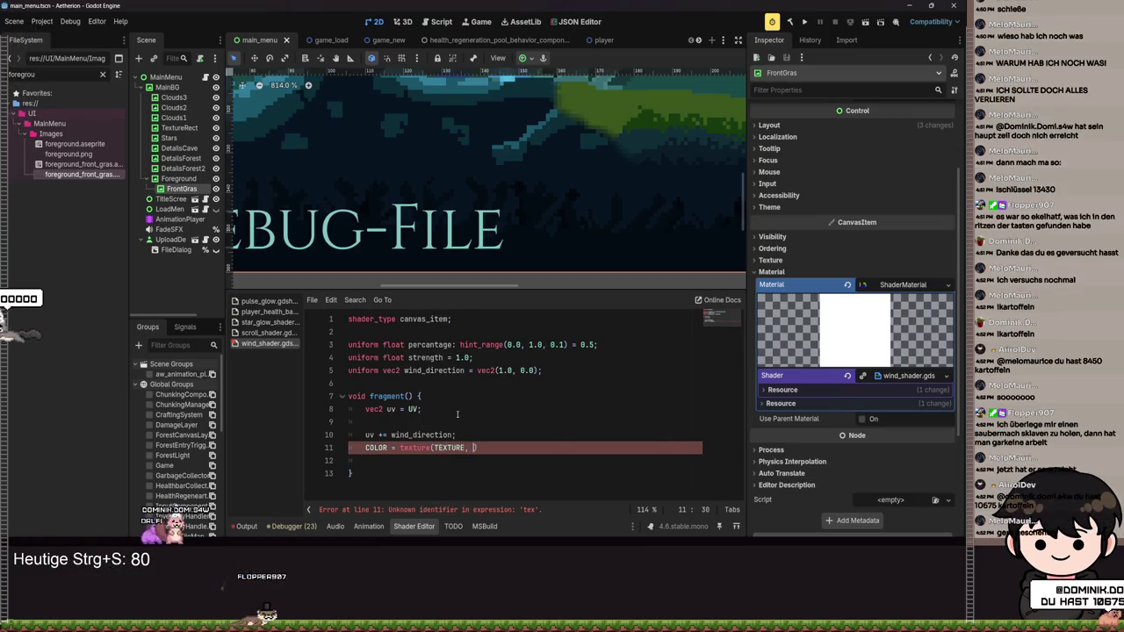
{"action": "type", "text": "uv);"}
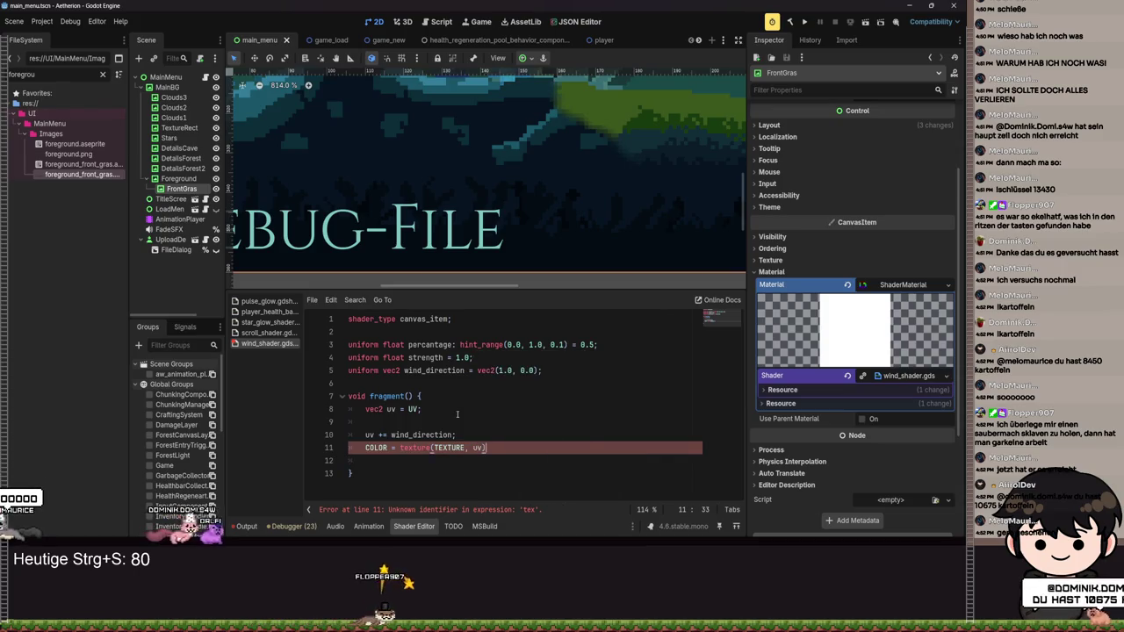
{"action": "scroll", "coordinate": [542, 208], "scroll_direction": "down", "scroll_amount": 3}
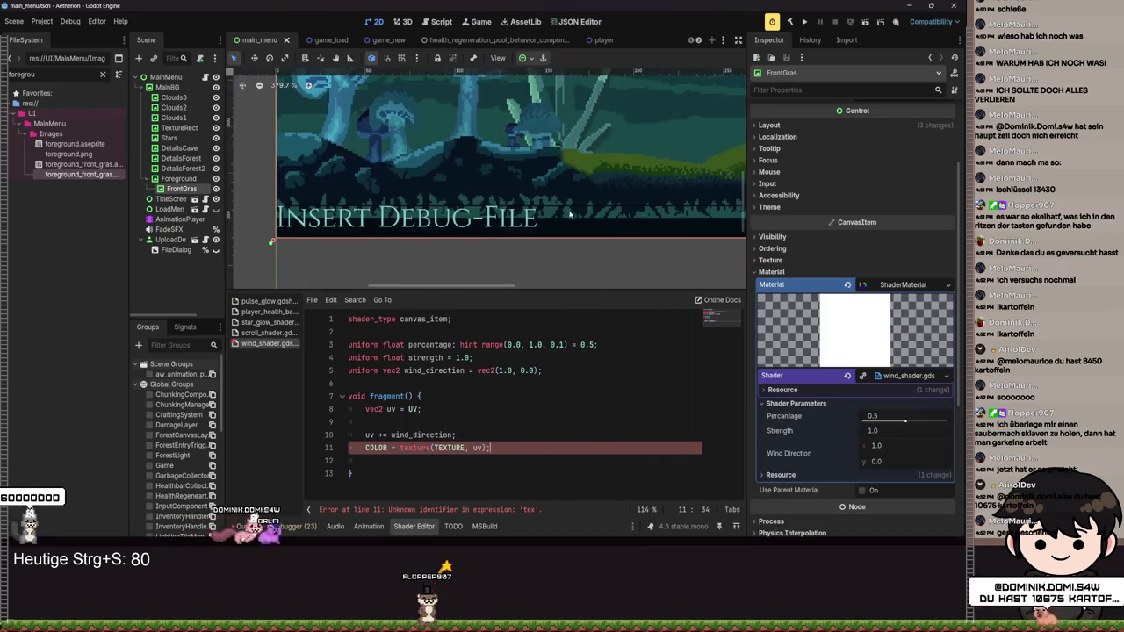
{"action": "key", "text": "ctrl+s"}
{"action": "scroll", "coordinate": [456, 243], "scroll_direction": "up", "scroll_amount": 2}
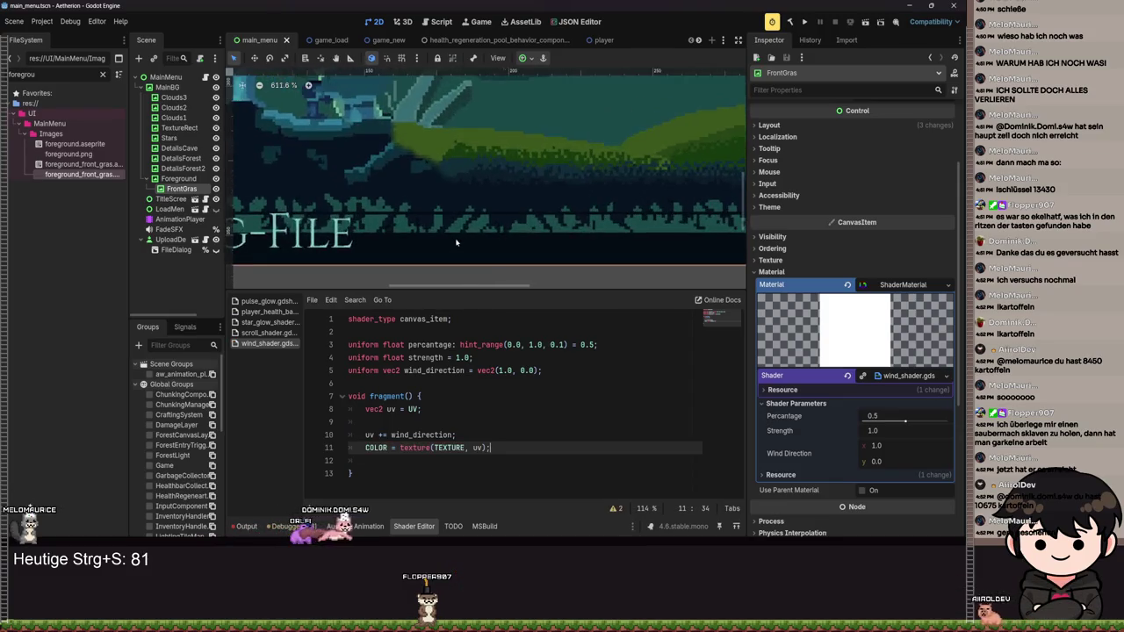
{"action": "scroll", "coordinate": [459, 246], "scroll_direction": "down", "scroll_amount": 4}
{"action": "mouse_move", "coordinate": [622, 226]}
{"action": "left_mouse_down"}
{"action": "mouse_move", "coordinate": [386, 218]}
{"action": "mouse_move", "coordinate": [561, 215]}
{"action": "left_mouse_up"}
{"action": "left_click_drag", "start_coordinate": [452, 211], "coordinate": [761, 196]}
{"action": "scroll", "coordinate": [505, 202], "scroll_direction": "up", "scroll_amount": 5}
{"action": "scroll", "coordinate": [647, 209], "scroll_direction": "up", "scroll_amount": 1}
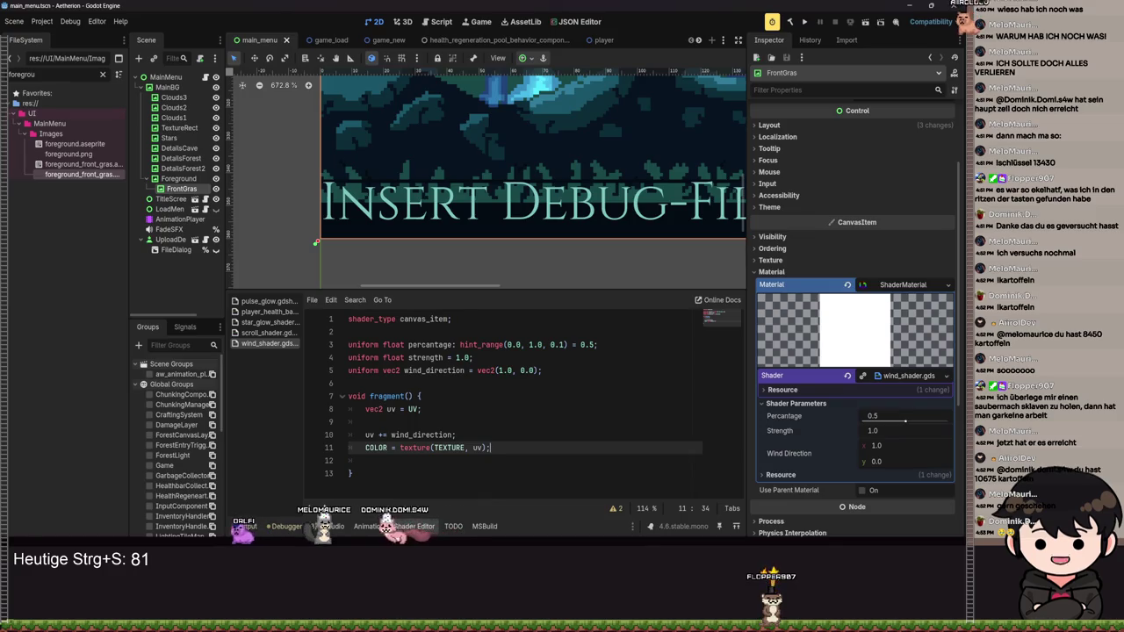
{"action": "mouse_move", "coordinate": [500, 250]}
{"action": "left_mouse_down"}
{"action": "mouse_move", "coordinate": [404, 250]}
{"action": "mouse_move", "coordinate": [518, 250]}
{"action": "left_mouse_up"}
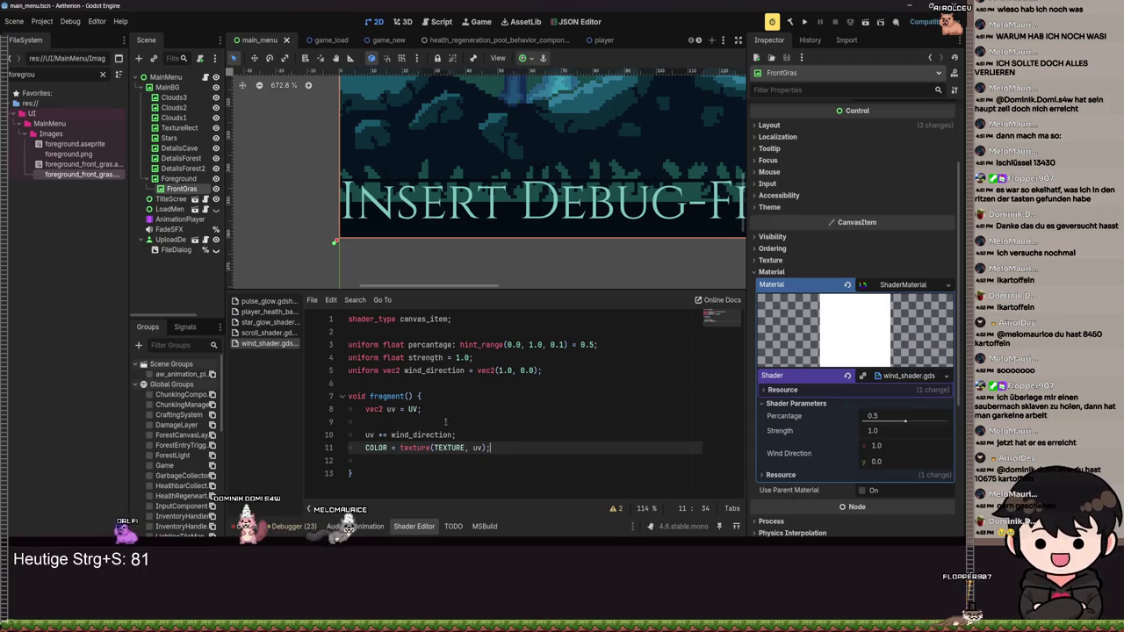
{"action": "left_click_drag", "start_coordinate": [366, 435], "coordinate": [418, 435]}
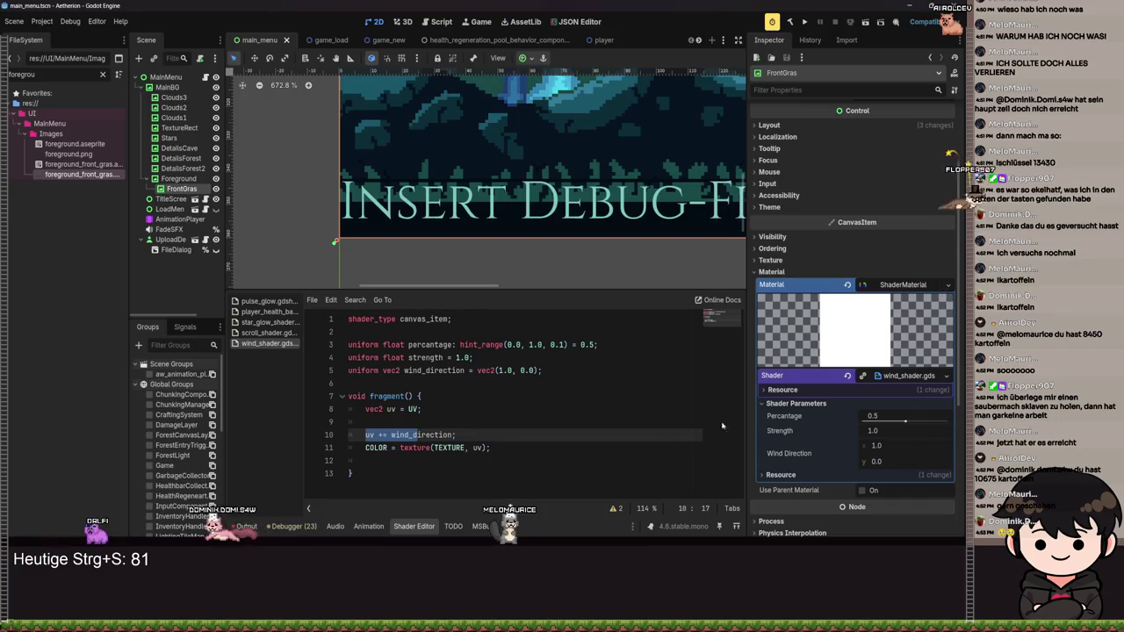
{"action": "left_click_drag", "start_coordinate": [890, 446], "coordinate": [841, 446]}
- Lower FrontGras Wind Direction x to 0.015 and pan the preview to the mushroom scene
{"action": "scroll", "coordinate": [614, 226], "scroll_direction": "down", "scroll_amount": 7}
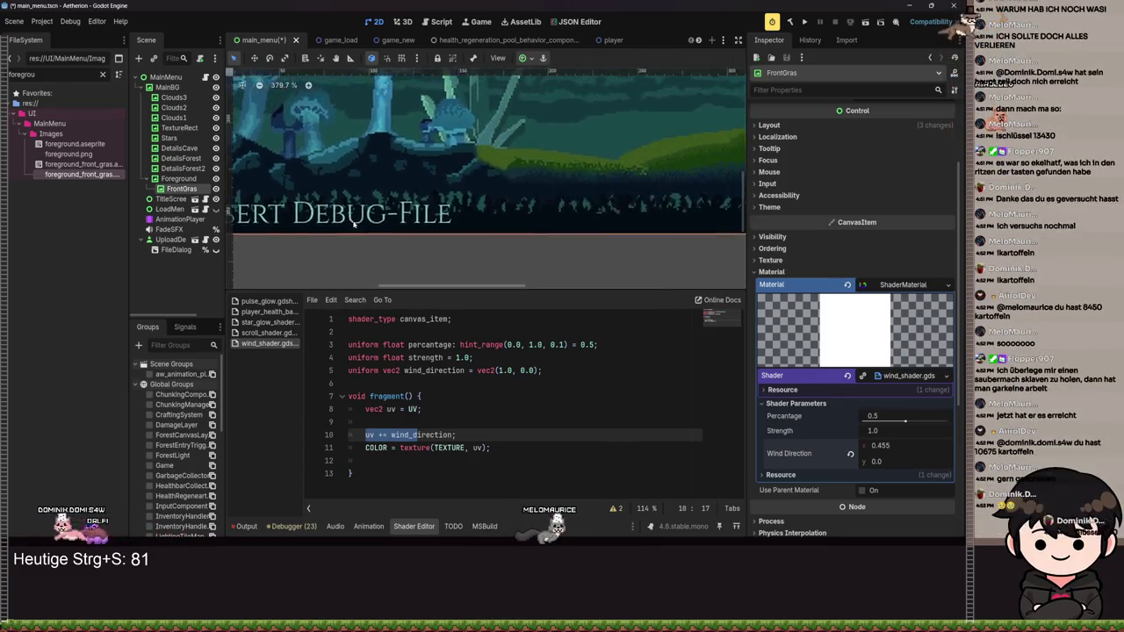
{"action": "scroll", "coordinate": [614, 226], "scroll_direction": "right", "scroll_amount": 3}
{"action": "left_click_drag", "start_coordinate": [878, 446], "coordinate": [858, 446]}
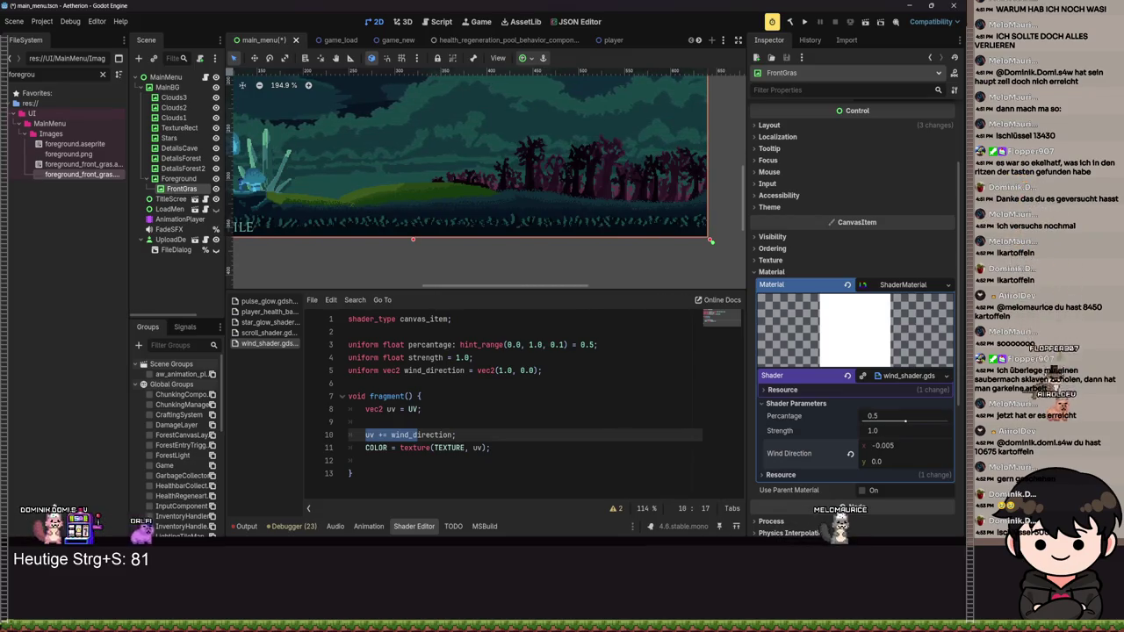
{"action": "left_click_drag", "start_coordinate": [441, 240], "coordinate": [703, 204]}
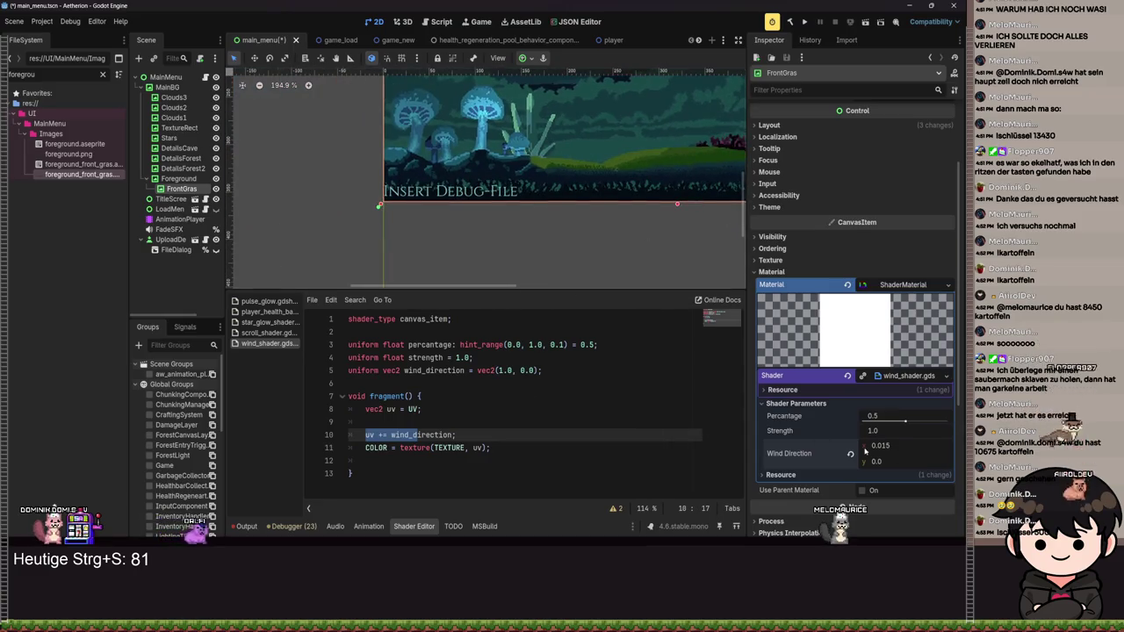
{"action": "left_click", "coordinate": [894, 432]}
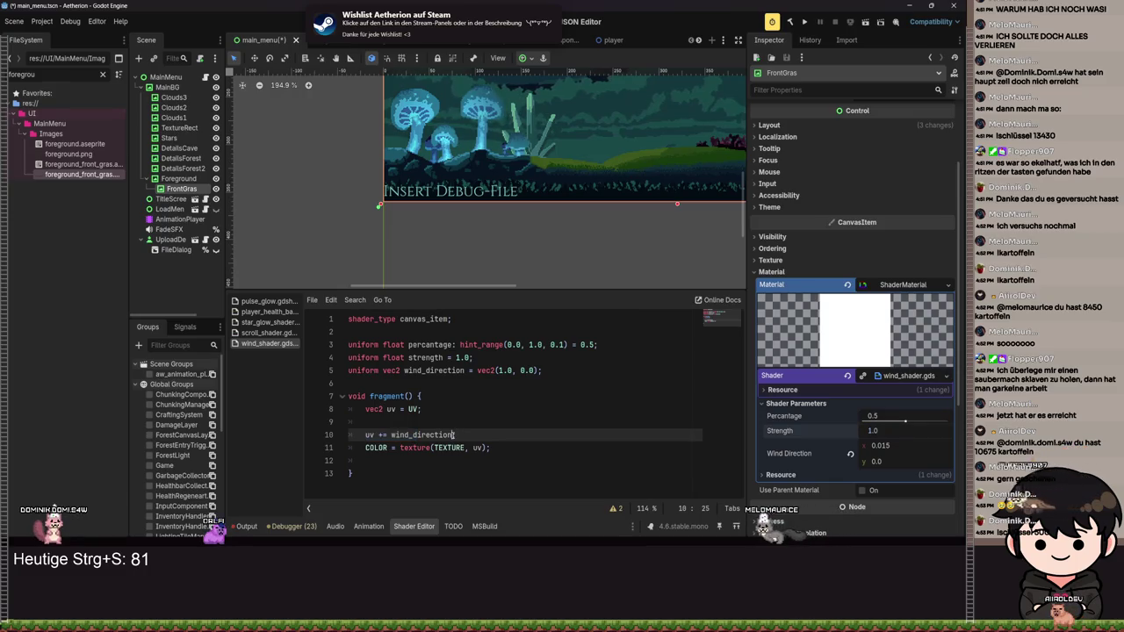
- Multiply the wind offset by strength, save, then test Strength 0.2 and reset it to 0.0
{"action": "type", "text": " * strength;"}
{"action": "key", "text": "ctrl+s"}
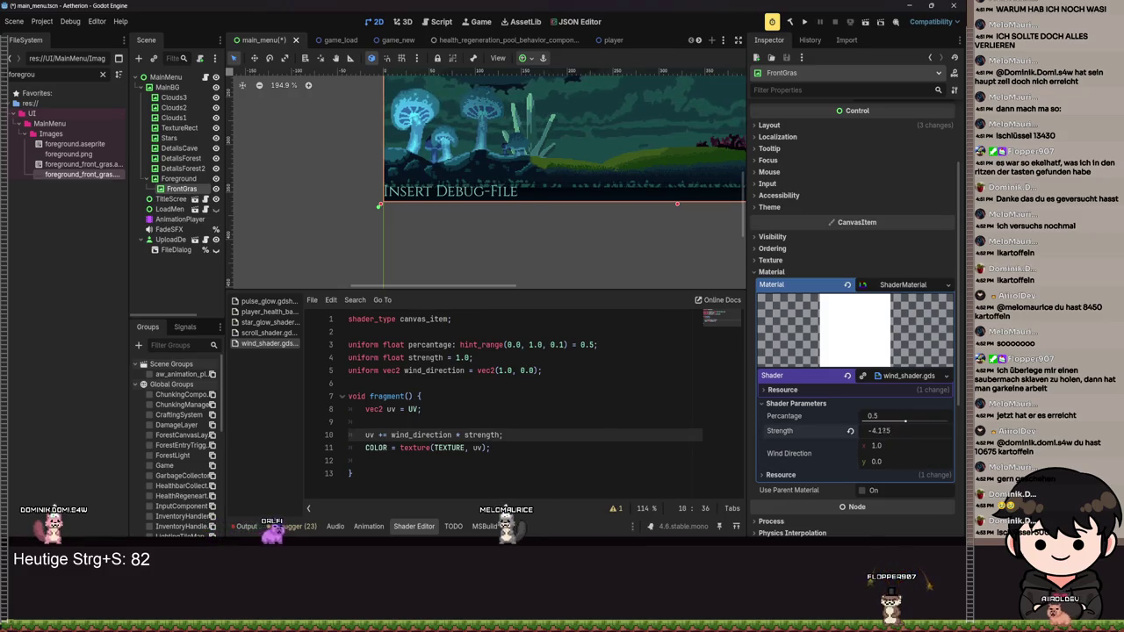
{"action": "type", "text": "0.2"}
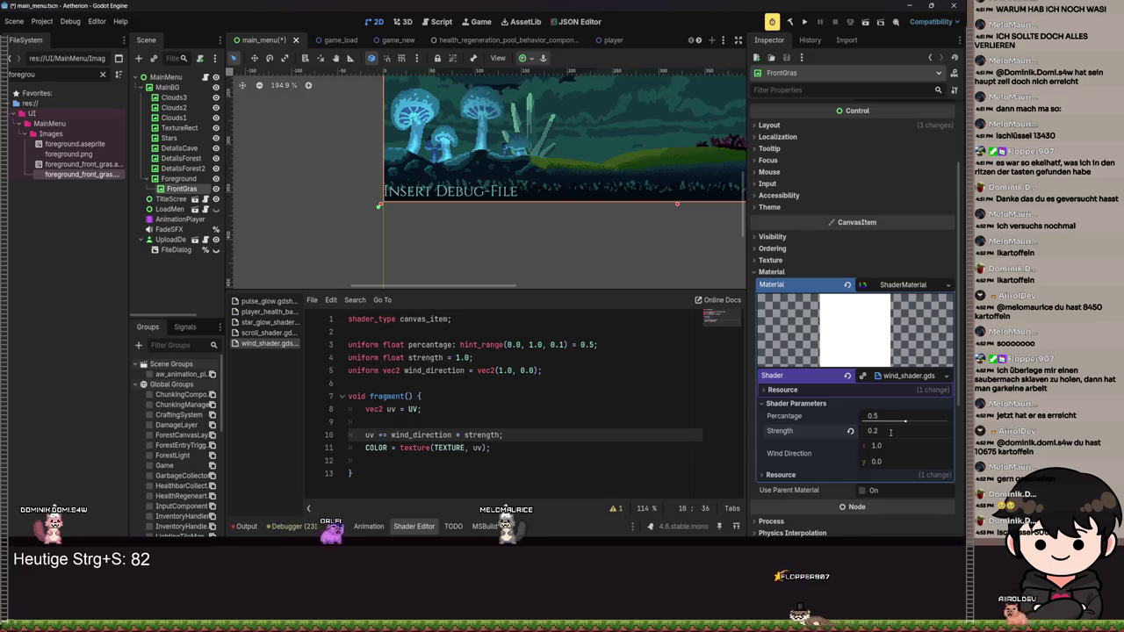
{"action": "scroll", "coordinate": [531, 194], "scroll_direction": "up", "scroll_amount": 10}
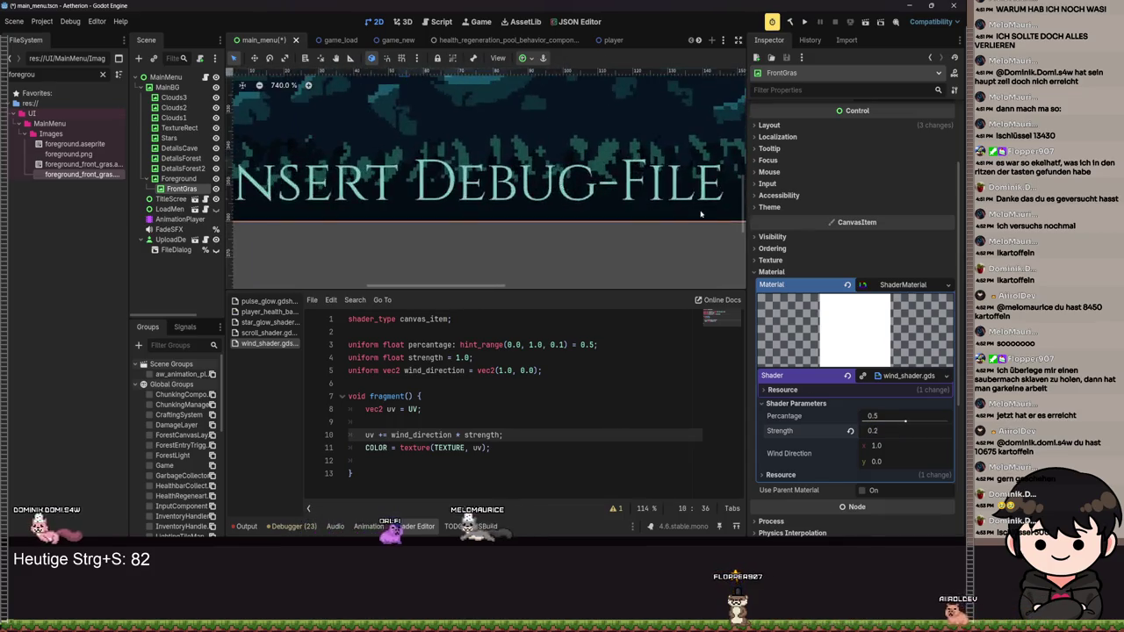
{"action": "left_click", "coordinate": [850, 431]}
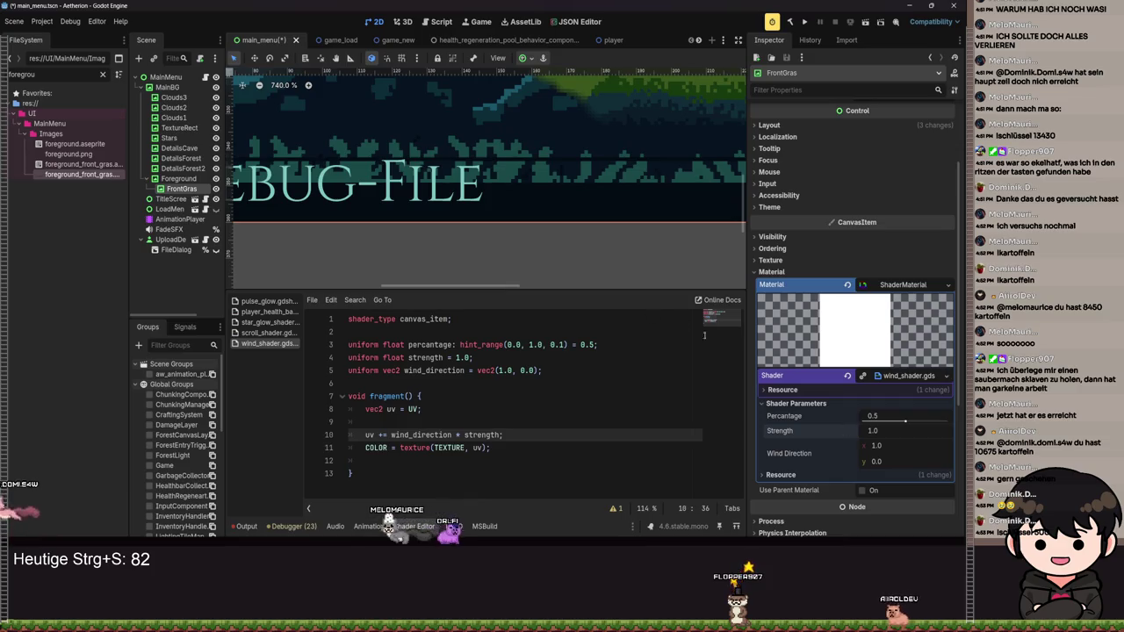
{"action": "key", "text": "Return"}
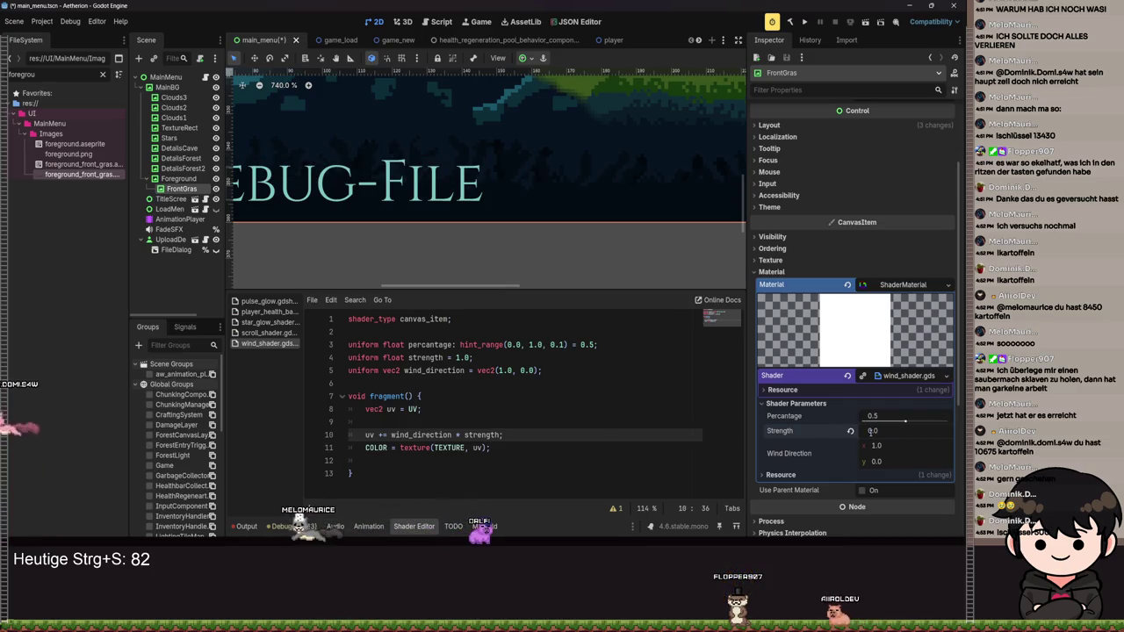
- Try tiny Strength values (0.01, slightly negative, 0.005), settle at 0.0, and save
{"action": "left_click_drag", "start_coordinate": [881, 434], "coordinate": [887, 433]}
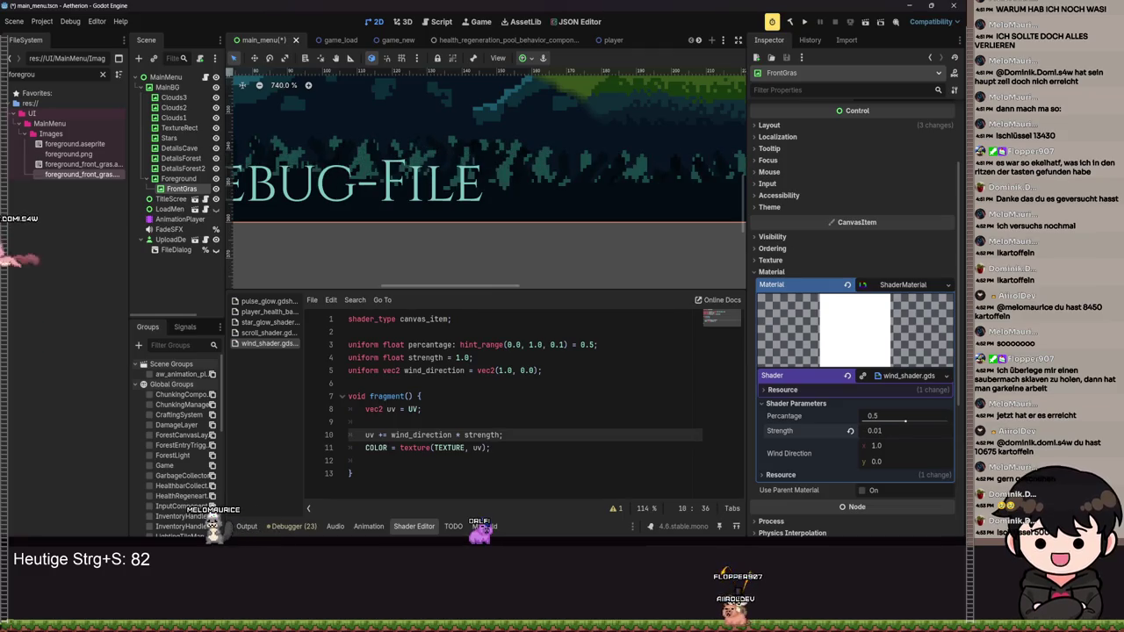
{"action": "left_click_drag", "start_coordinate": [881, 430], "coordinate": [878, 430]}
{"action": "key", "text": "BackSpace"}
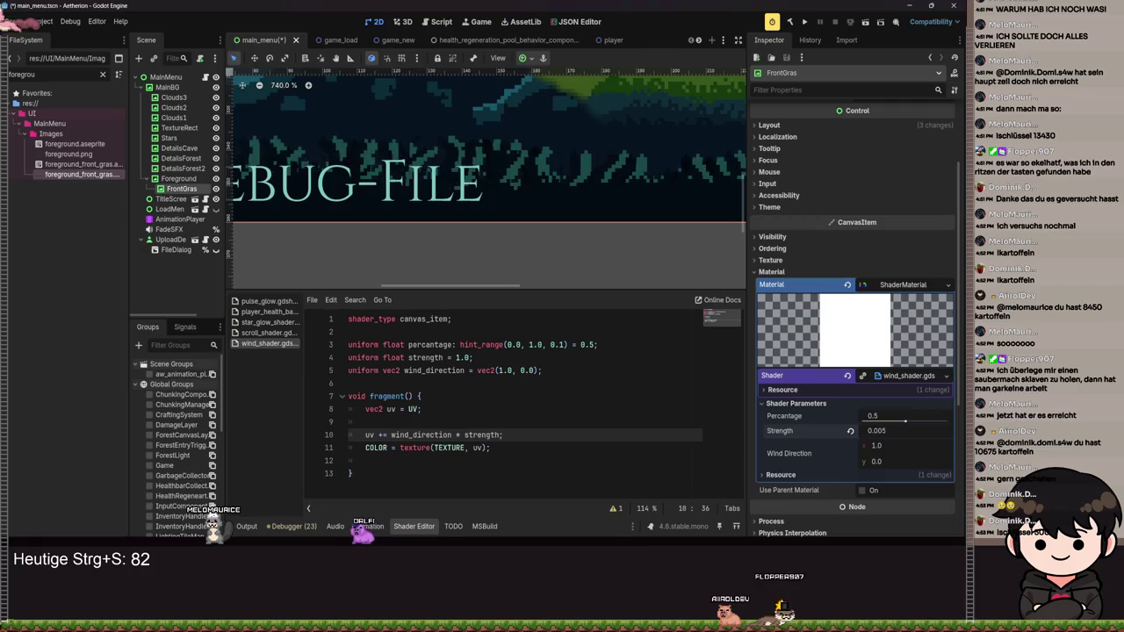
{"action": "type", "text": "05"}
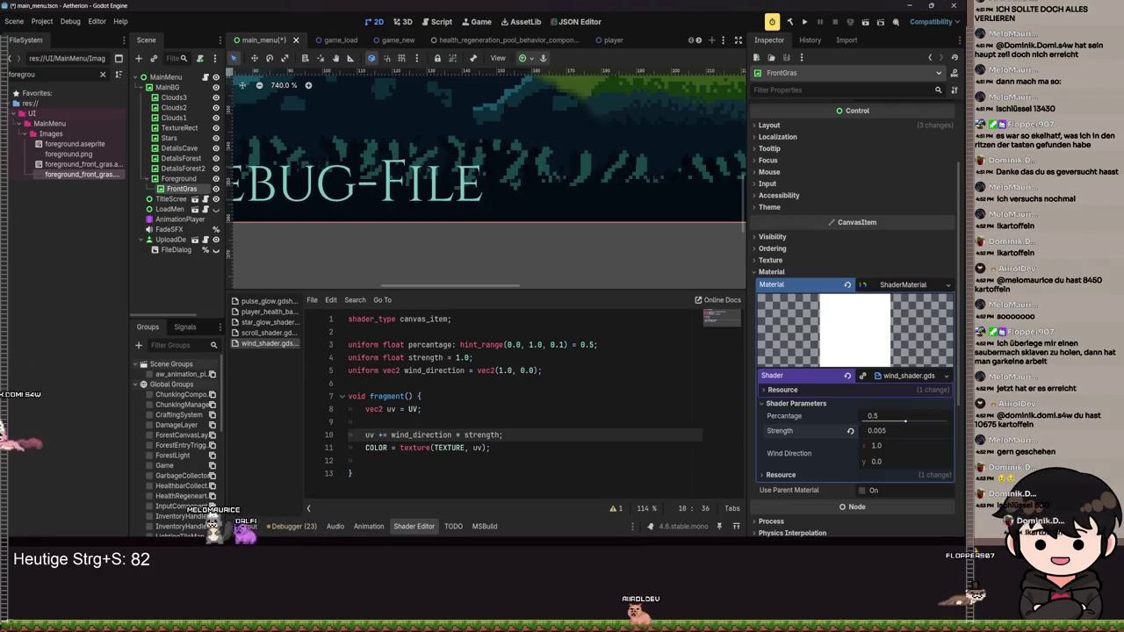
{"action": "key", "text": "BackSpace"}
{"action": "key", "text": "BackSpace"}
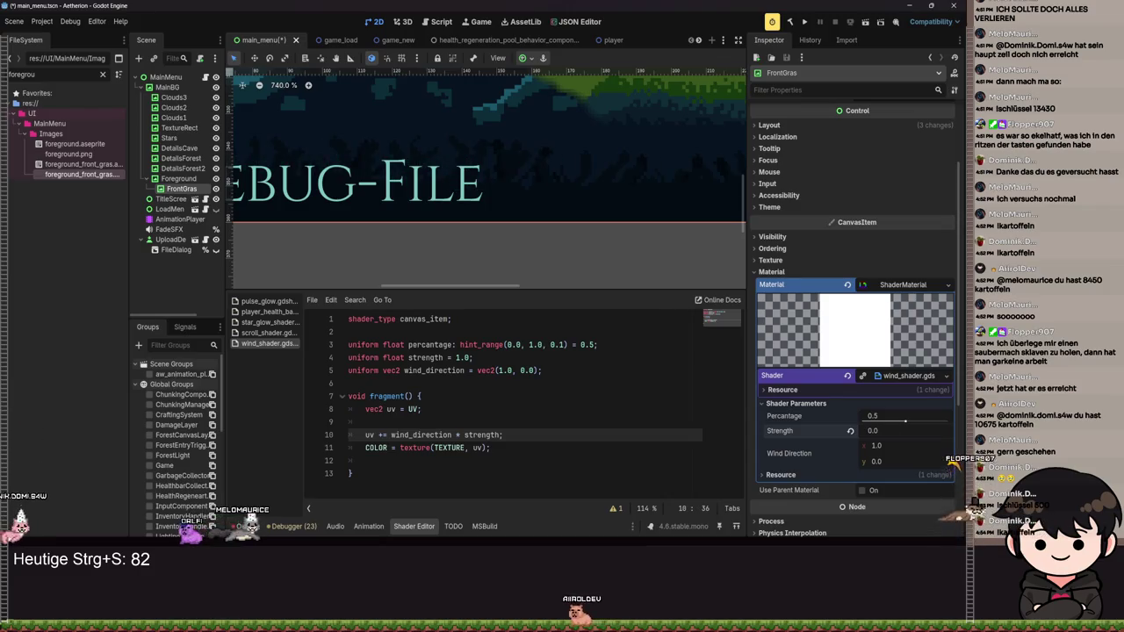
{"action": "key", "text": "ctrl+s"}
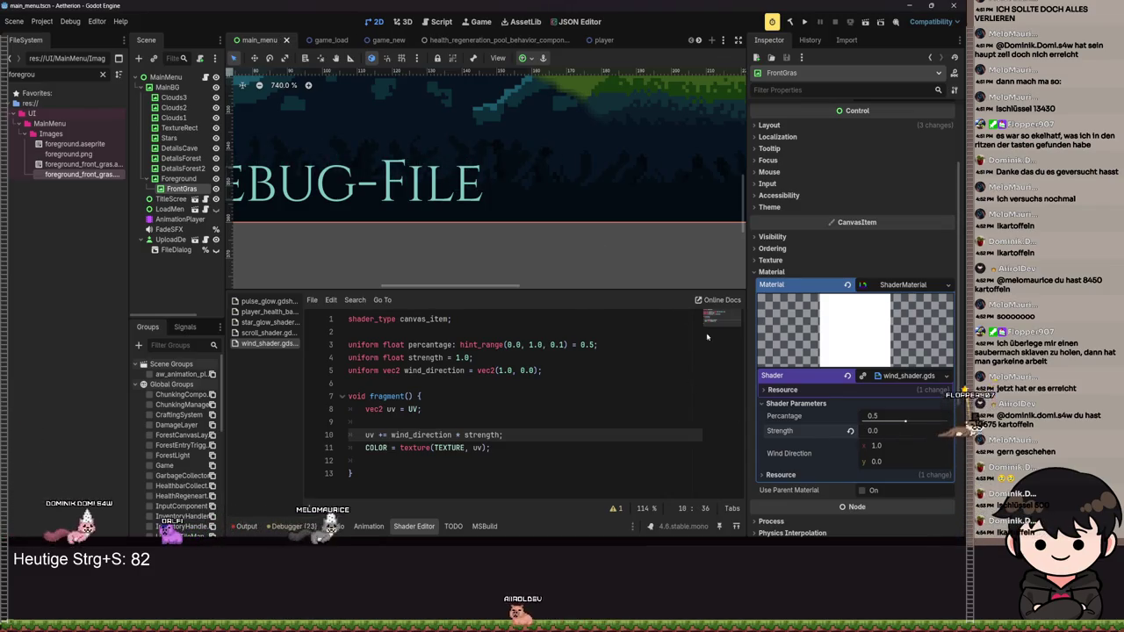
- Tidy the blank lines below the uv declaration and add space after the wind offset line
{"action": "left_click", "coordinate": [399, 418]}
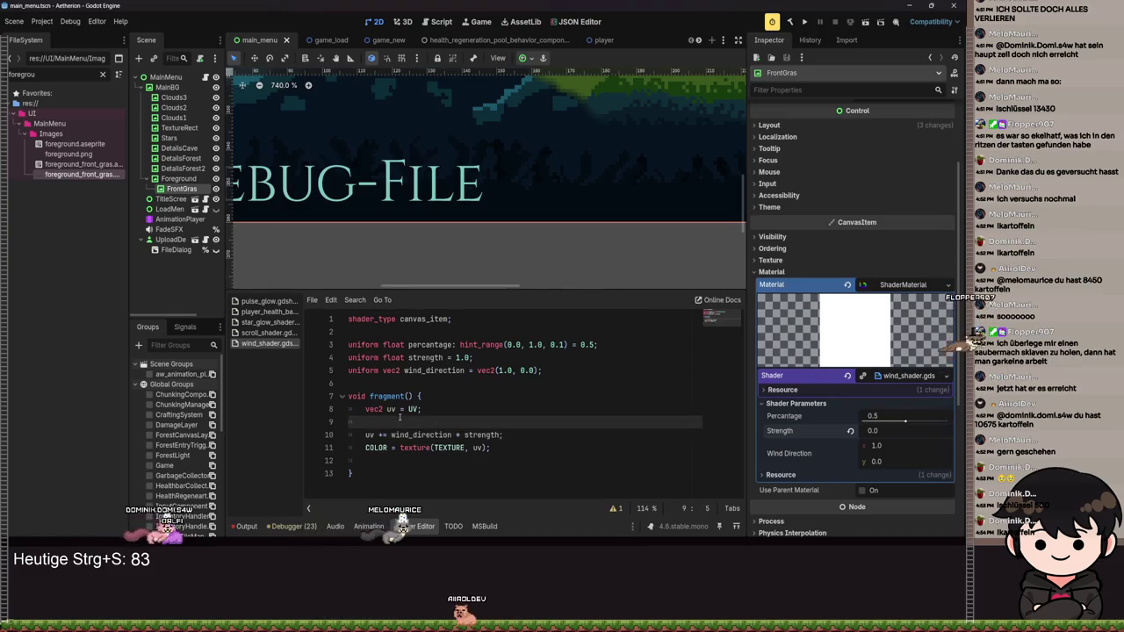
{"action": "key", "text": "Return"}
{"action": "key", "text": "Up"}
{"action": "key", "text": "Delete"}
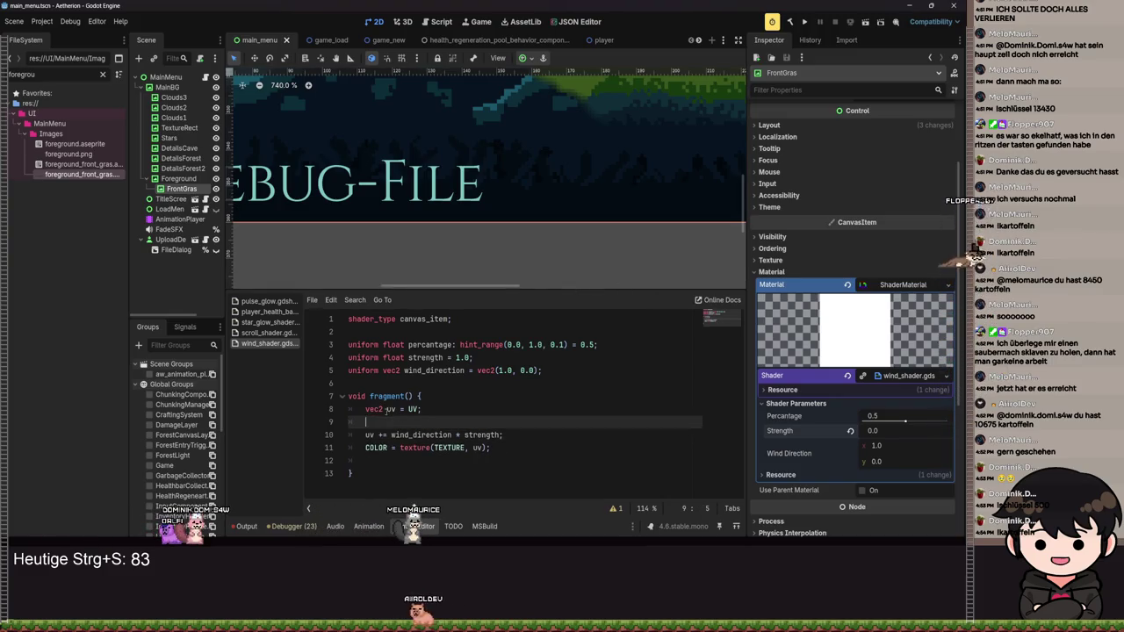
{"action": "left_click", "coordinate": [541, 441]}
{"action": "key", "text": "Return"}
{"action": "key", "text": "Return"}
{"action": "key", "text": "Up"}
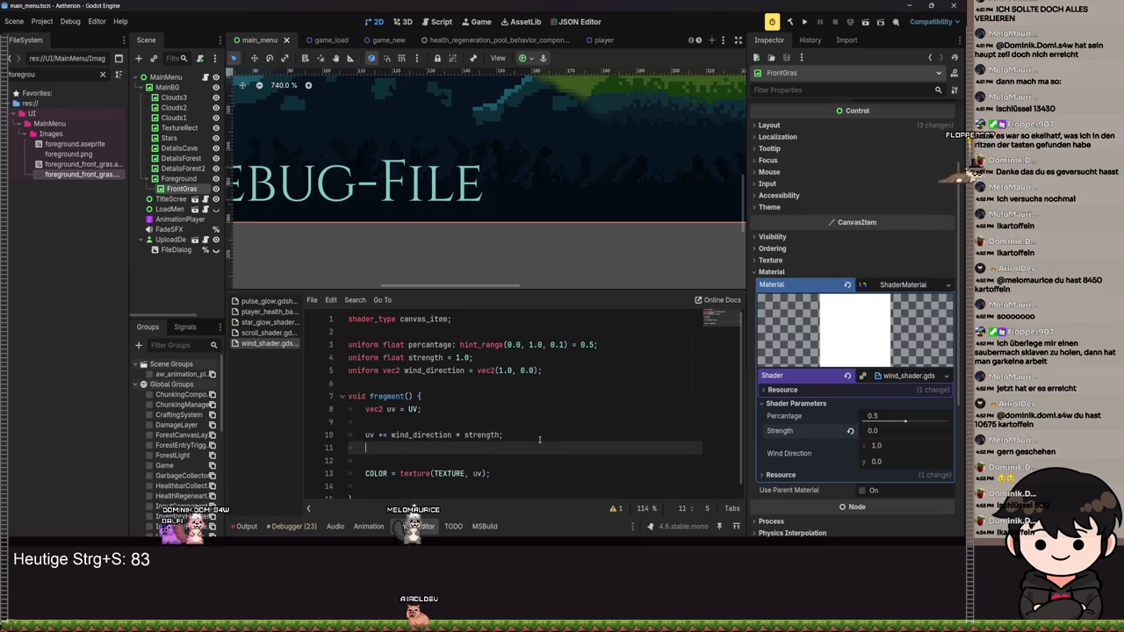
- Wrap the COLOR line inside an 'if (uv.y < percentage){' block and save
{"action": "key", "text": "Down"}
{"action": "type", "text": "if (uv"}
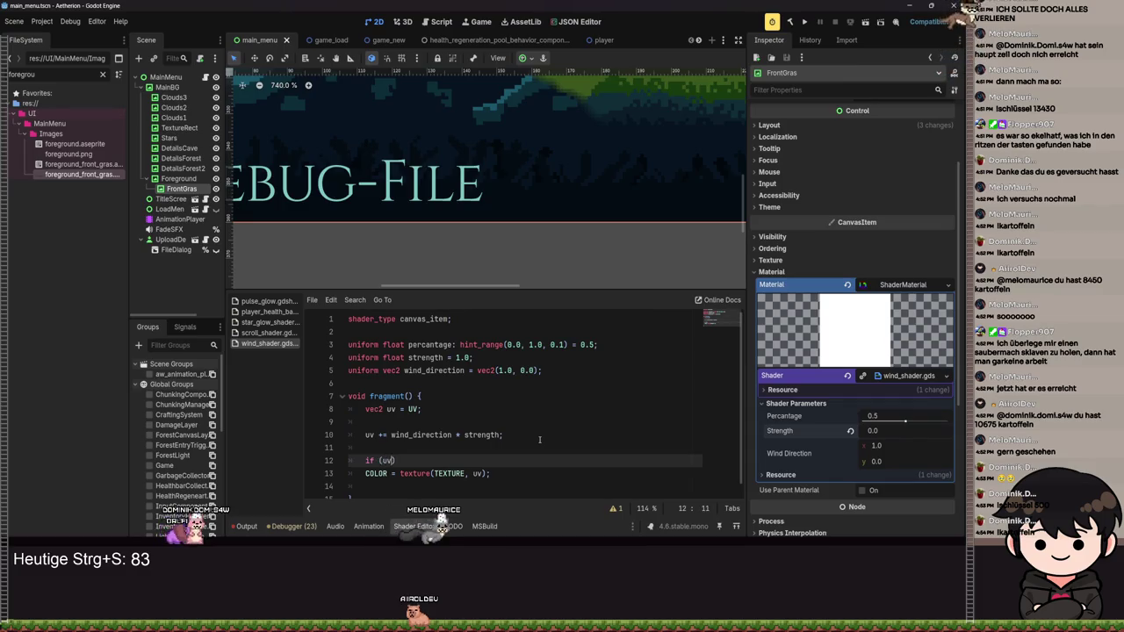
{"action": "type", "text": ".y < "}
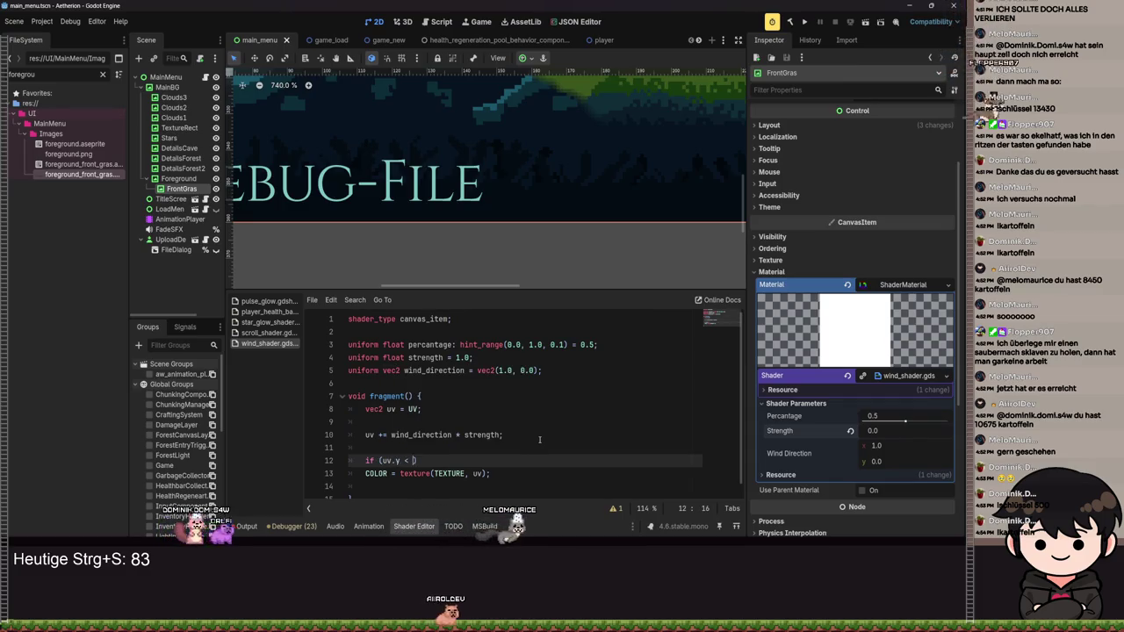
{"action": "type", "text": "per"}
{"action": "key", "text": "Return"}
{"action": "type", "text": "){"}
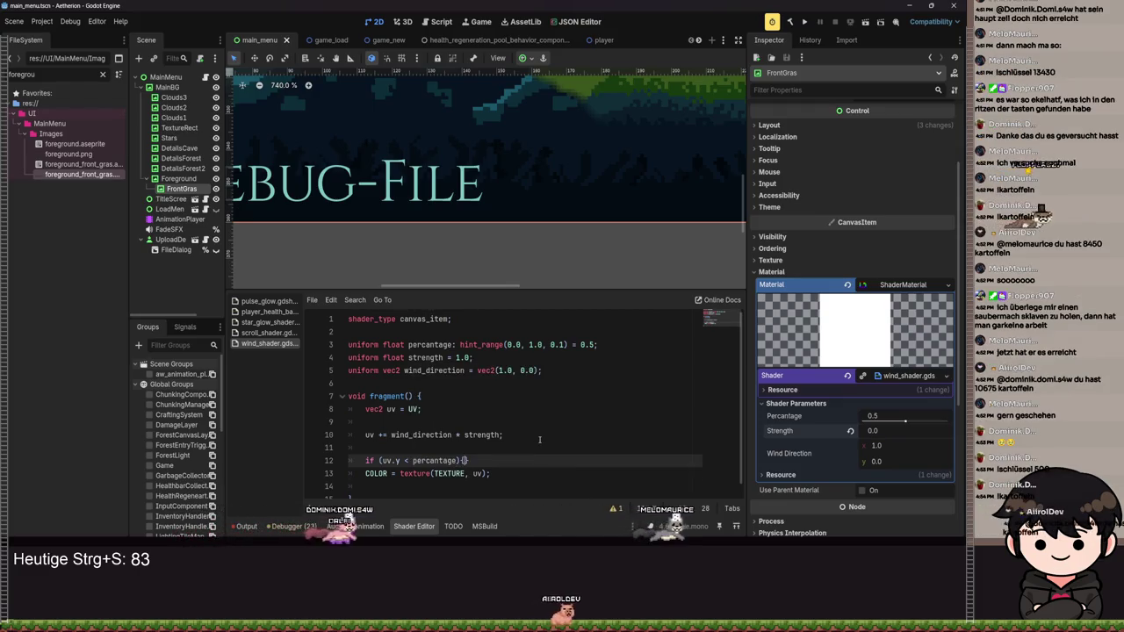
{"action": "key", "text": "Return"}
{"action": "left_click", "coordinate": [450, 464]}
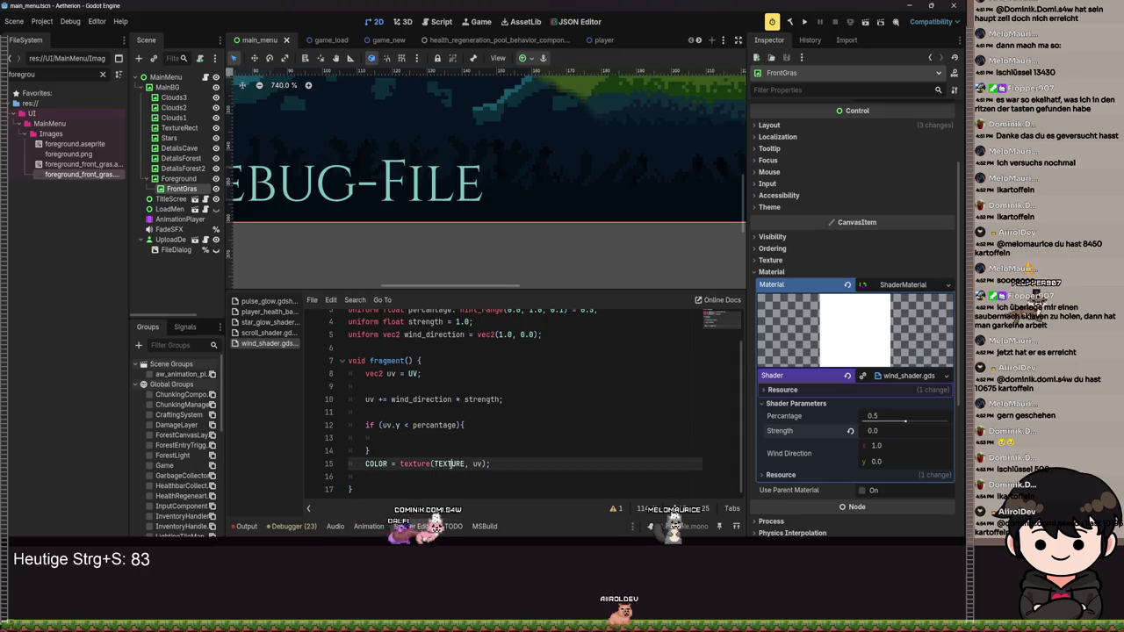
{"action": "key", "text": "alt+Up"}
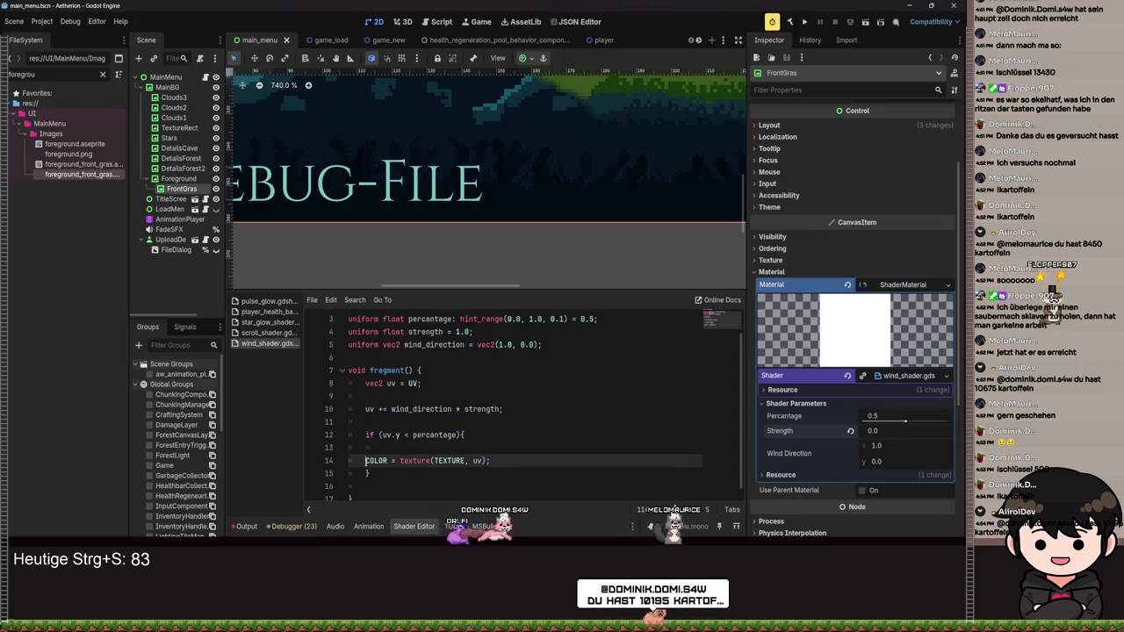
{"action": "key", "text": "Home"}
{"action": "key", "text": "Tab"}
{"action": "left_click", "coordinate": [379, 448]}
{"action": "key", "text": "BackSpace"}
{"action": "key", "text": "ctrl+s"}
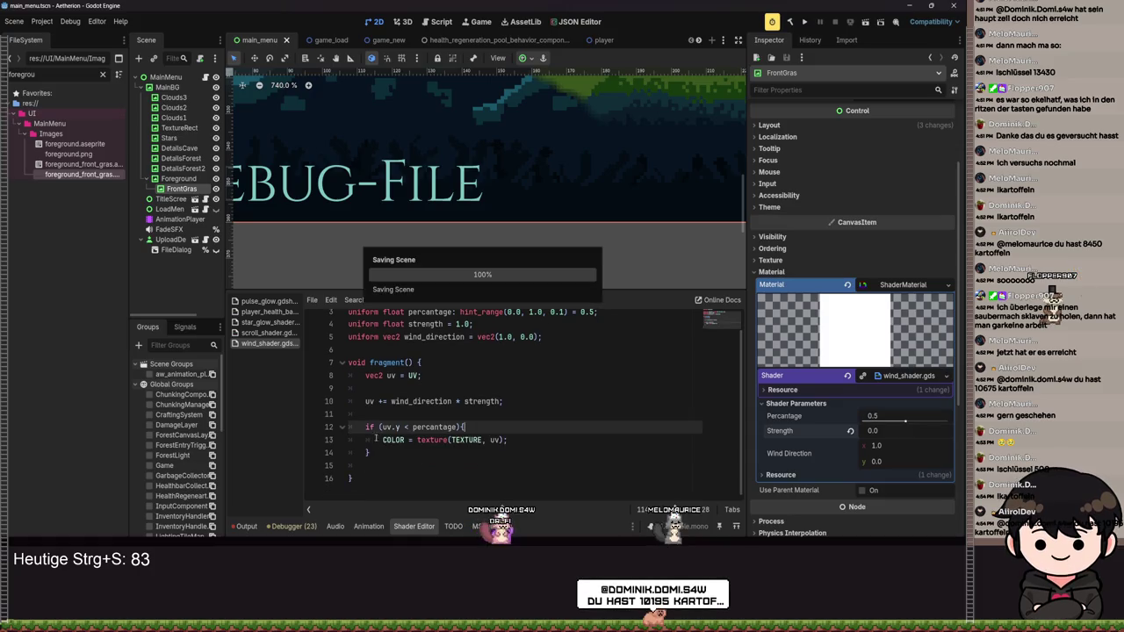
- Set Strength to 0.75 and sweep it to preview the grass sway
{"action": "left_click", "coordinate": [904, 430]}
{"action": "type", "text": "0.75"}
{"action": "key", "text": "Return"}
{"action": "left_click_drag", "start_coordinate": [904, 430], "coordinate": [878, 430]}
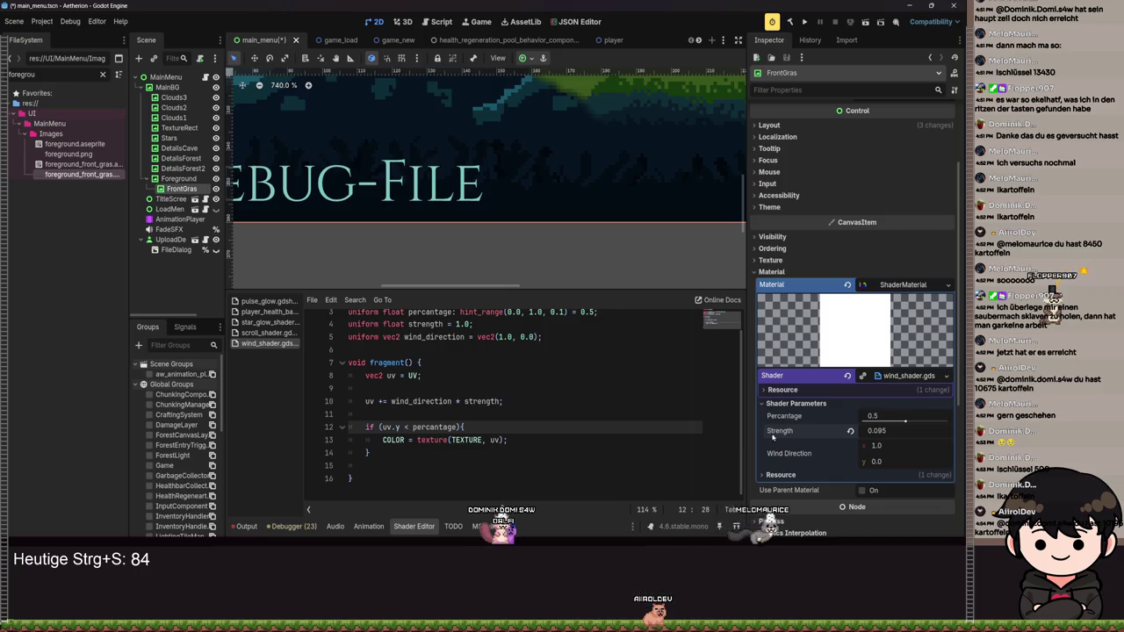
{"action": "scroll", "coordinate": [488, 383], "scroll_direction": "up", "scroll_amount": 2}
- Change the condition to test UV.y, save, and raise Strength to 0.21
{"action": "left_click", "coordinate": [387, 460]}
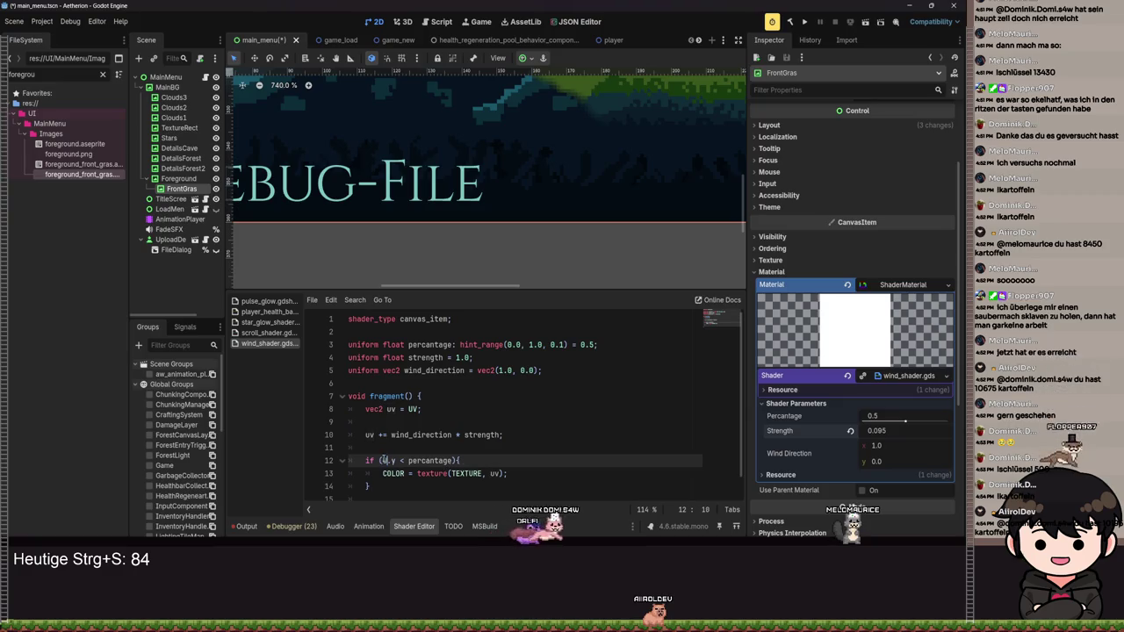
{"action": "type", "text": "UV"}
{"action": "key", "text": "ctrl+s"}
{"action": "mouse_move", "coordinate": [874, 431]}
{"action": "left_mouse_down"}
{"action": "mouse_move", "coordinate": [897, 433]}
{"action": "mouse_move", "coordinate": [913, 417]}
{"action": "left_mouse_up"}
{"action": "left_click", "coordinate": [874, 431]}
- Set Strength to 0.015, lower Percentage, flip the condition to UV.y > percentage, and save
{"action": "type", "text": "0.015"}
{"action": "key", "text": "Return"}
{"action": "left_click_drag", "start_coordinate": [946, 422], "coordinate": [939, 423]}
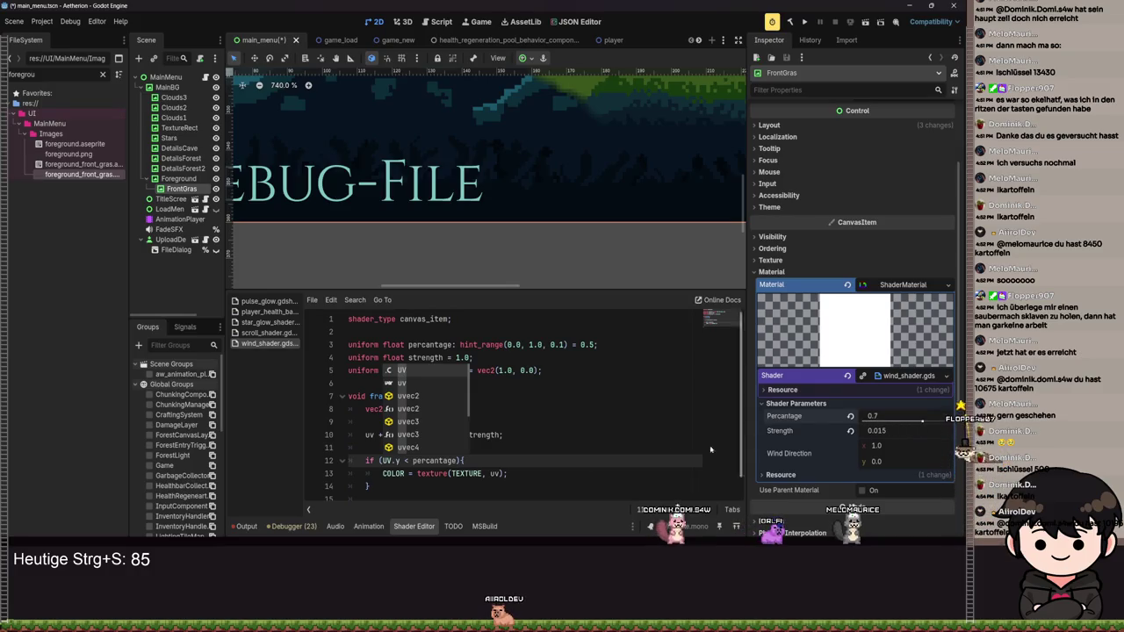
{"action": "type", "text": "Y"}
{"action": "key", "text": "BackSpace"}
{"action": "key", "text": "ctrl+s"}
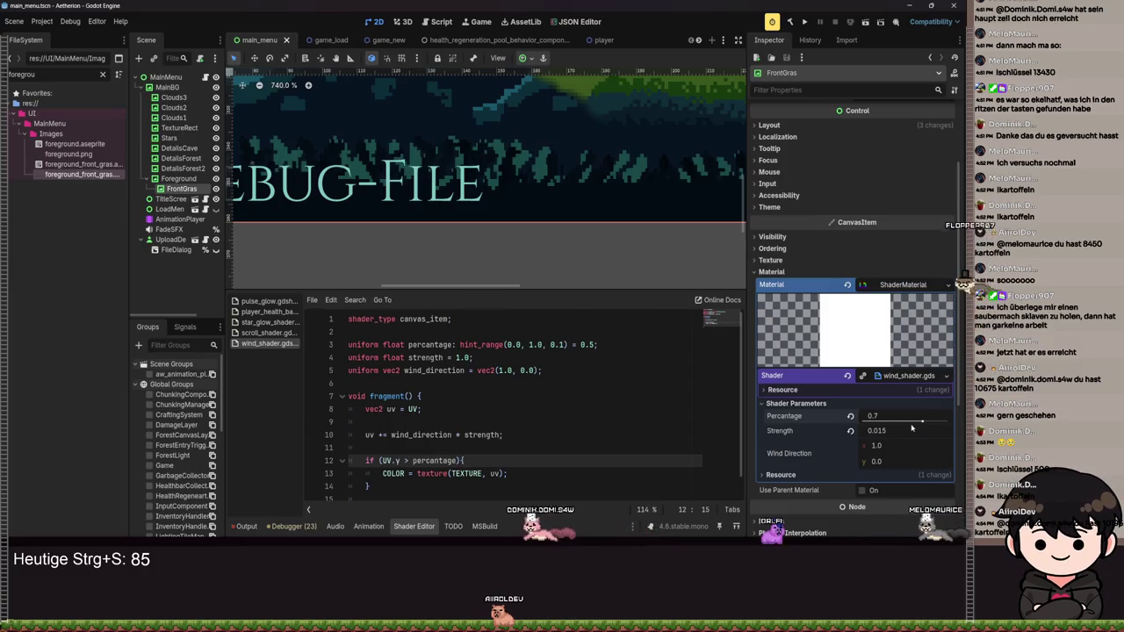
- Set Percentage to 0.6, sweep Strength, then reset Strength to 0.0 and save
{"action": "mouse_move", "coordinate": [921, 422]}
{"action": "left_mouse_down"}
{"action": "mouse_move", "coordinate": [939, 422]}
{"action": "mouse_move", "coordinate": [895, 429]}
{"action": "left_mouse_up"}
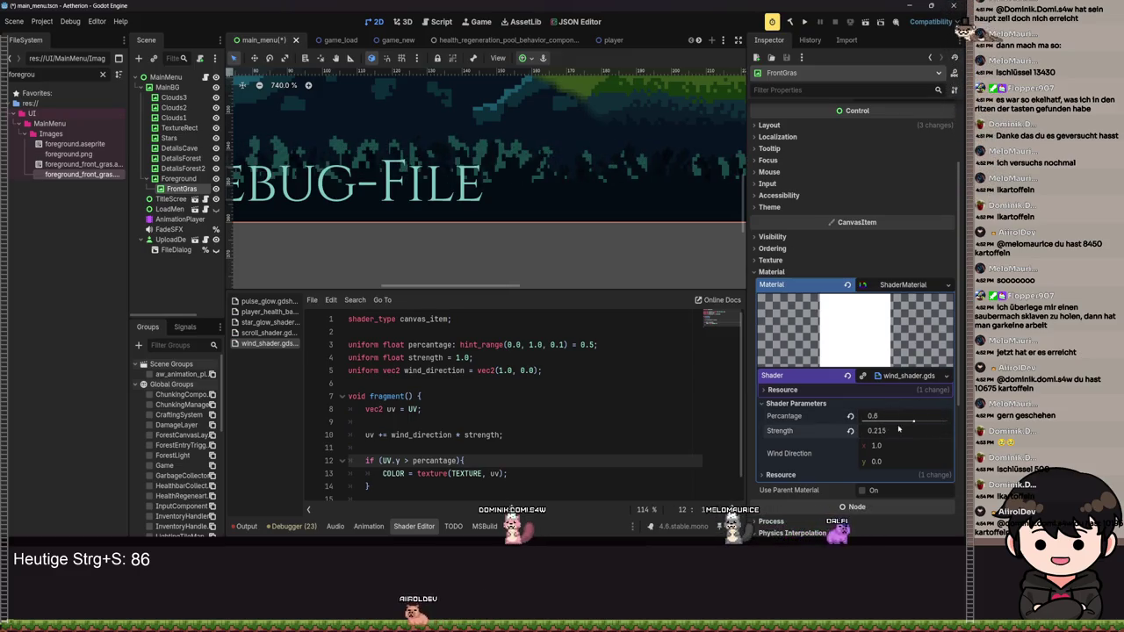
{"action": "left_click_drag", "start_coordinate": [892, 431], "coordinate": [868, 430]}
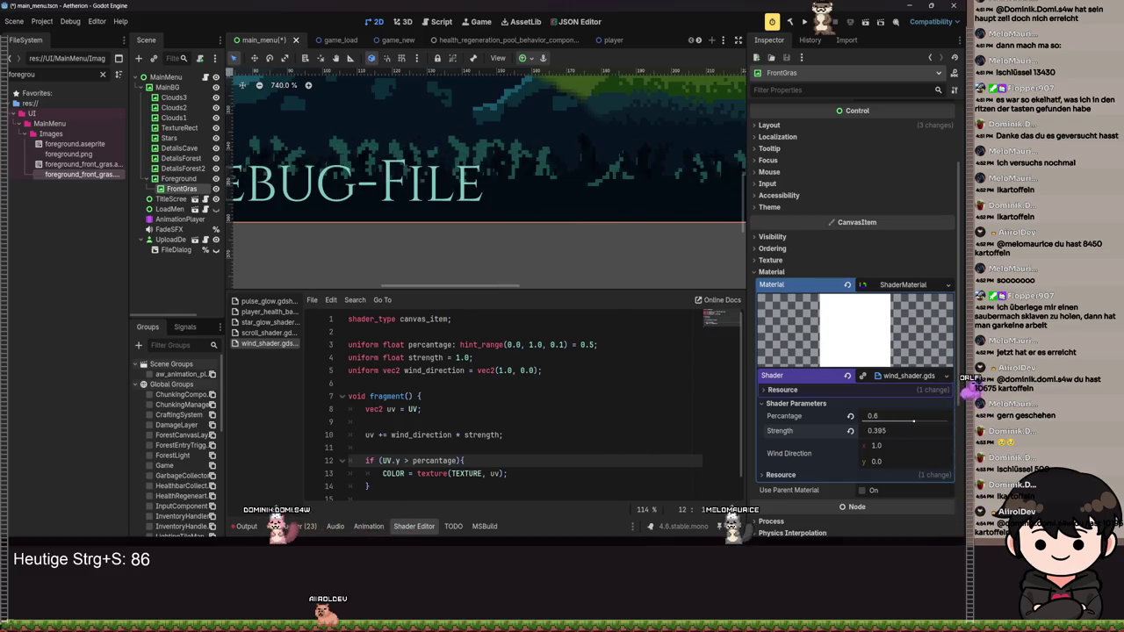
{"action": "left_click", "coordinate": [850, 430]}
{"action": "key", "text": "ctrl+s"}
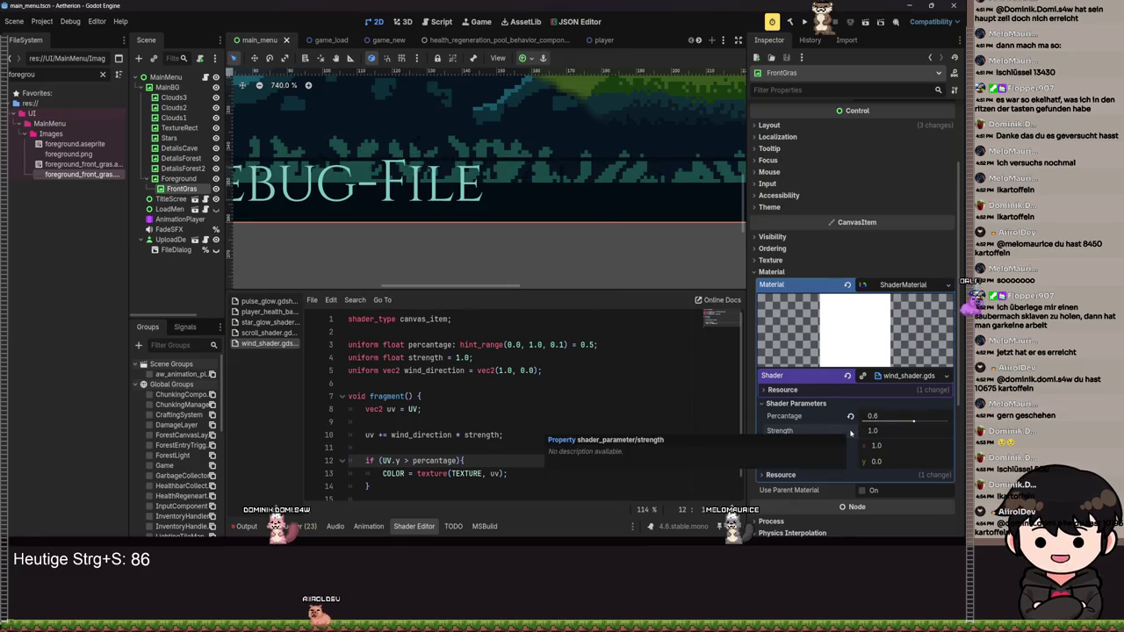
{"action": "key", "text": "Return"}
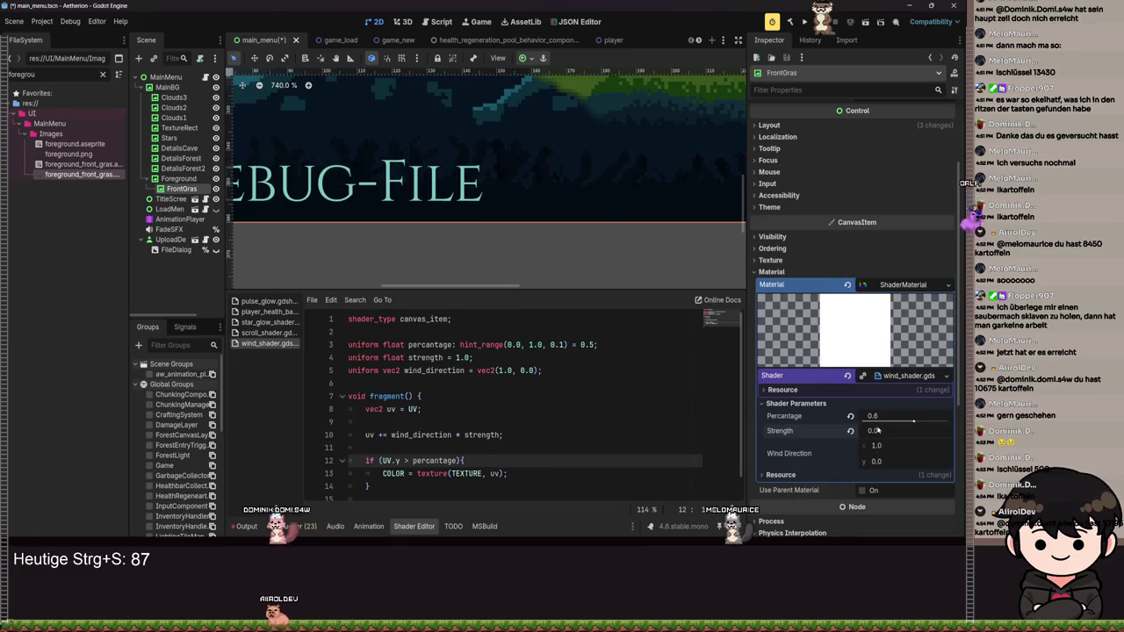
{"action": "scroll", "coordinate": [615, 267], "scroll_direction": "down", "scroll_amount": 5}
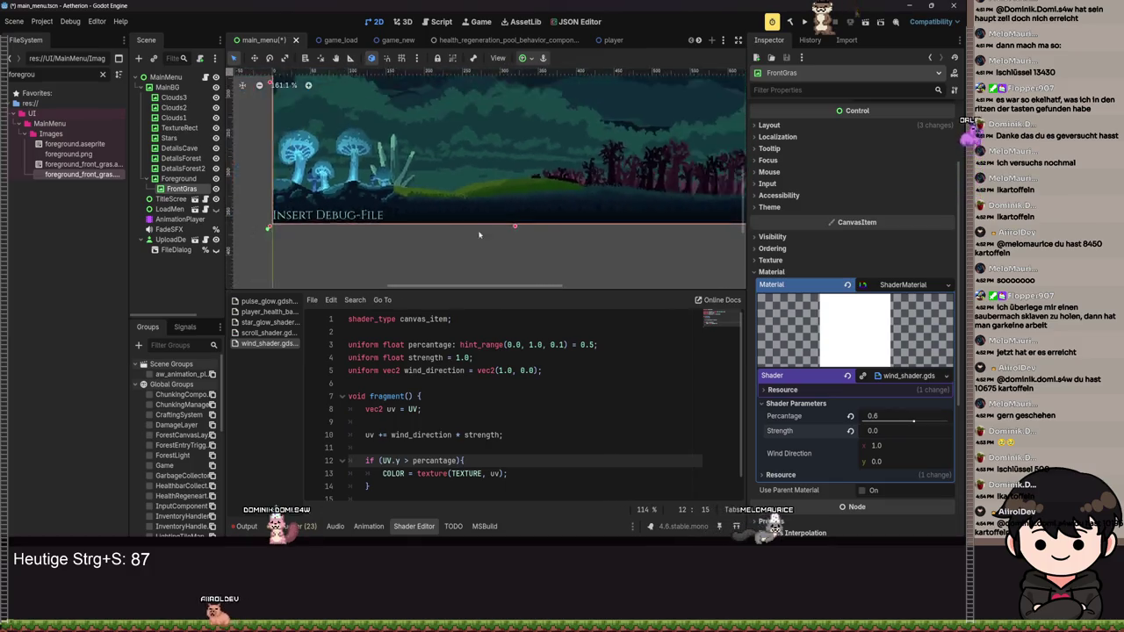
- Lower Percentage to 0.1, save the main menu scene, and expand the FrontGras texture preview
{"action": "scroll", "coordinate": [620, 242], "scroll_direction": "up", "scroll_amount": 3}
{"action": "scroll", "coordinate": [497, 243], "scroll_direction": "up", "scroll_amount": 3}
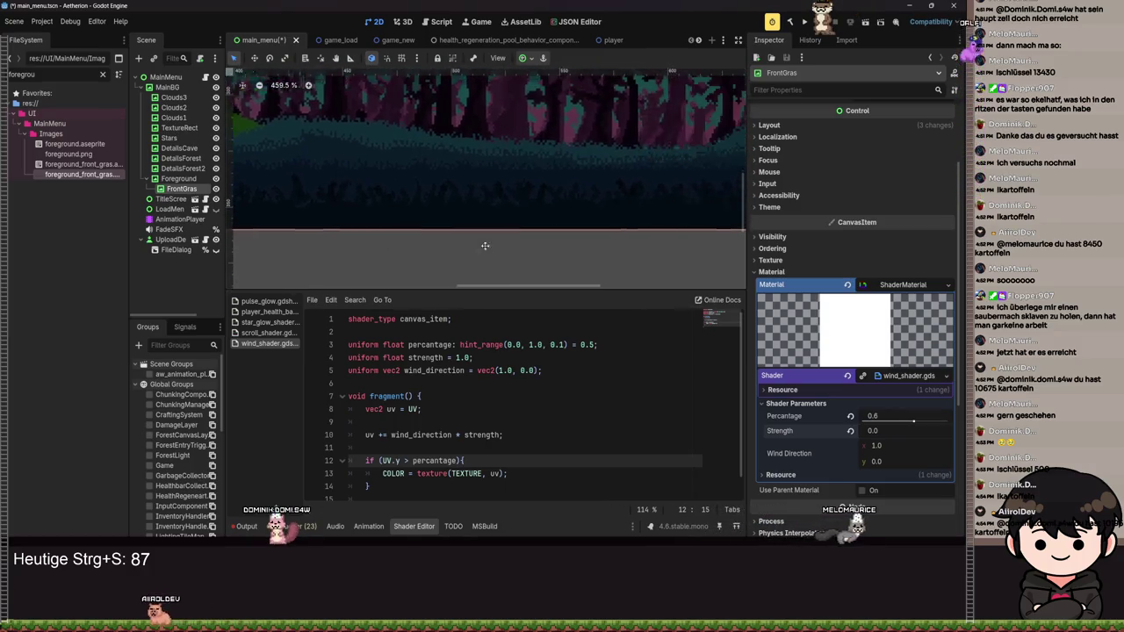
{"action": "left_click_drag", "start_coordinate": [914, 423], "coordinate": [872, 437]}
{"action": "key", "text": "ctrl+s"}
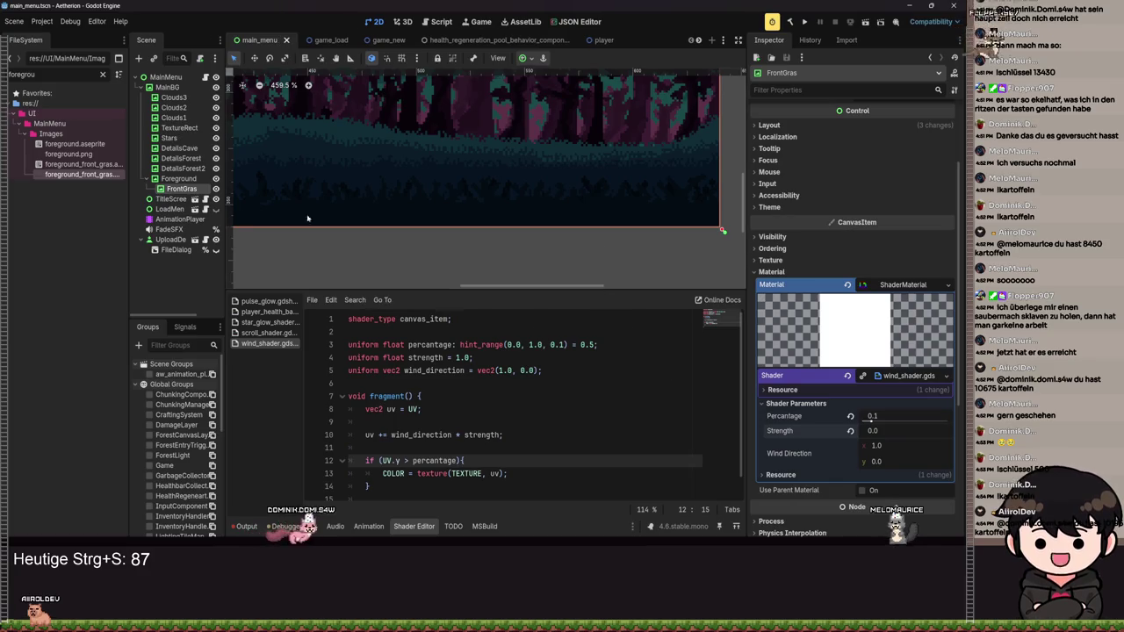
{"action": "key", "text": "ctrl+s"}
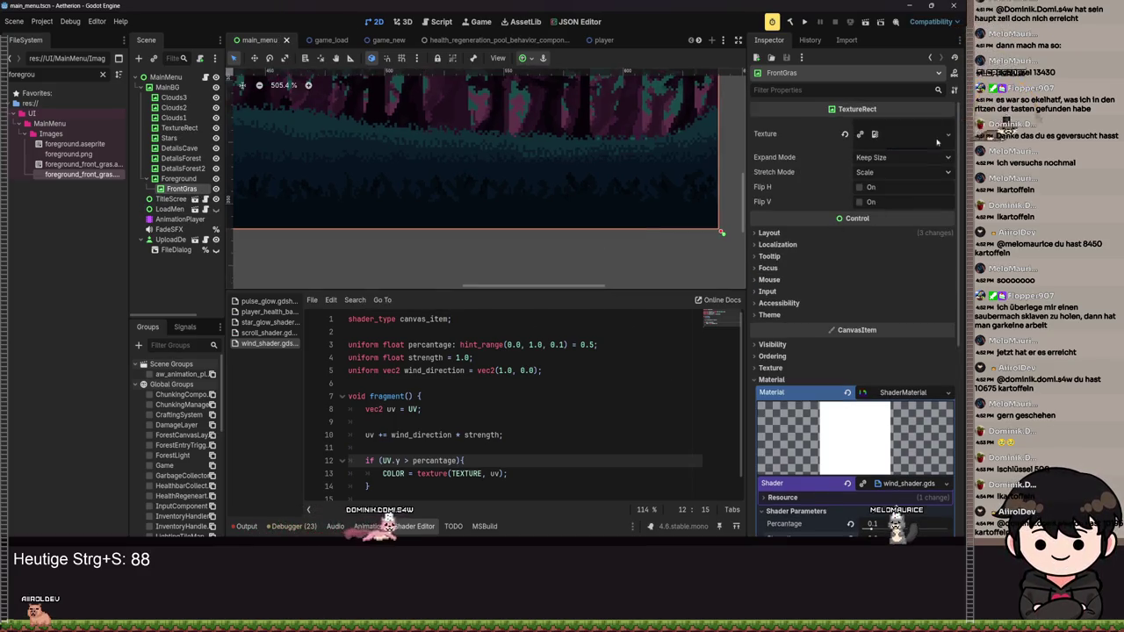
{"action": "left_click", "coordinate": [898, 131]}
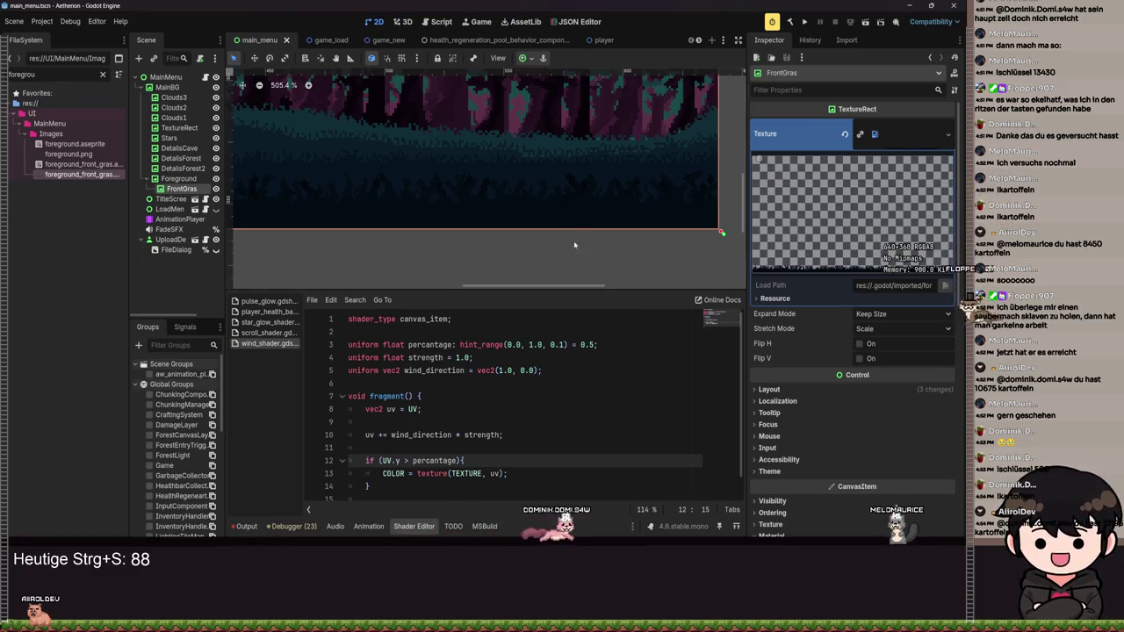
{"action": "scroll", "coordinate": [573, 257], "scroll_direction": "down", "scroll_amount": 4}
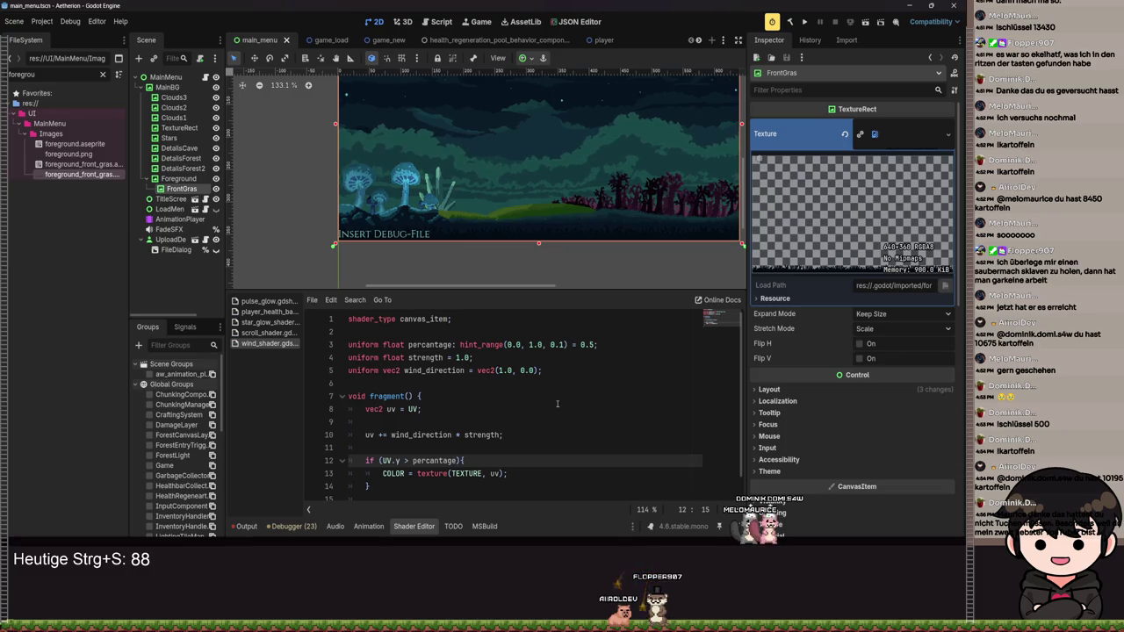
{"action": "scroll", "coordinate": [557, 404], "scroll_direction": "down", "scroll_amount": 1}
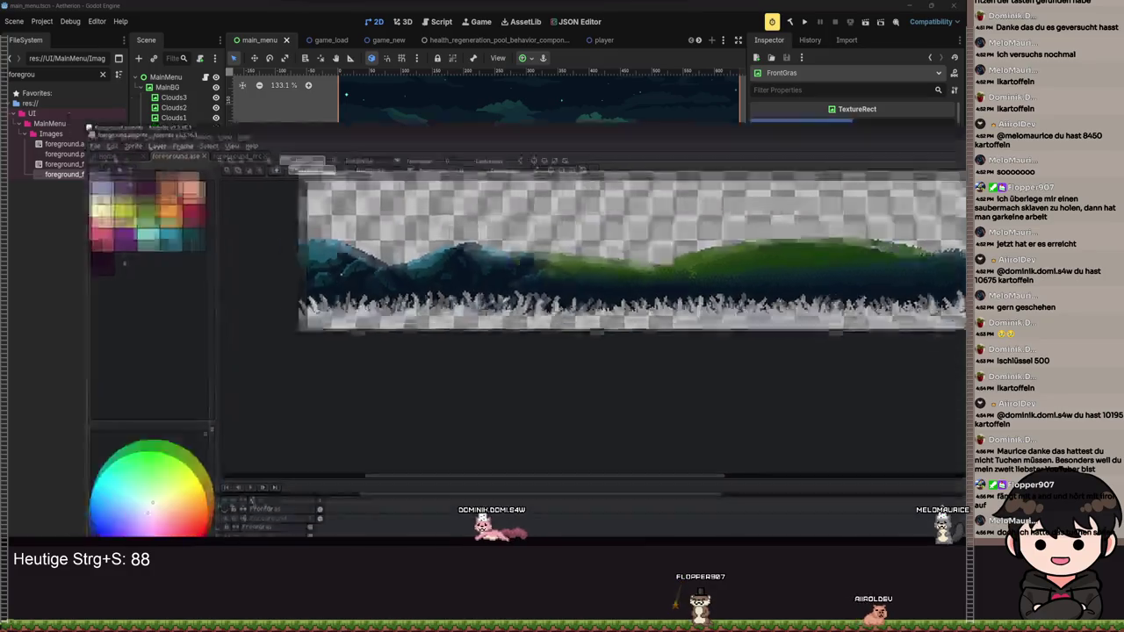
- Trim the front-grass sprite down to the 640×25 grass strip via the Sprite menu
{"action": "scroll", "coordinate": [291, 146], "scroll_direction": "up", "scroll_amount": 4}
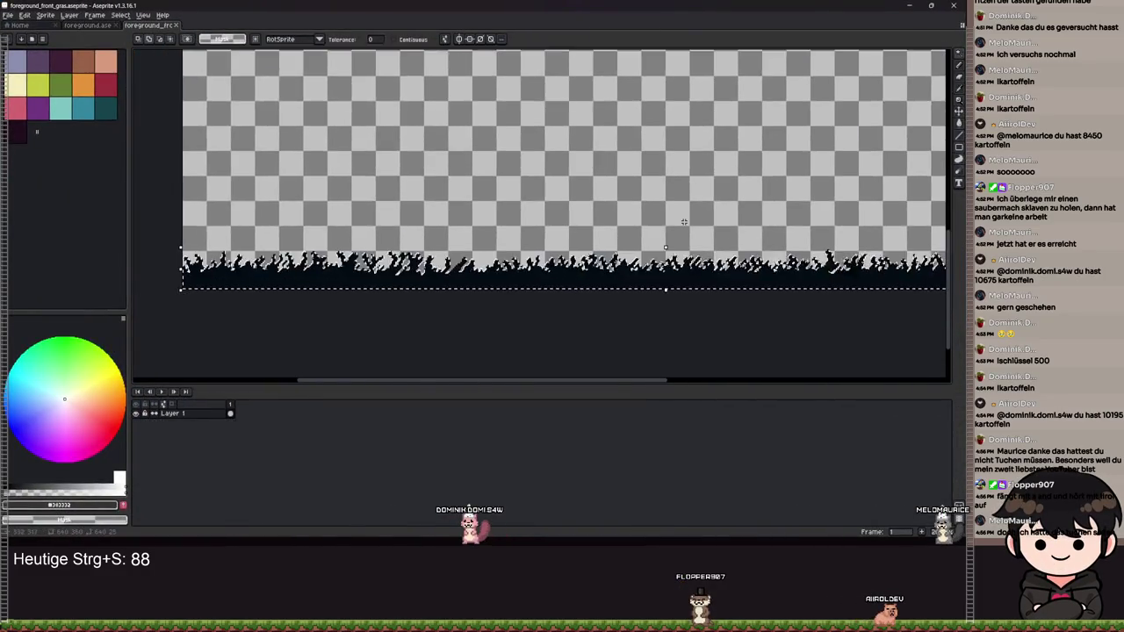
{"action": "scroll", "coordinate": [379, 230], "scroll_direction": "down", "scroll_amount": 1}
{"action": "left_click", "coordinate": [119, 16]}
{"action": "mouse_move", "coordinate": [76, 19]}
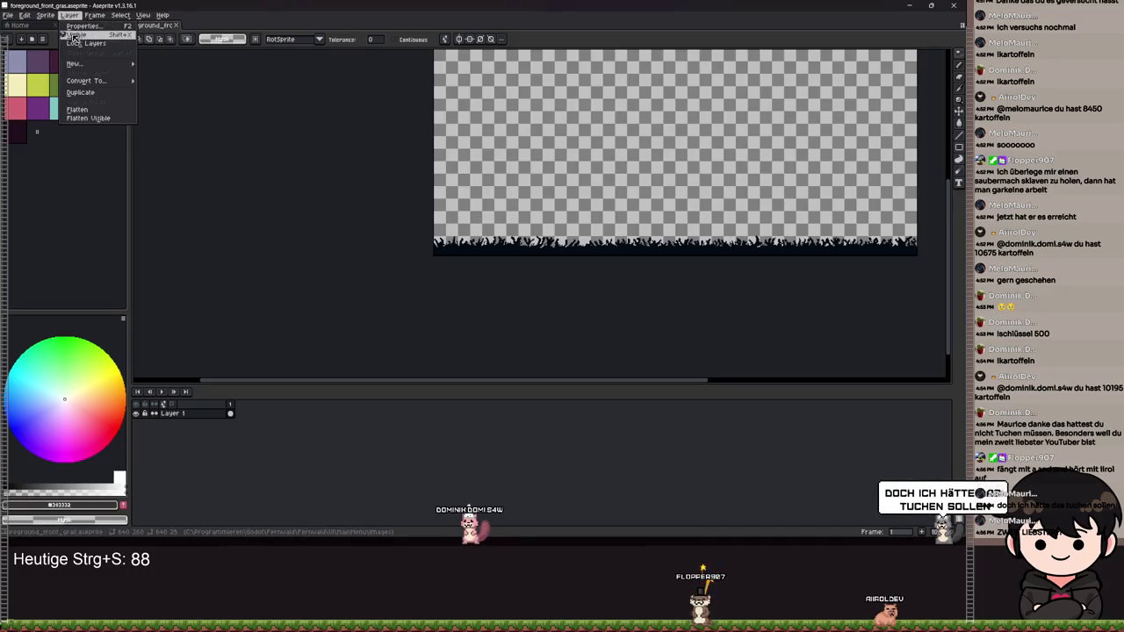
{"action": "left_click", "coordinate": [51, 112]}
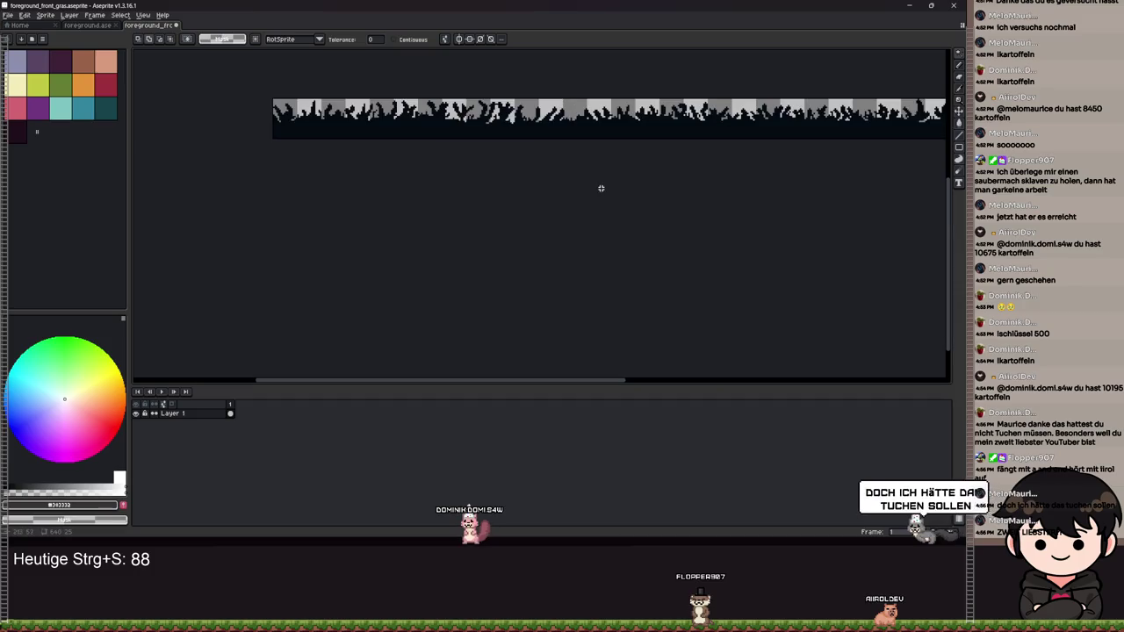
- Export As over foreground_front_gras.png, confirm the overwrite, and minimize Aseprite
{"action": "left_click", "coordinate": [8, 15]}
{"action": "mouse_move", "coordinate": [44, 92]}
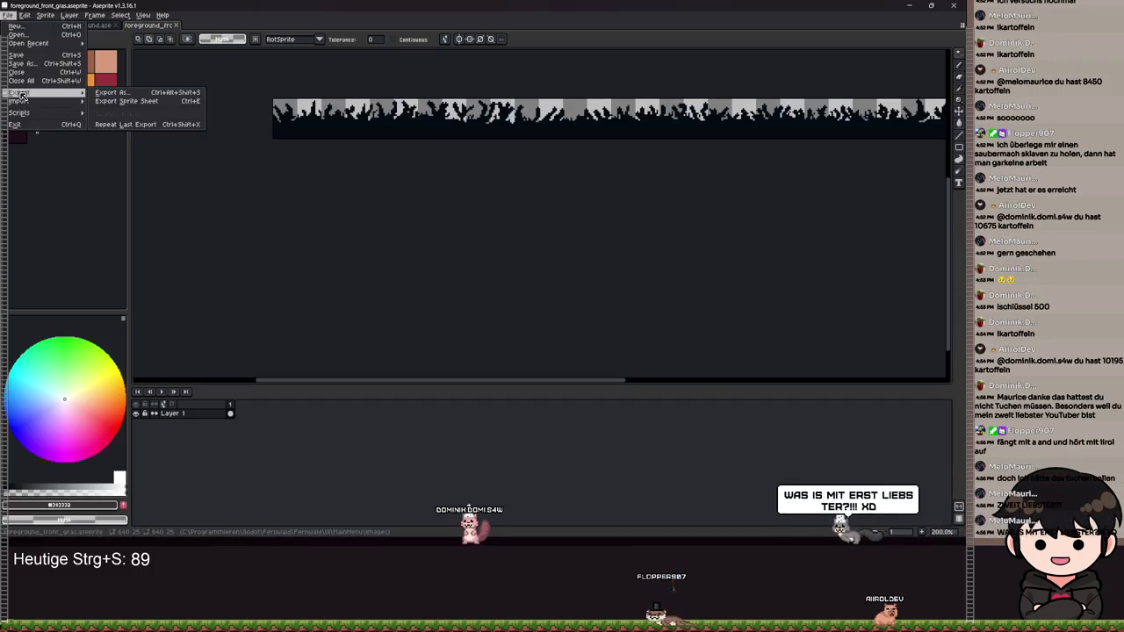
{"action": "left_click", "coordinate": [123, 94]}
{"action": "left_click", "coordinate": [171, 134]}
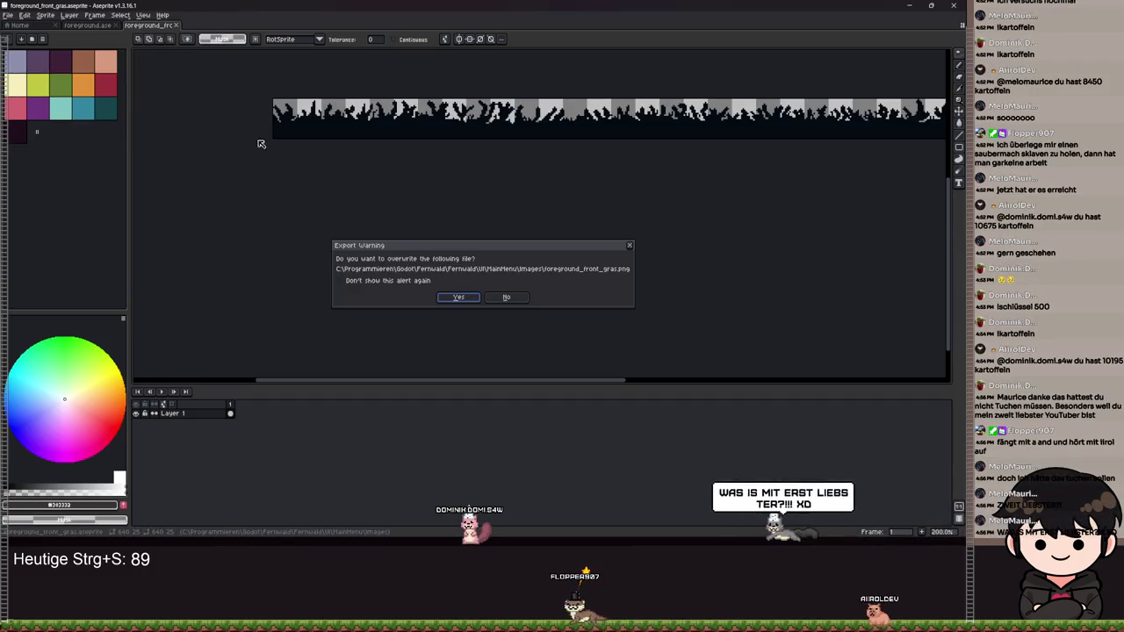
{"action": "left_click", "coordinate": [458, 297]}
{"action": "left_click", "coordinate": [911, 8]}
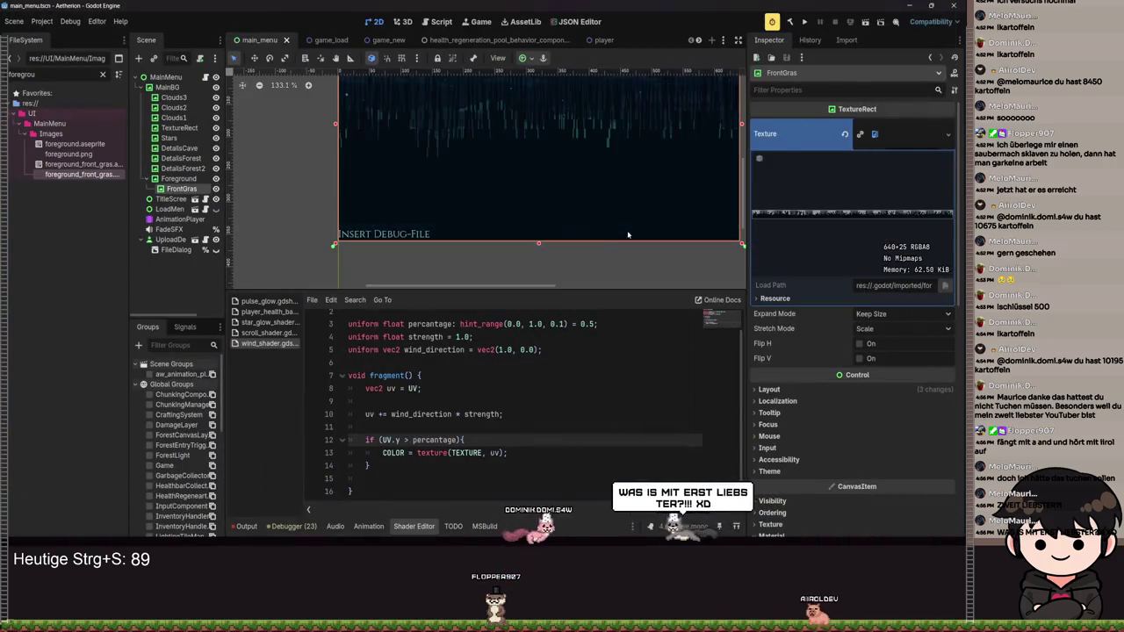
- Expand the FrontGras material, anchor the grass strip with the Bottom Wide preset, and save
{"action": "scroll", "coordinate": [815, 245], "scroll_direction": "down", "scroll_amount": 3}
{"action": "left_click", "coordinate": [771, 427]}
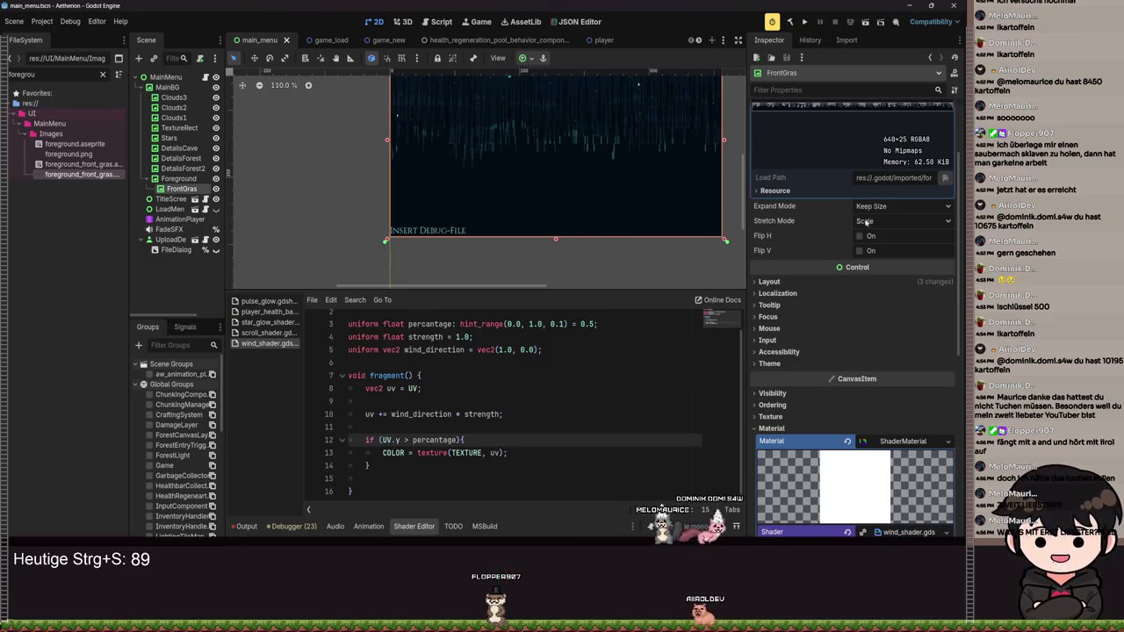
{"action": "scroll", "coordinate": [892, 224], "scroll_direction": "up", "scroll_amount": 3}
{"action": "left_click", "coordinate": [523, 58]}
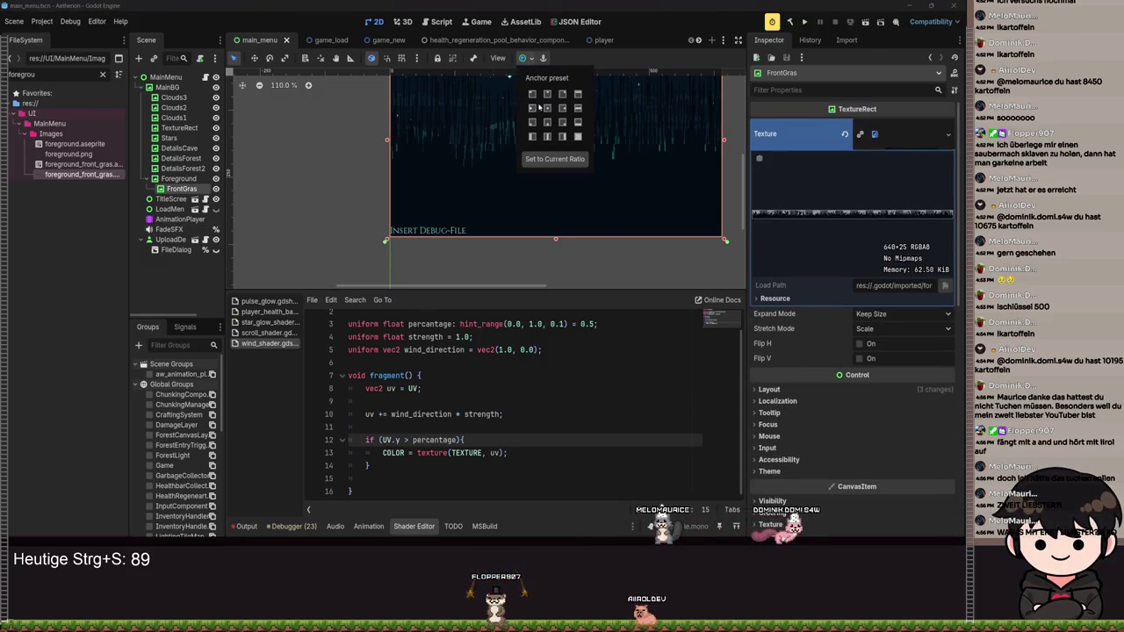
{"action": "left_click", "coordinate": [578, 123]}
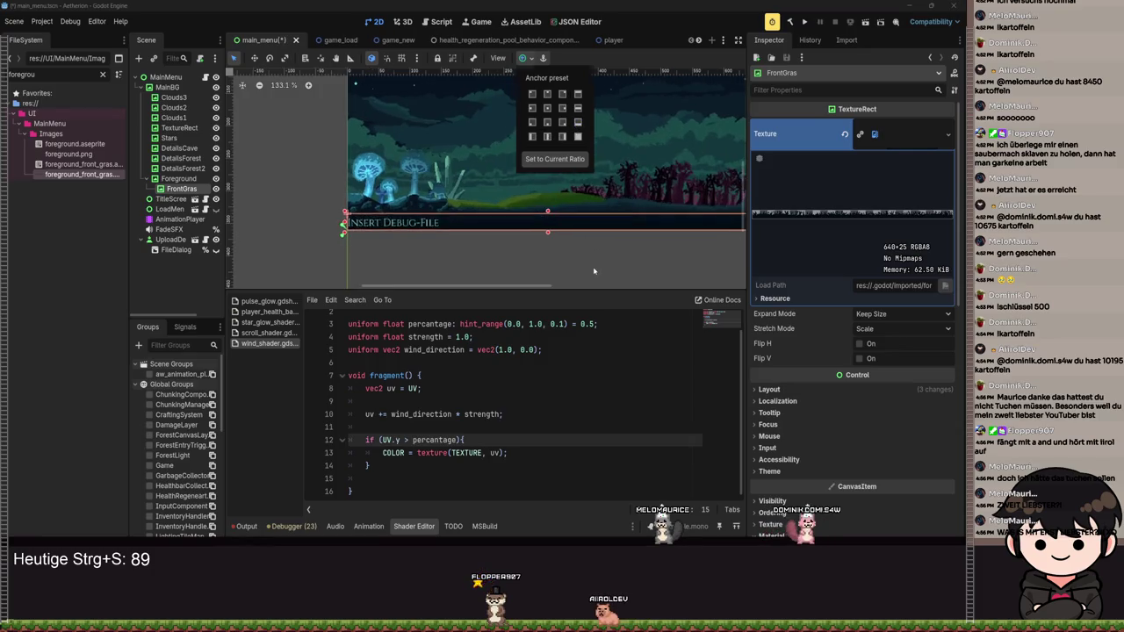
{"action": "scroll", "coordinate": [637, 262], "scroll_direction": "up", "scroll_amount": 2}
{"action": "key", "text": "ctrl+s"}
- Drag the shader Percentage to 1.0 and Strength to 0.095
{"action": "scroll", "coordinate": [859, 376], "scroll_direction": "down", "scroll_amount": 8}
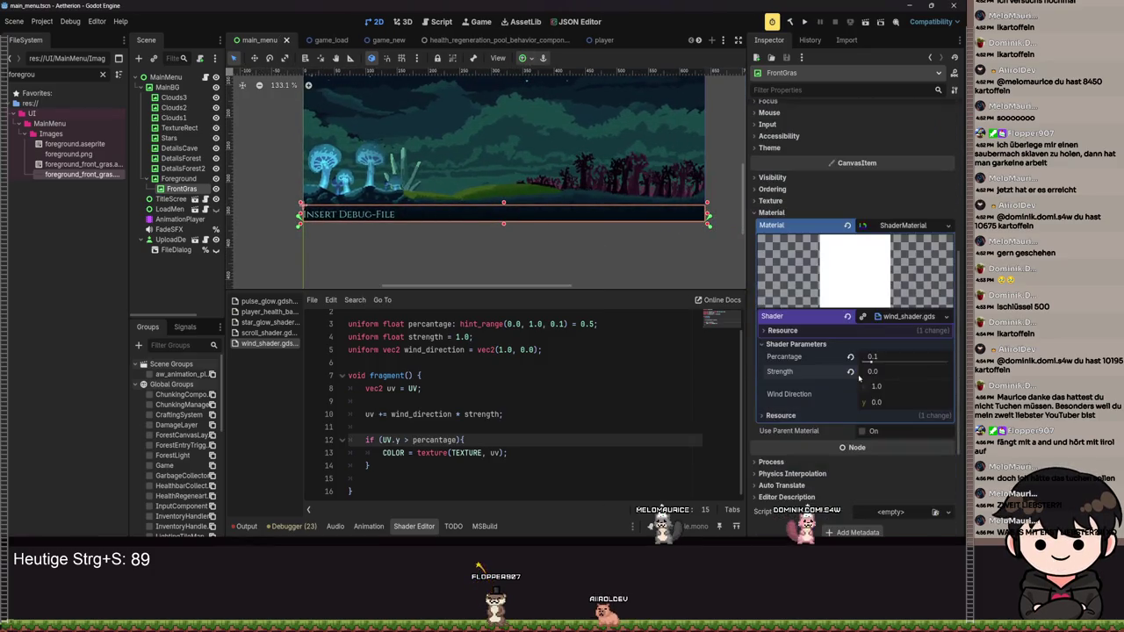
{"action": "scroll", "coordinate": [492, 237], "scroll_direction": "up", "scroll_amount": 9}
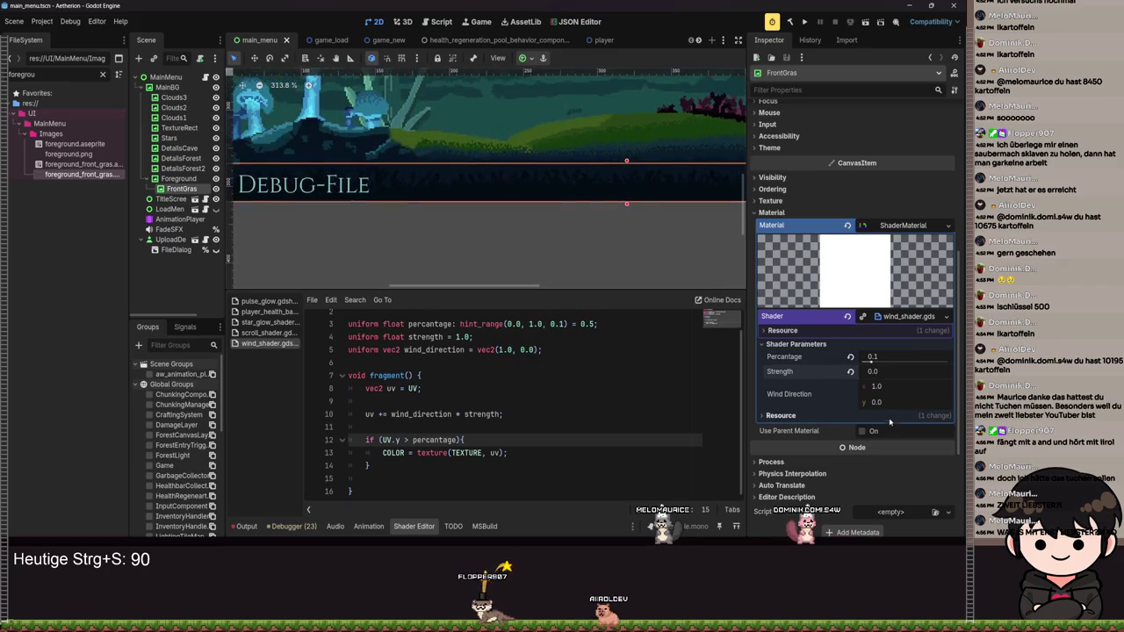
{"action": "mouse_move", "coordinate": [873, 371]}
{"action": "left_mouse_down"}
{"action": "mouse_move", "coordinate": [888, 371]}
{"action": "mouse_move", "coordinate": [871, 362]}
{"action": "mouse_move", "coordinate": [947, 365]}
{"action": "left_mouse_up"}
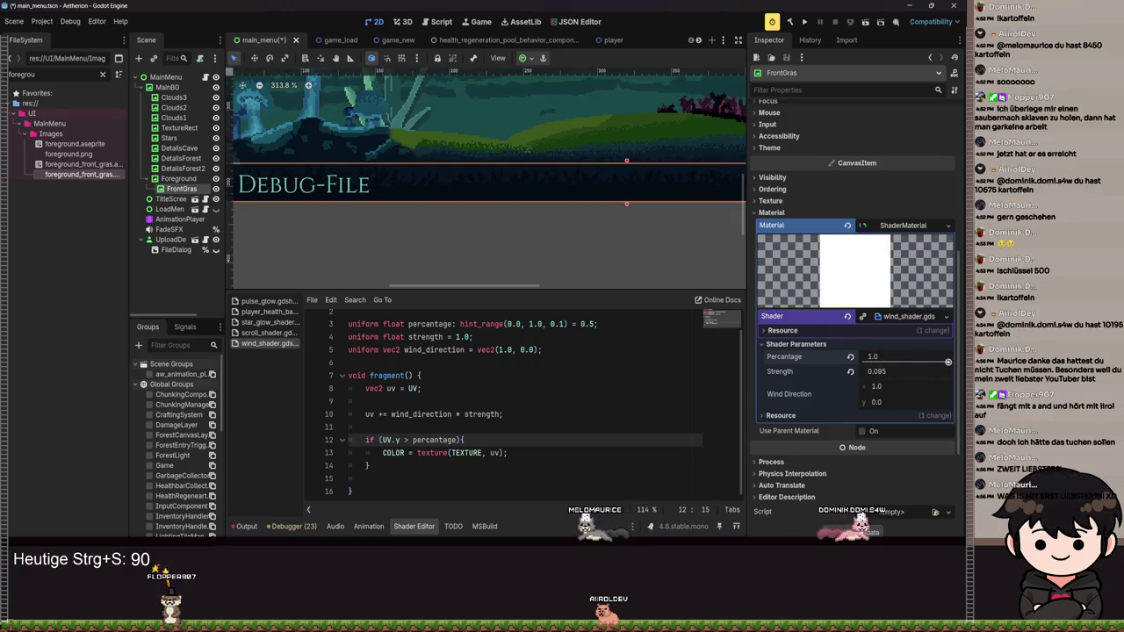
{"action": "mouse_move", "coordinate": [877, 371]}
{"action": "left_mouse_down"}
{"action": "mouse_move", "coordinate": [865, 371]}
{"action": "mouse_move", "coordinate": [878, 371]}
{"action": "mouse_move", "coordinate": [883, 391]}
{"action": "mouse_move", "coordinate": [873, 386]}
{"action": "left_mouse_up"}
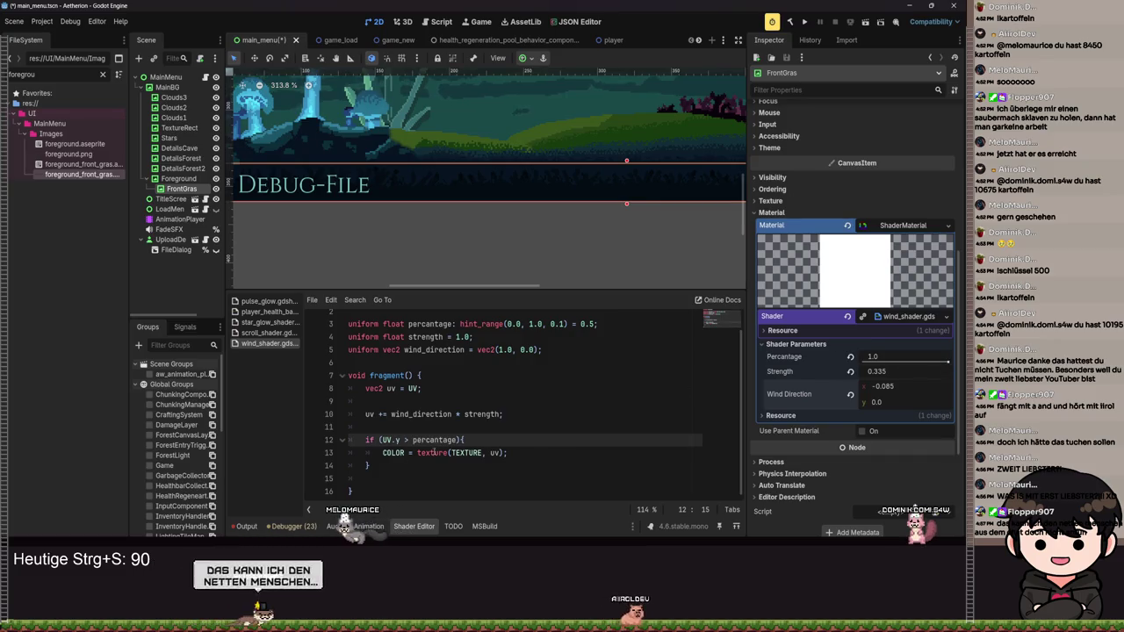
- Flip the condition to UV.y < percentage, save, and lower the Percentage threshold
{"action": "type", "text": "<"}
{"action": "key", "text": "ctrl+s"}
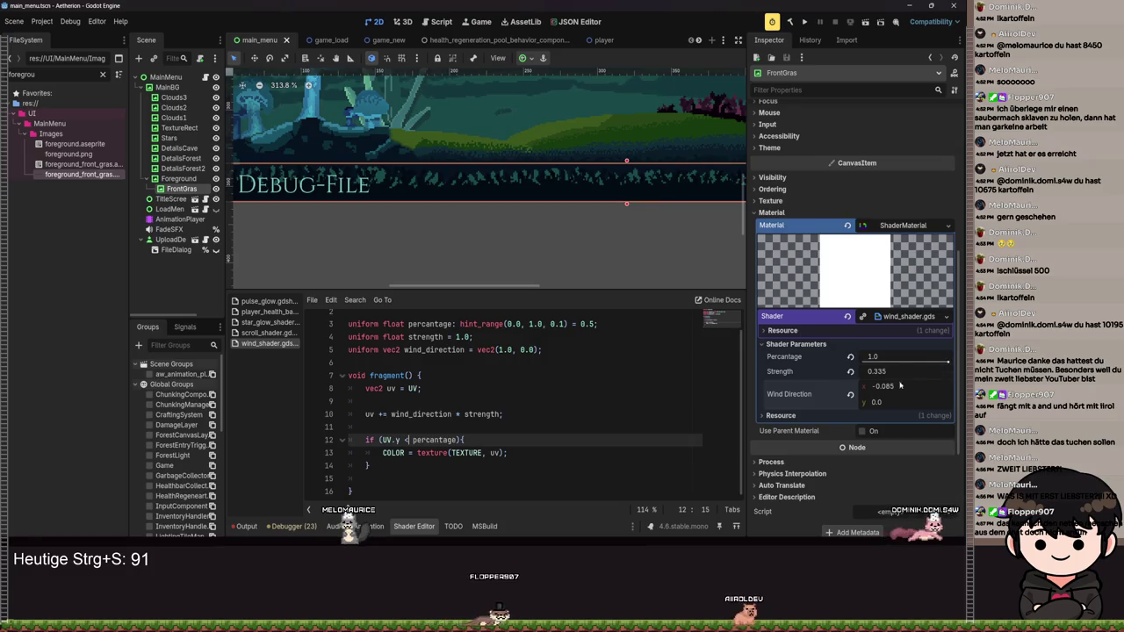
{"action": "left_click_drag", "start_coordinate": [941, 365], "coordinate": [939, 362]}
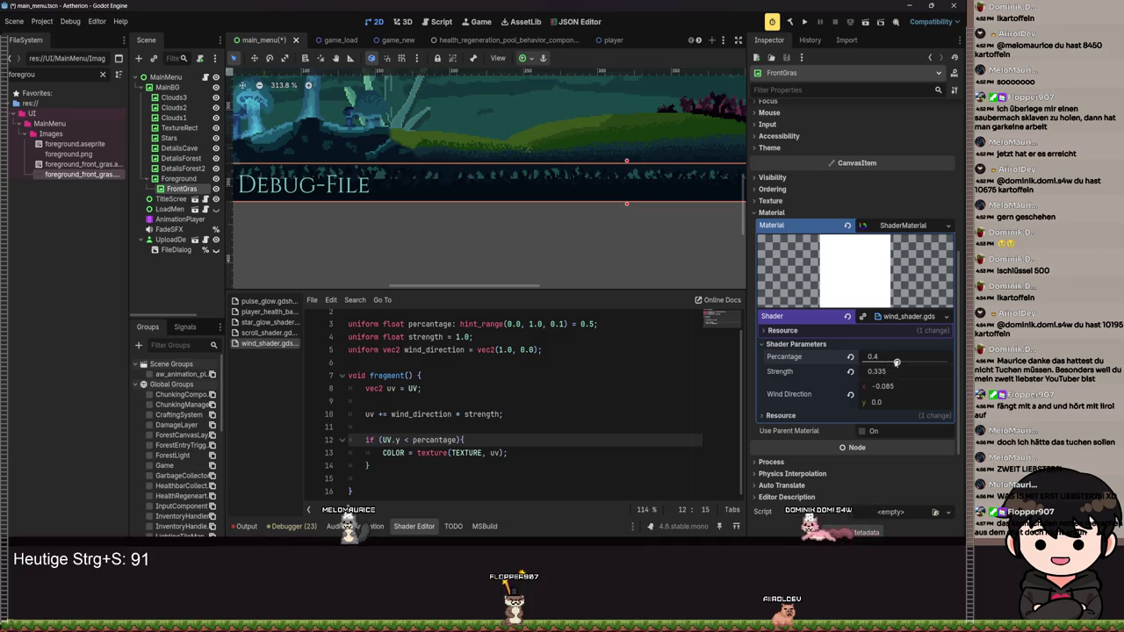
- Revert Wind Direction and Strength to their defaults, saving in between
{"action": "scroll", "coordinate": [426, 238], "scroll_direction": "up", "scroll_amount": 3}
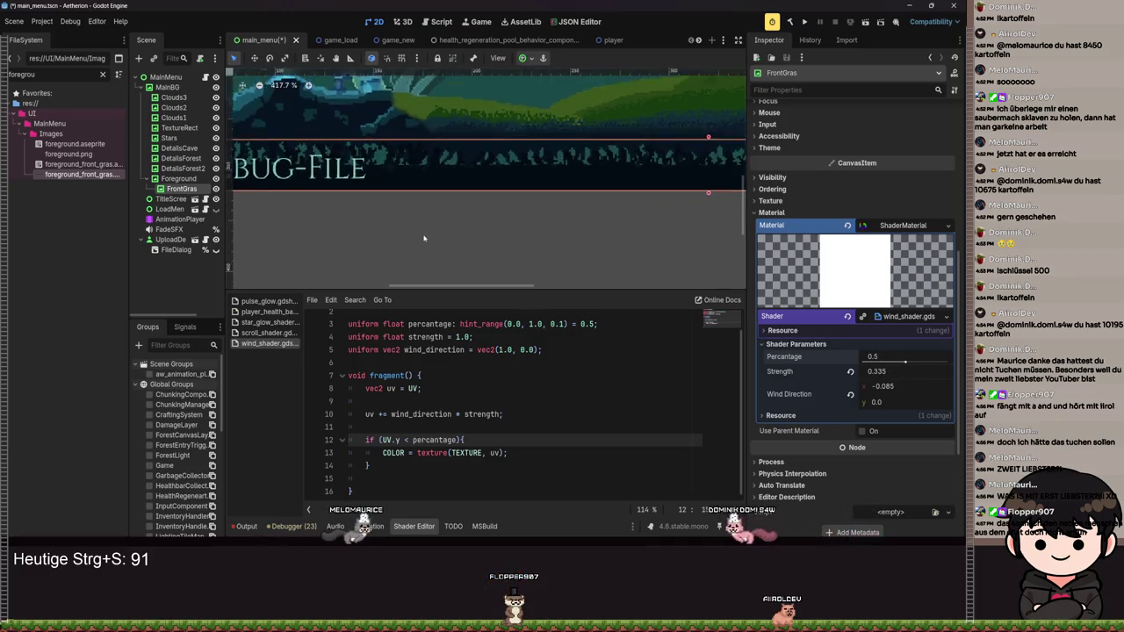
{"action": "scroll", "coordinate": [652, 225], "scroll_direction": "left", "scroll_amount": 2}
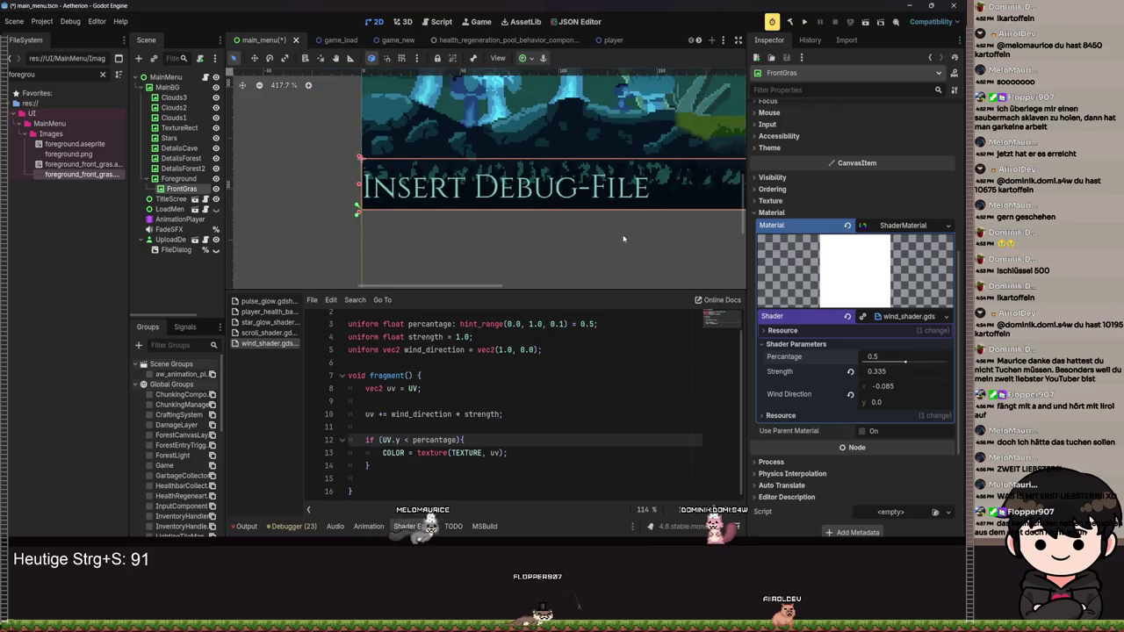
{"action": "scroll", "coordinate": [595, 255], "scroll_direction": "up", "scroll_amount": 2}
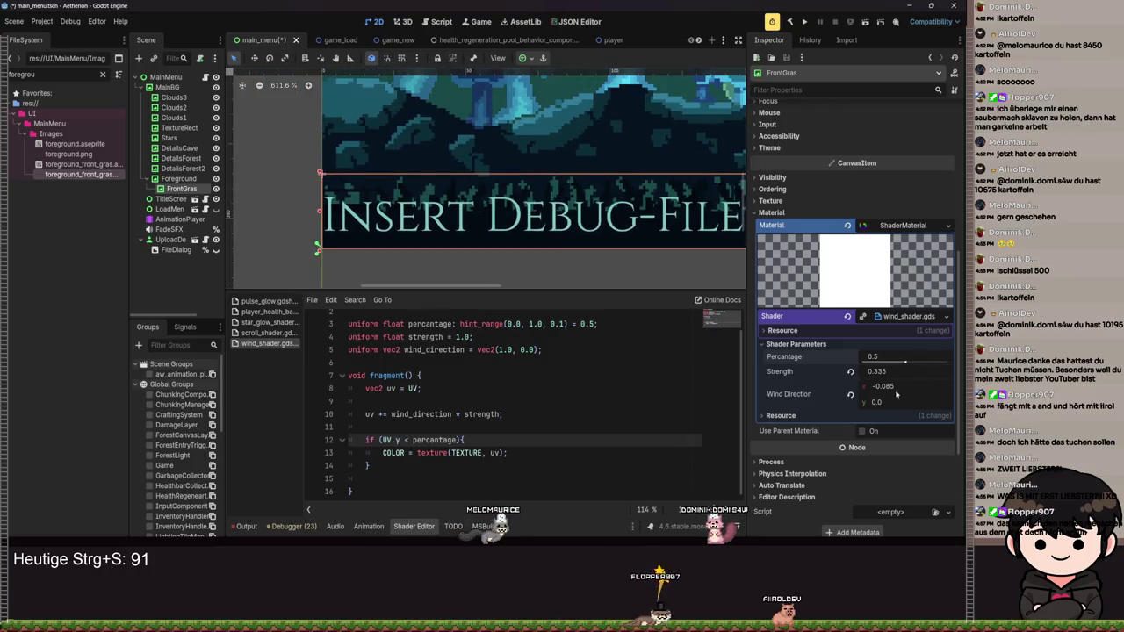
{"action": "left_click", "coordinate": [850, 395]}
{"action": "key", "text": "ctrl+s"}
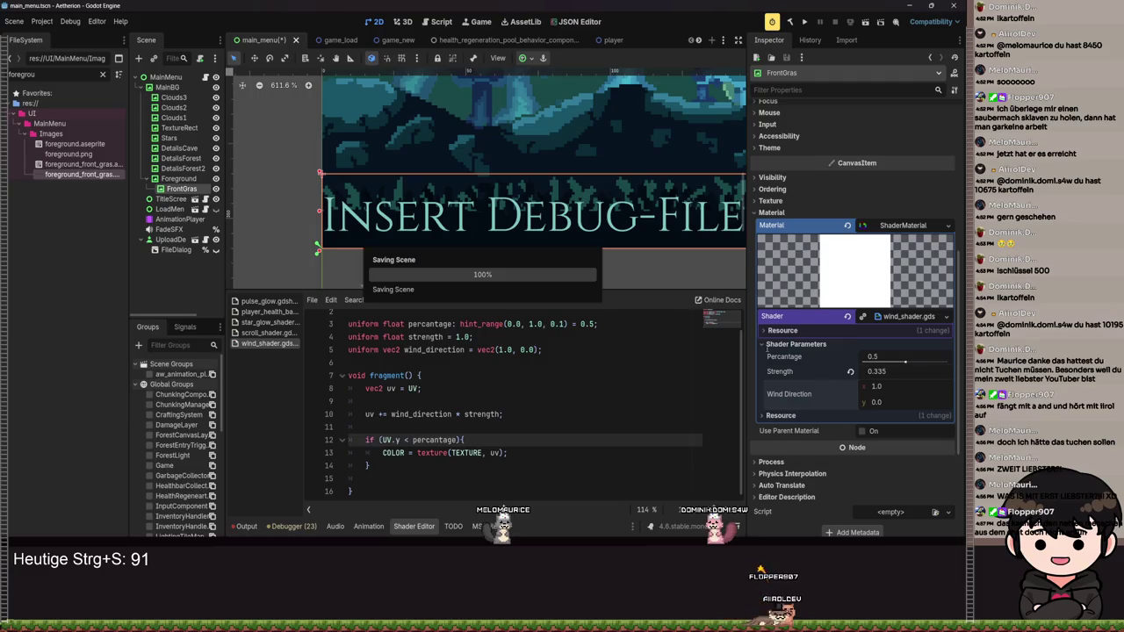
{"action": "left_click", "coordinate": [850, 371]}
- Raise Percentage to 0.5 and save the scene
{"action": "scroll", "coordinate": [614, 278], "scroll_direction": "down", "scroll_amount": 2}
{"action": "scroll", "coordinate": [586, 281], "scroll_direction": "down", "scroll_amount": 1}
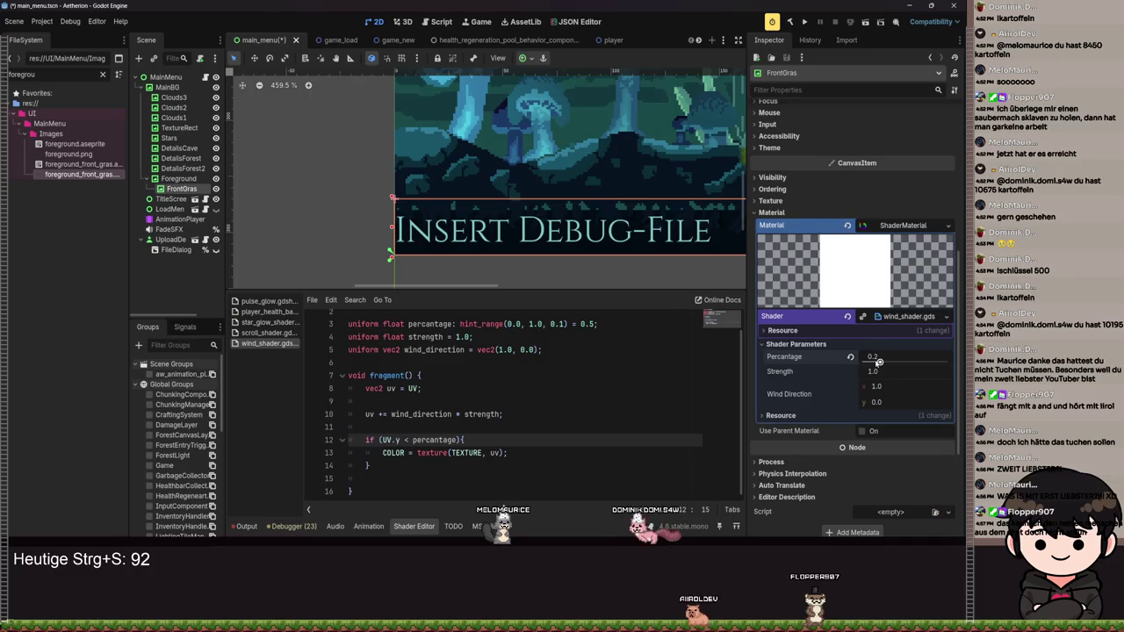
{"action": "left_click_drag", "start_coordinate": [870, 358], "coordinate": [896, 361]}
{"action": "scroll", "coordinate": [659, 252], "scroll_direction": "down", "scroll_amount": 8}
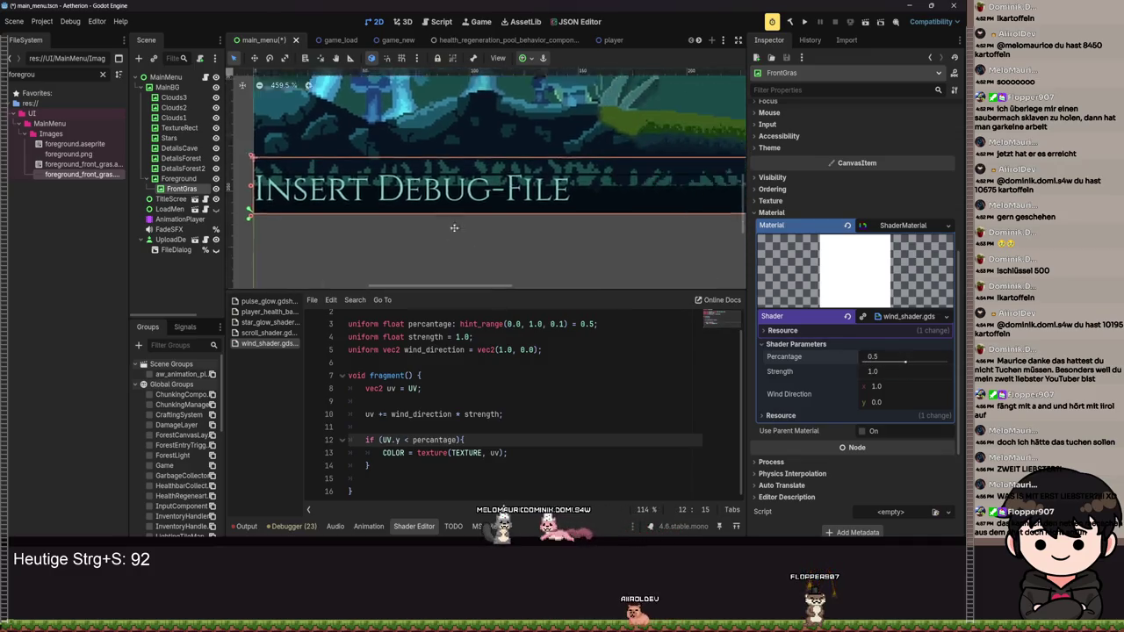
{"action": "key", "text": "ctrl+s"}
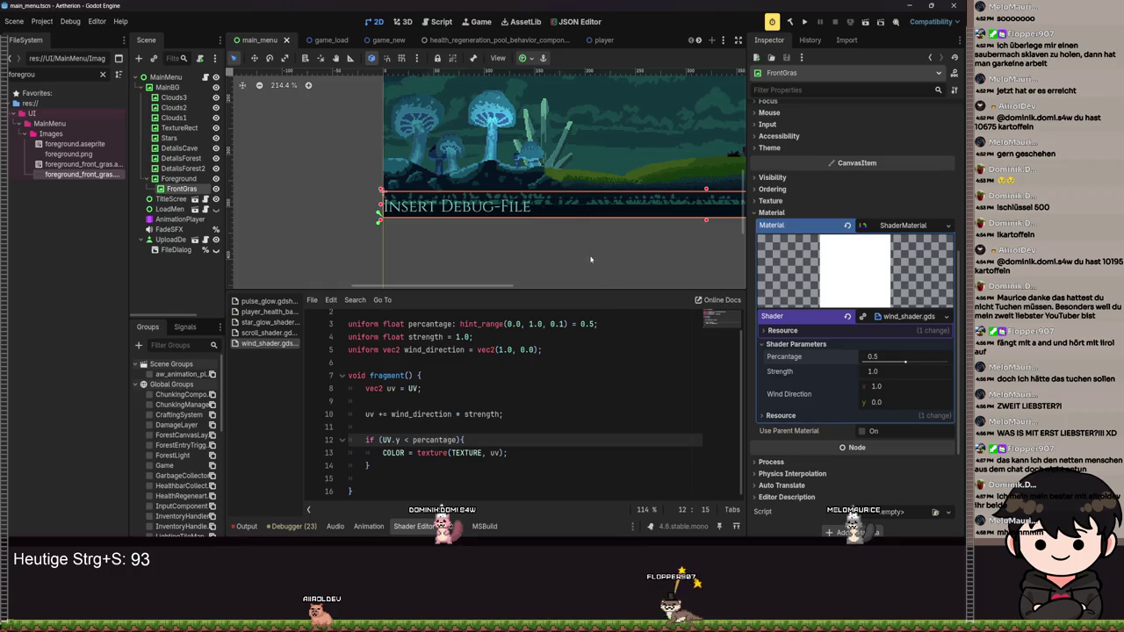
- Drop FrontGras Percentage to 0.0, save the main menu scene, and Alt+Tab to Aseprite
{"action": "scroll", "coordinate": [591, 257], "scroll_direction": "down", "scroll_amount": 4}
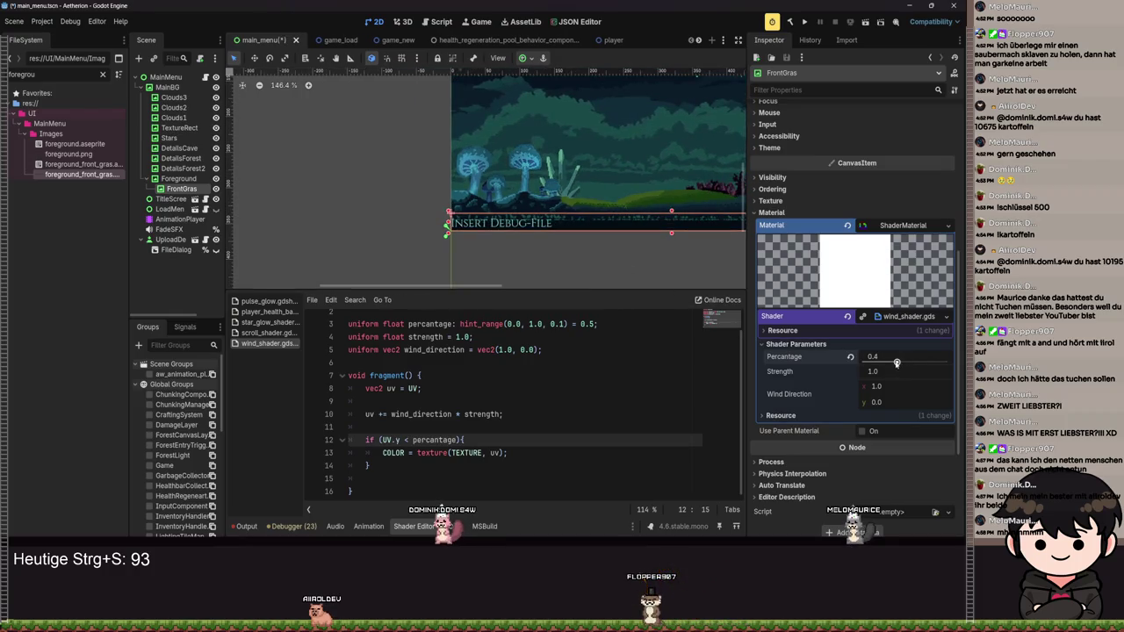
{"action": "left_click_drag", "start_coordinate": [896, 362], "coordinate": [844, 368]}
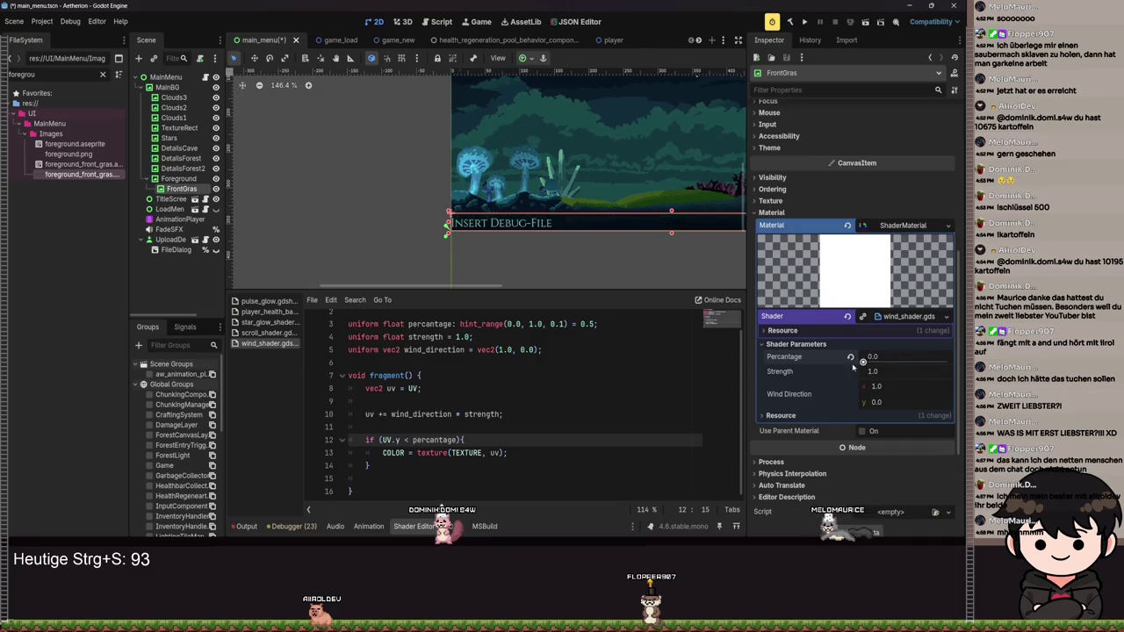
{"action": "left_click_drag", "start_coordinate": [924, 369], "coordinate": [857, 373]}
{"action": "key", "text": "ctrl+s"}
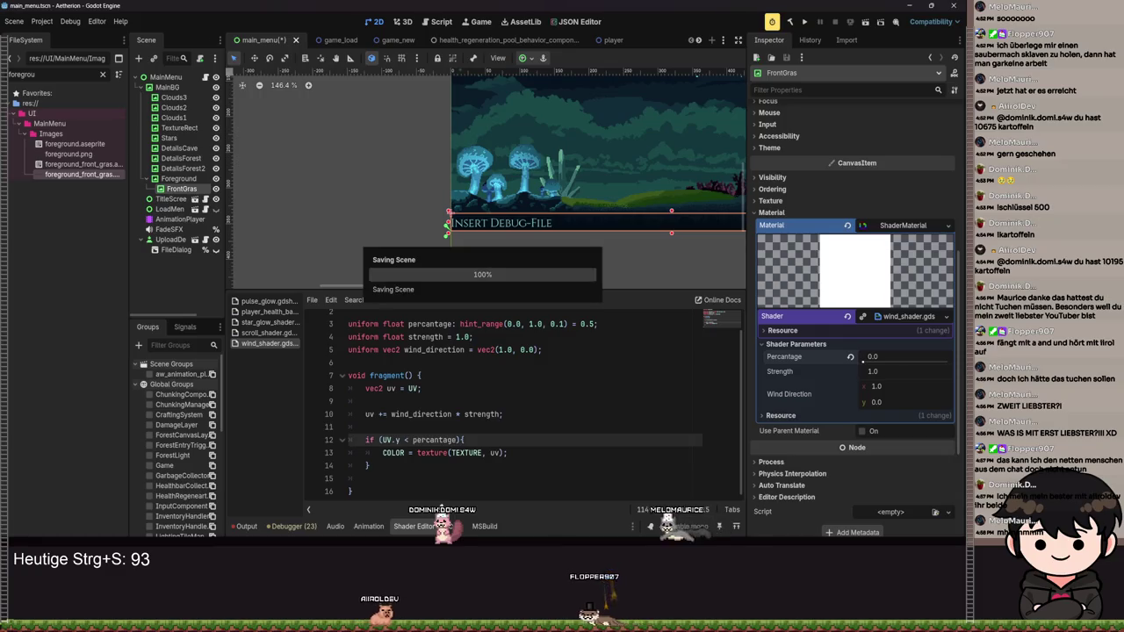
{"action": "key", "text": "alt+Tab"}
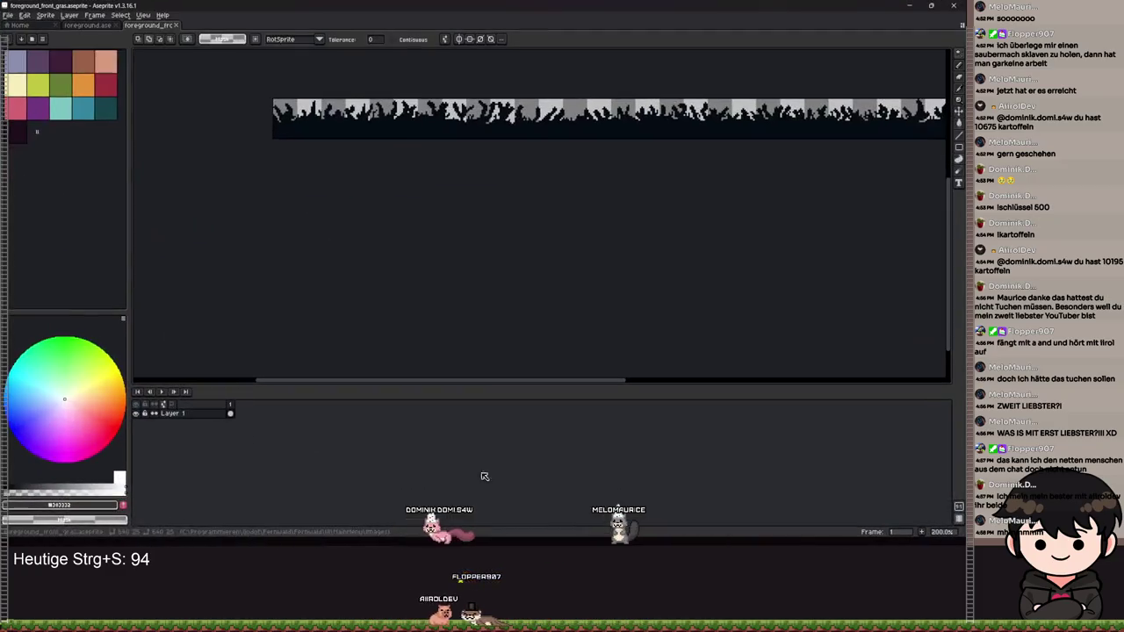
- In the foreground document, pick the dark ground colour, choose the paint bucket, and select the Foreground layer
{"action": "left_click", "coordinate": [87, 24]}
{"action": "scroll", "coordinate": [640, 173], "scroll_direction": "up", "scroll_amount": 2}
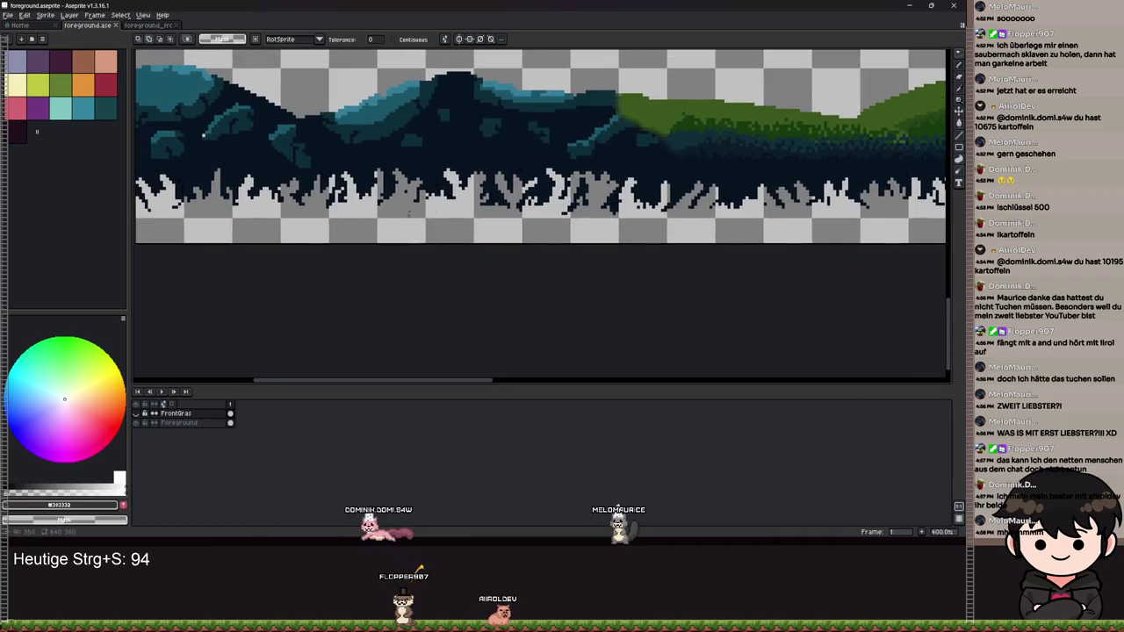
{"action": "left_click", "coordinate": [641, 173], "text": "alt"}
{"action": "key", "text": "g"}
{"action": "left_click", "coordinate": [621, 238]}
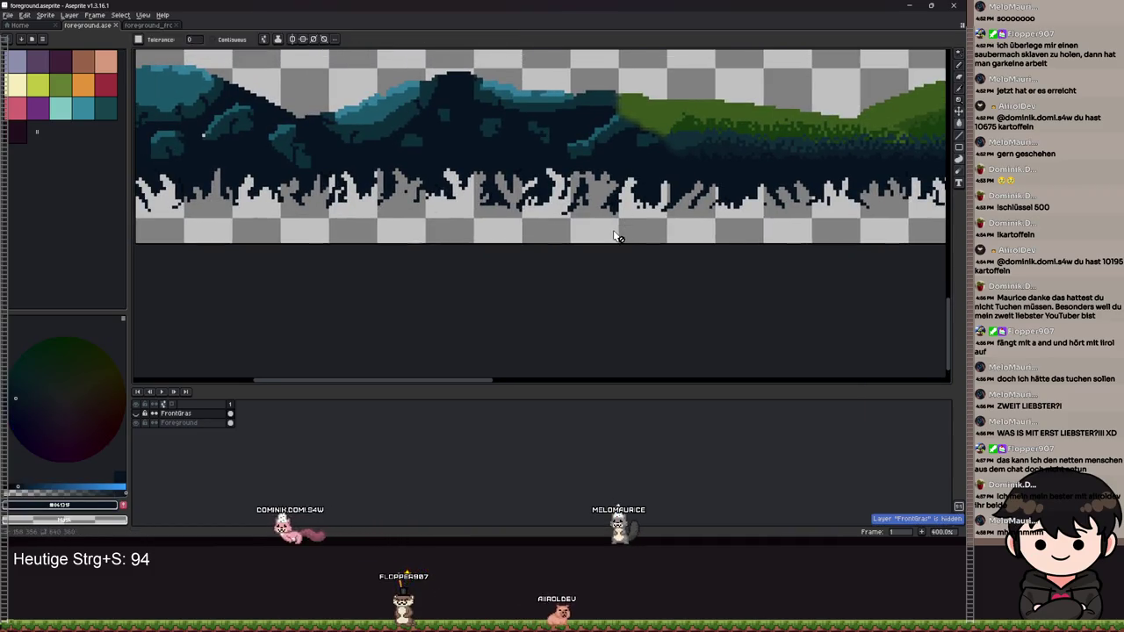
{"action": "left_click", "coordinate": [199, 425]}
- Fill the transparent bottom strip with the dark ground colour, undoing an earlier mistaken fill
{"action": "left_click", "coordinate": [559, 234]}
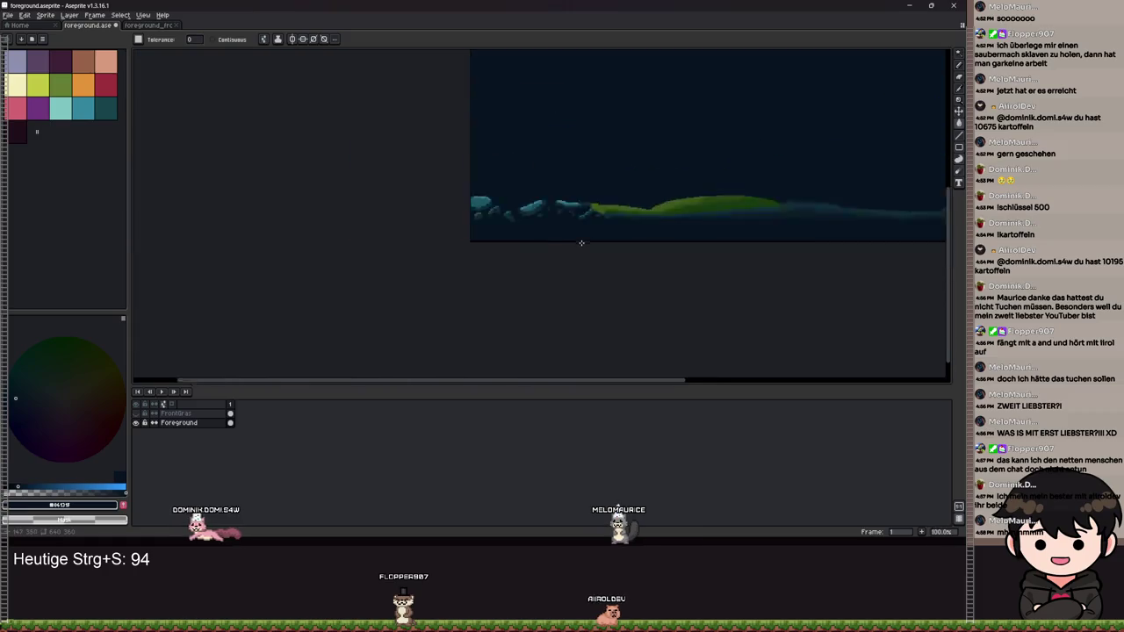
{"action": "scroll", "coordinate": [544, 232], "scroll_direction": "down", "scroll_amount": 1}
{"action": "key", "text": "ctrl+z"}
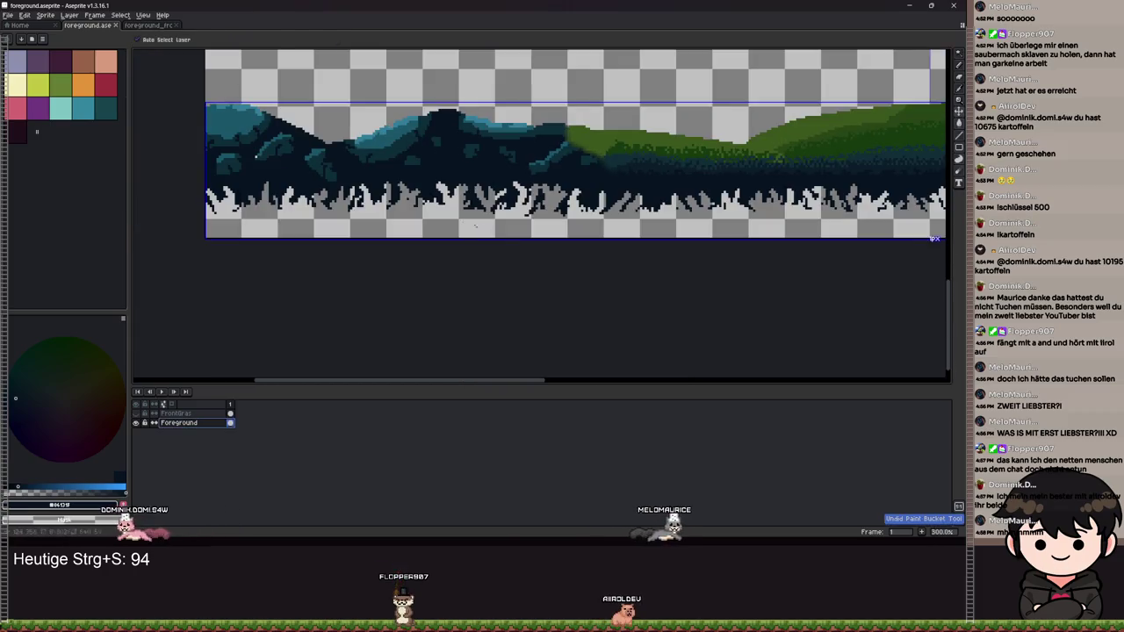
{"action": "left_click", "coordinate": [397, 230]}
{"action": "scroll", "coordinate": [397, 230], "scroll_direction": "down", "scroll_amount": 3}
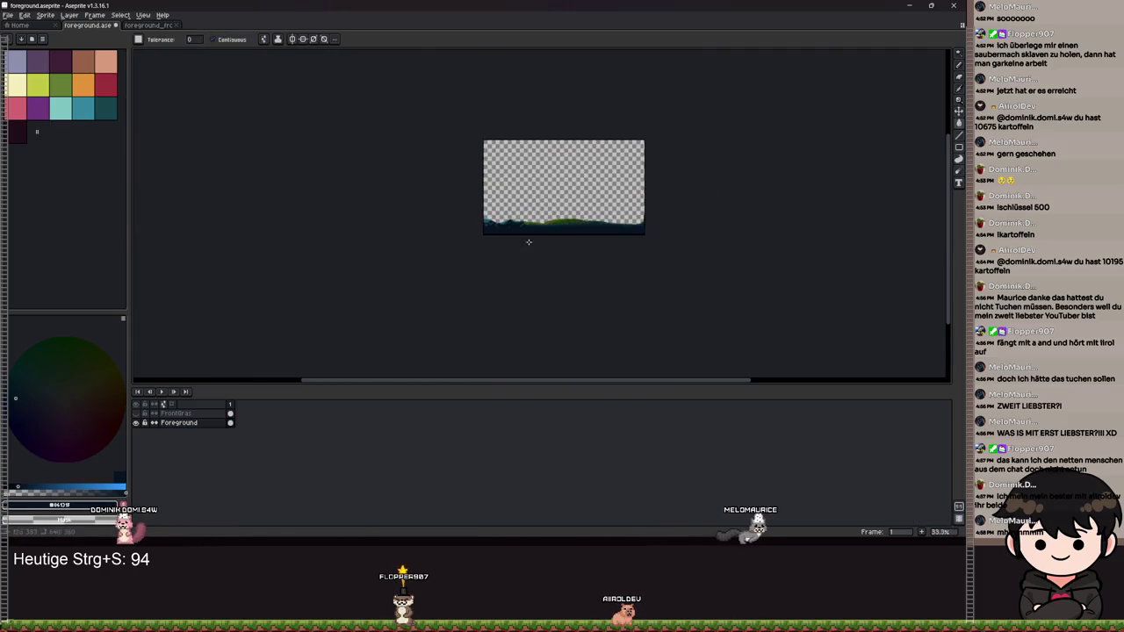
{"action": "scroll", "coordinate": [383, 220], "scroll_direction": "up", "scroll_amount": 6}
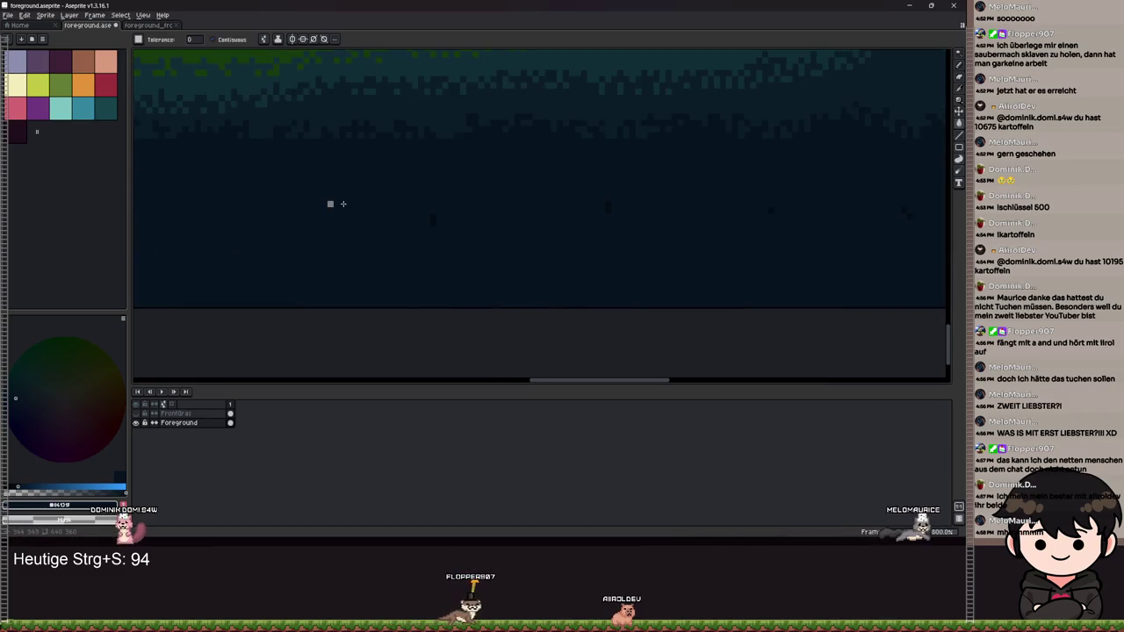
{"action": "scroll", "coordinate": [343, 203], "scroll_direction": "down", "scroll_amount": 3}
{"action": "scroll", "coordinate": [342, 243], "scroll_direction": "up", "scroll_amount": 4}
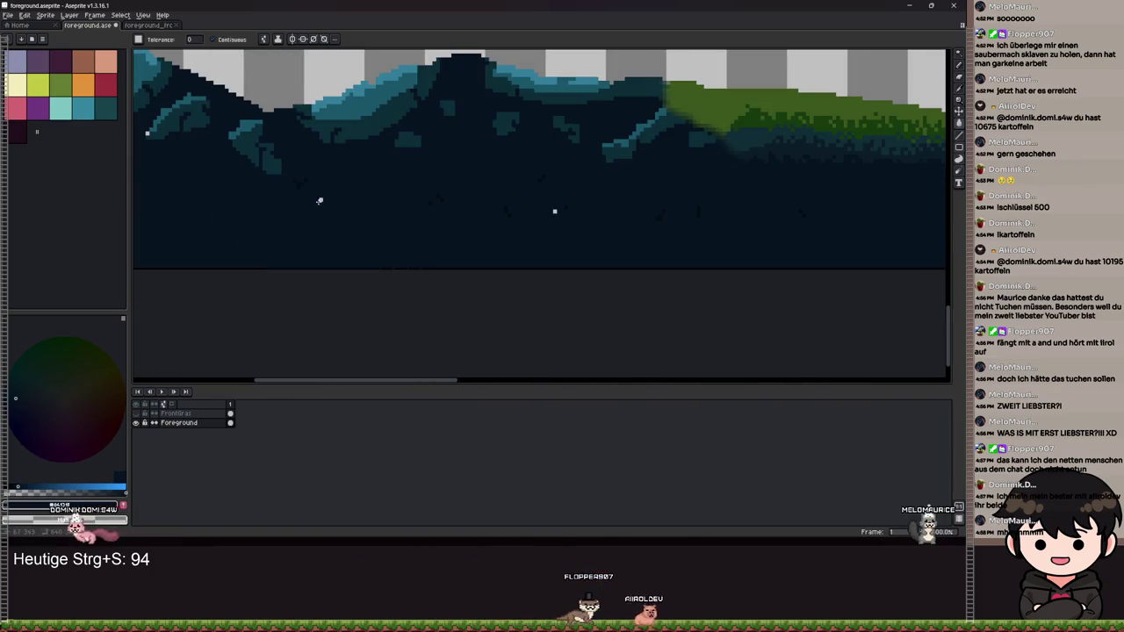
{"action": "scroll", "coordinate": [617, 257], "scroll_direction": "down", "scroll_amount": 4}
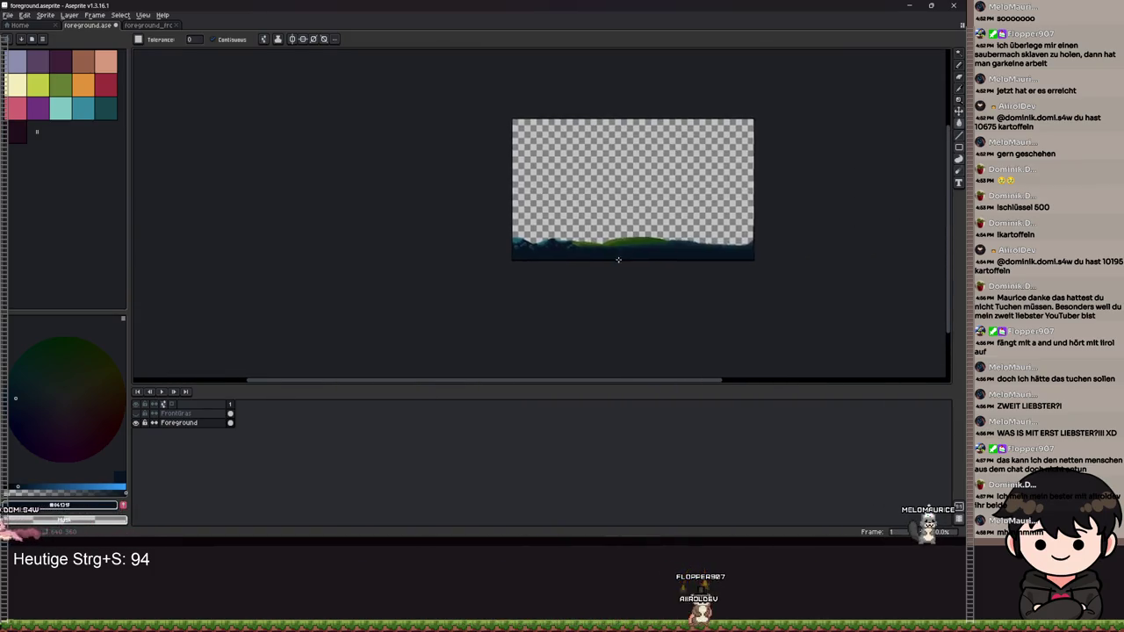
{"action": "scroll", "coordinate": [616, 257], "scroll_direction": "up", "scroll_amount": 4}
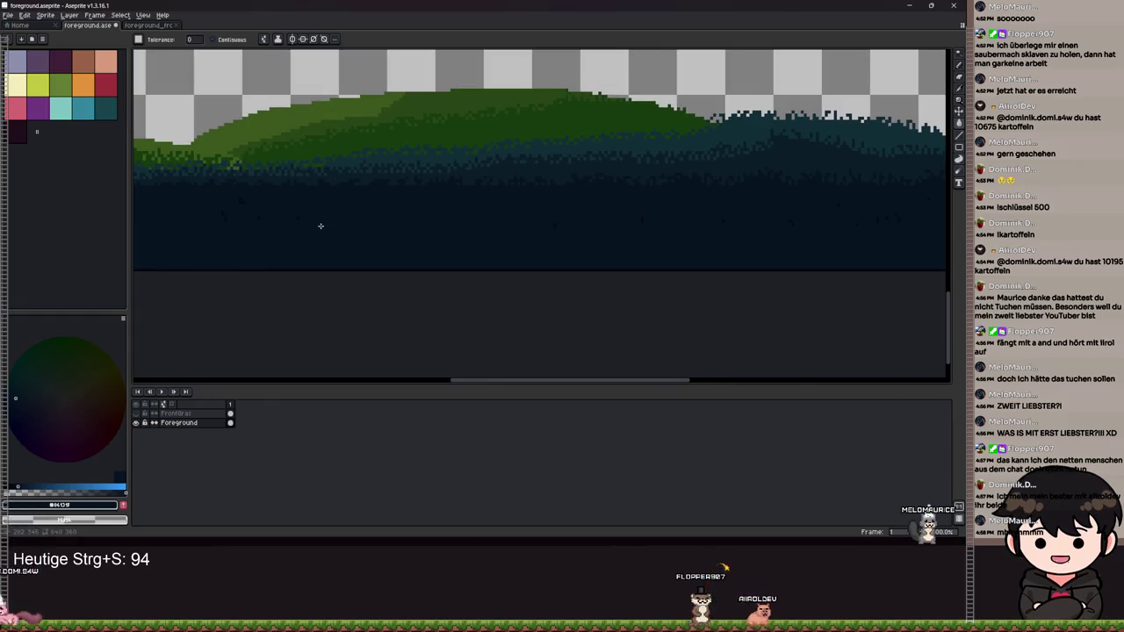
{"action": "scroll", "coordinate": [674, 251], "scroll_direction": "down", "scroll_amount": 4}
{"action": "scroll", "coordinate": [530, 231], "scroll_direction": "up", "scroll_amount": 5}
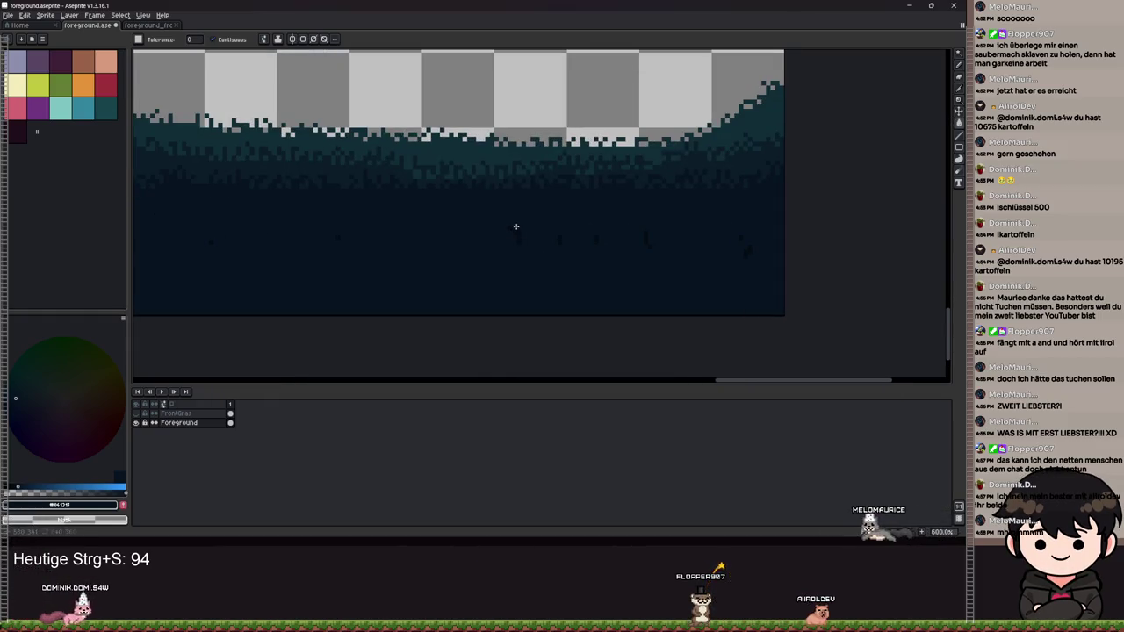
- Save the sprite and export it over foreground.png, then return to Godot
{"action": "key", "text": "ctrl+s"}
{"action": "left_click", "coordinate": [8, 15]}
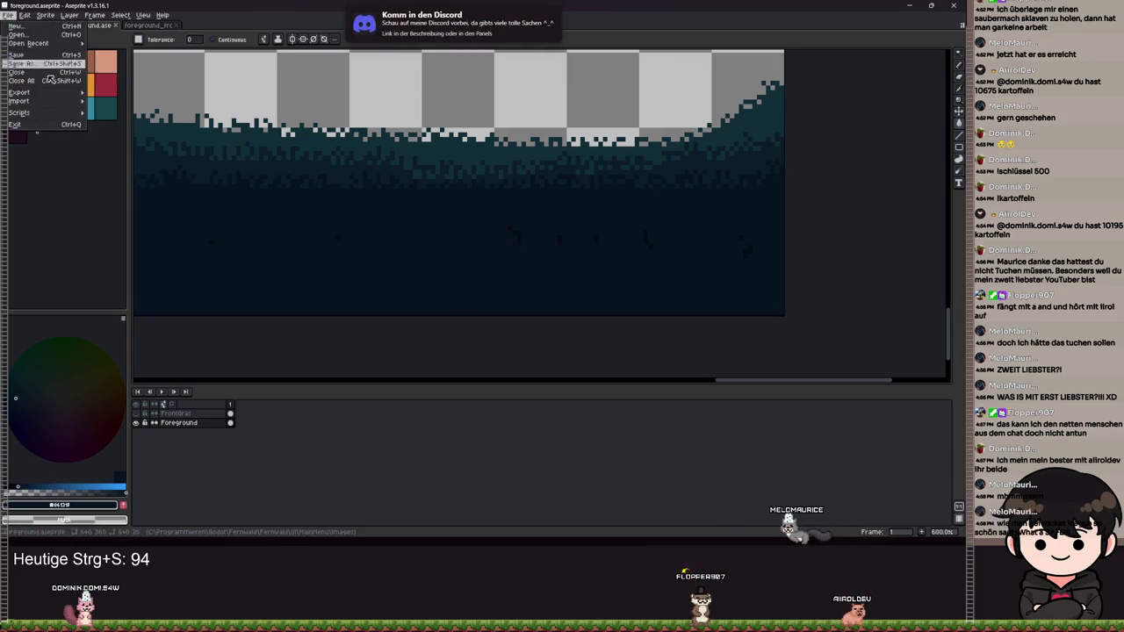
{"action": "mouse_move", "coordinate": [41, 92]}
{"action": "left_click", "coordinate": [114, 93]}
{"action": "left_click", "coordinate": [156, 132]}
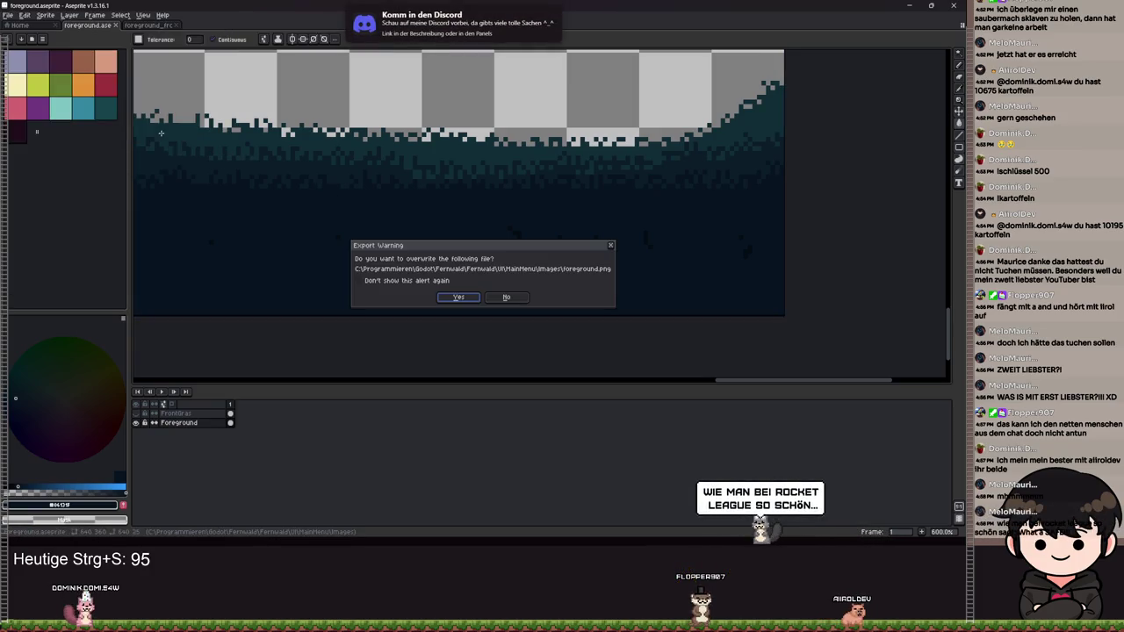
{"action": "left_click", "coordinate": [457, 297]}
{"action": "key", "text": "alt+Tab"}
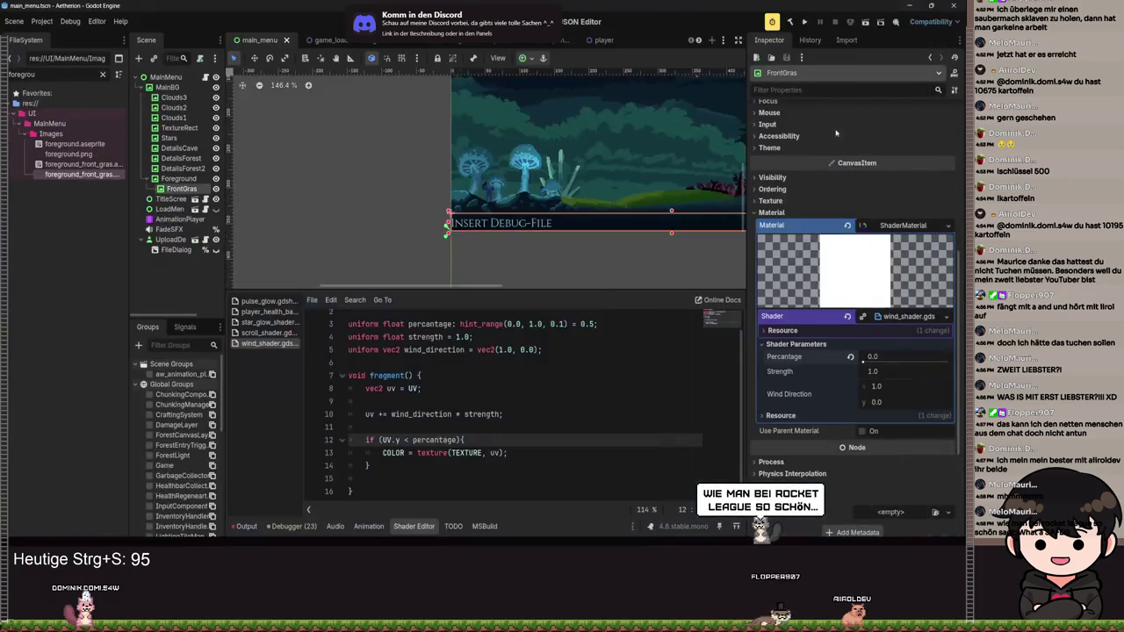
- Set the FrontGras wind shader's Percentage to 0.6 and Strength to 0.0, then check the viewport
{"action": "scroll", "coordinate": [571, 245], "scroll_direction": "up", "scroll_amount": 4}
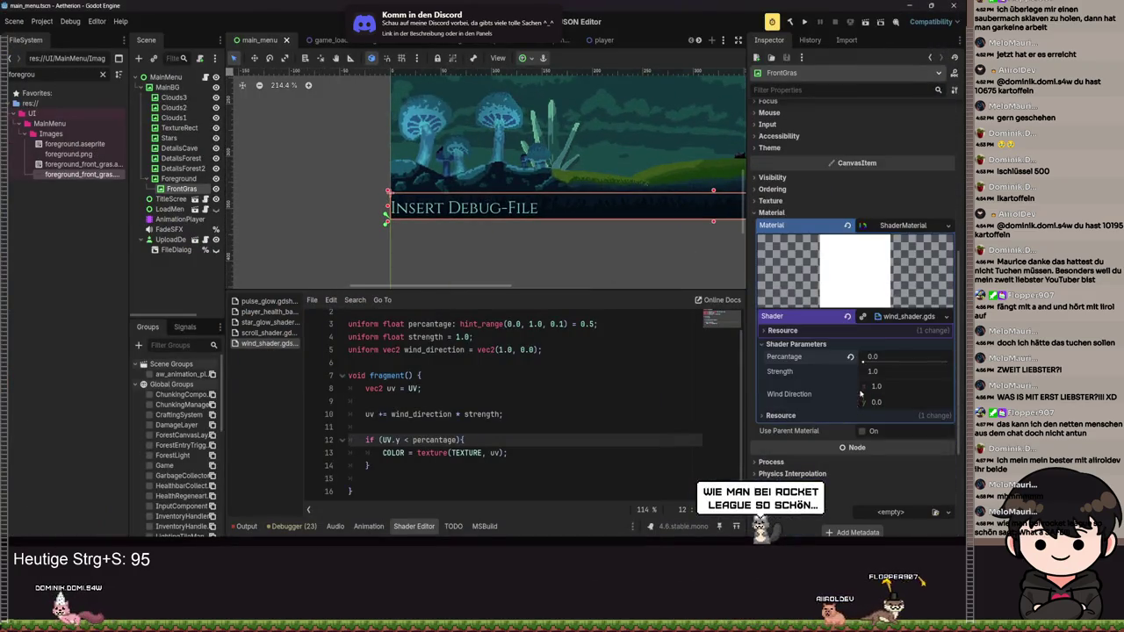
{"action": "mouse_move", "coordinate": [863, 362]}
{"action": "left_mouse_down"}
{"action": "mouse_move", "coordinate": [905, 361]}
{"action": "mouse_move", "coordinate": [913, 378]}
{"action": "mouse_move", "coordinate": [861, 371]}
{"action": "left_mouse_up"}
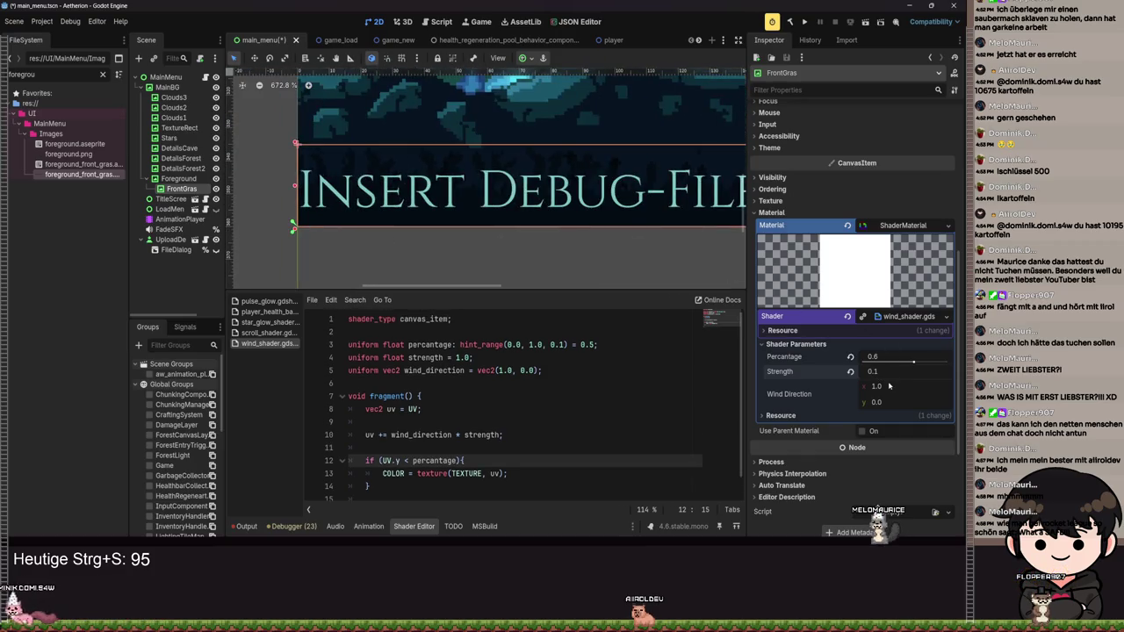
{"action": "left_click_drag", "start_coordinate": [889, 372], "coordinate": [873, 372]}
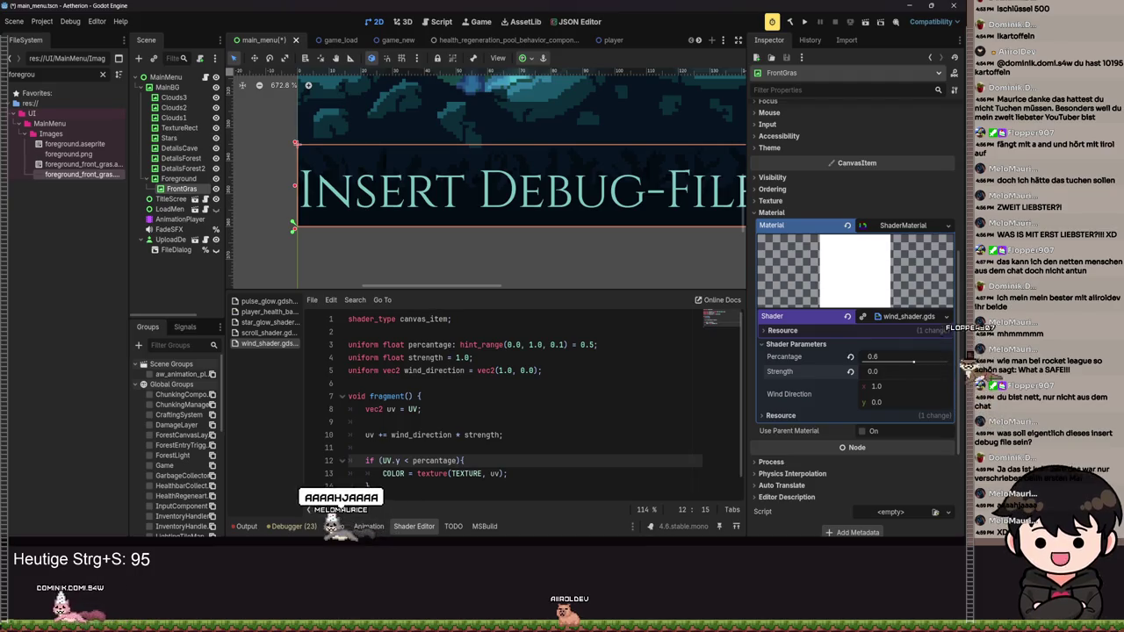
{"action": "scroll", "coordinate": [610, 261], "scroll_direction": "down", "scroll_amount": 3}
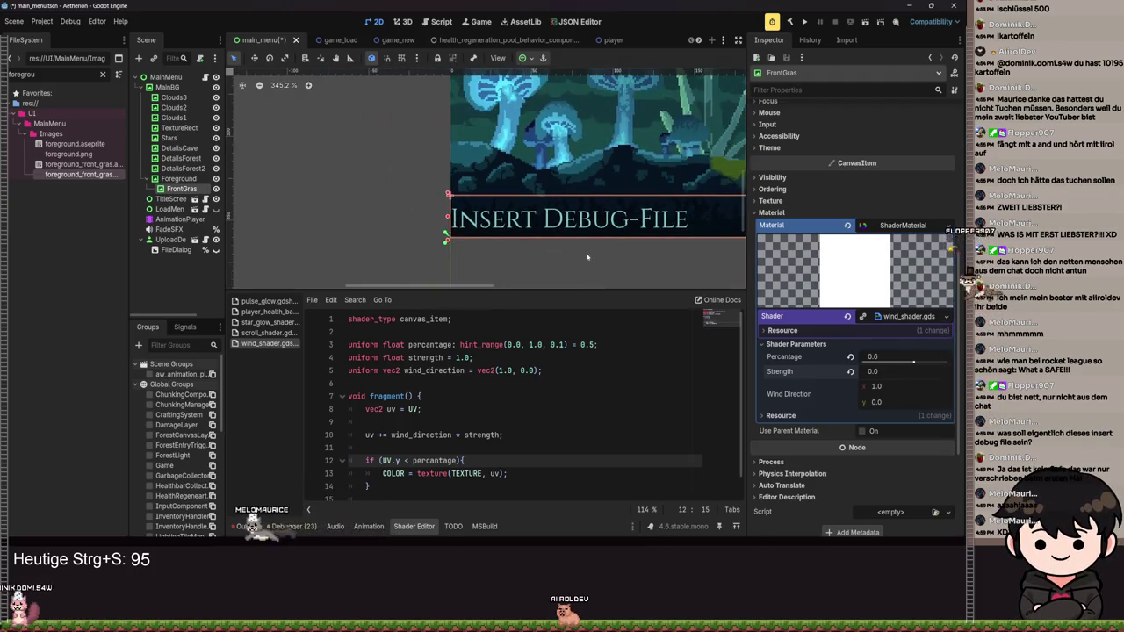
{"action": "scroll", "coordinate": [427, 184], "scroll_direction": "right", "scroll_amount": 5}
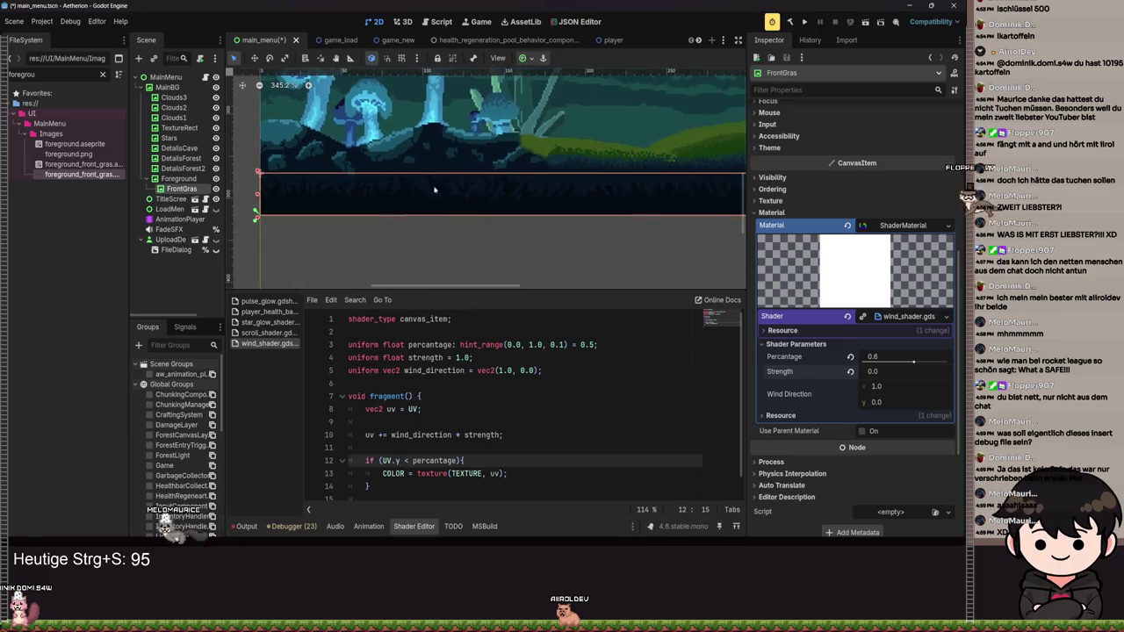
{"action": "scroll", "coordinate": [439, 185], "scroll_direction": "right", "scroll_amount": 3}
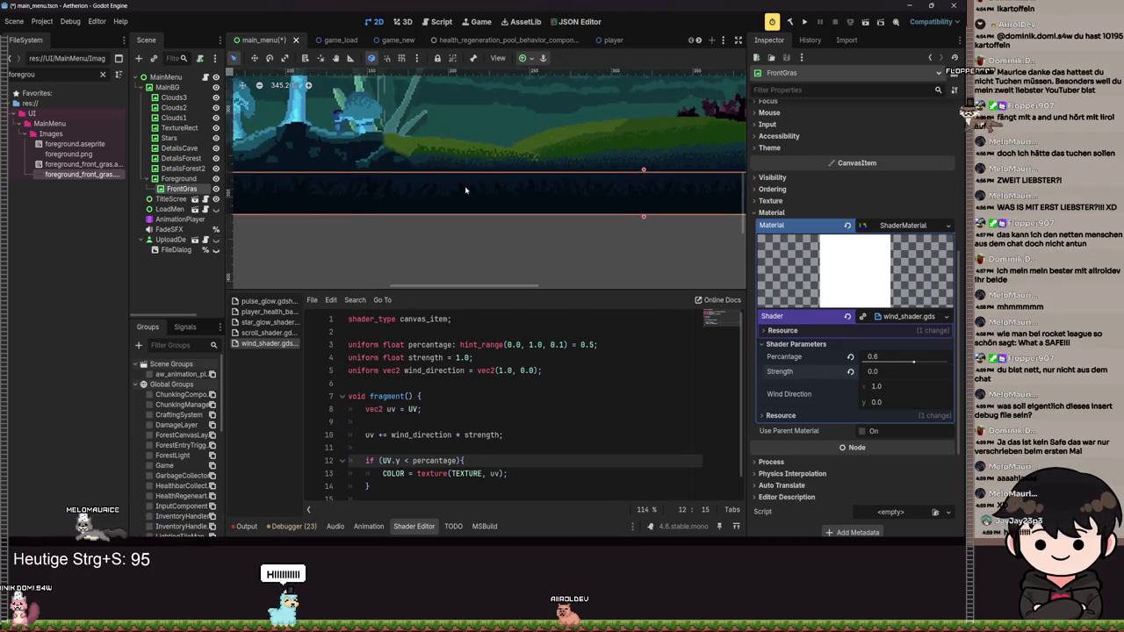